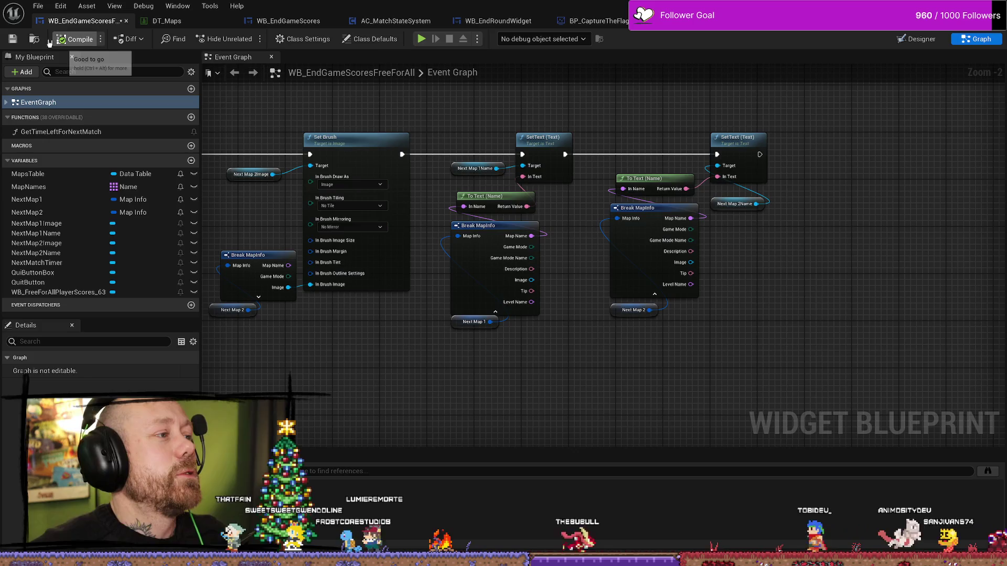
# - Check the DT_Maps data table, then return to the main level editor
pyautogui.click(159, 22)
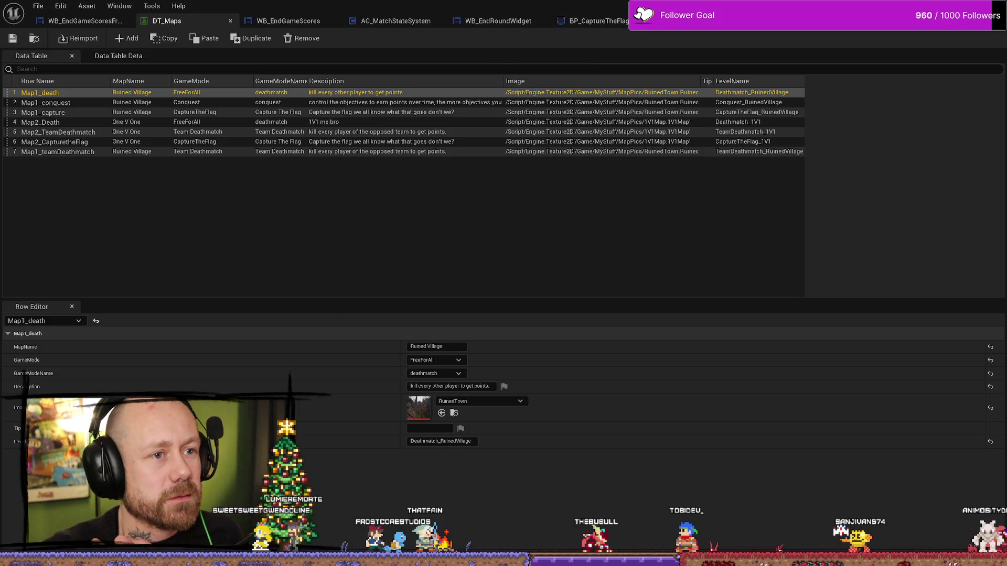
pyautogui.hotkey('alt', 'Tab')
# - Start a play-test and launch a Ruined Village Deathmatch with 8 bots and 2 points to win
pyautogui.hotkey('alt', 'p')
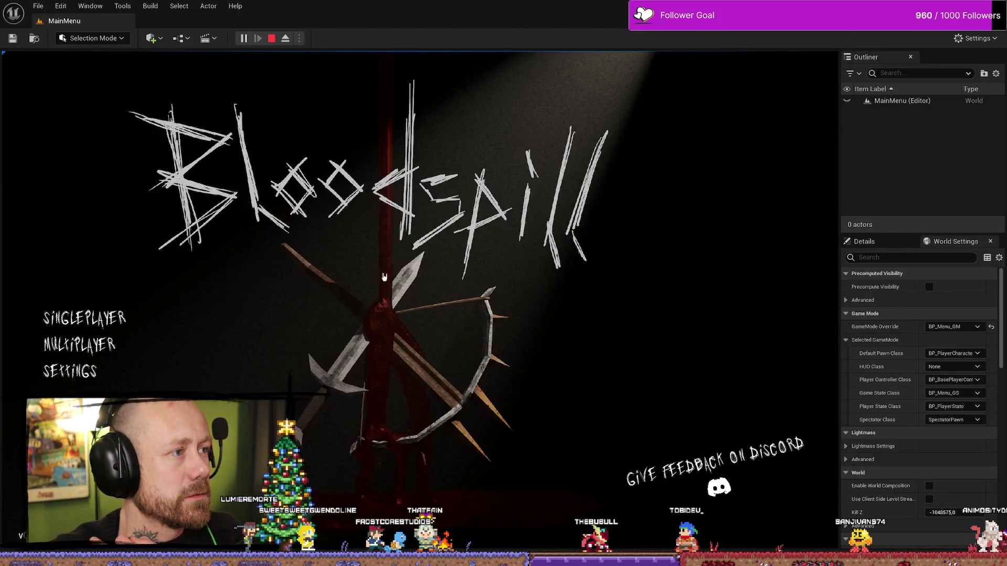
pyautogui.click(85, 349)
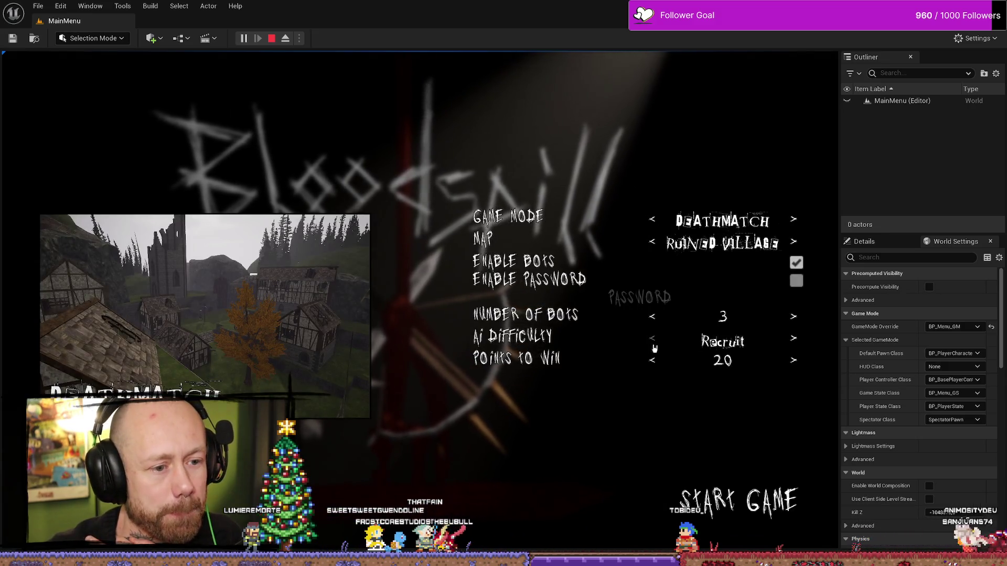
pyautogui.click(652, 361)
pyautogui.click(653, 361)
pyautogui.click(653, 361)
pyautogui.click(652, 362)
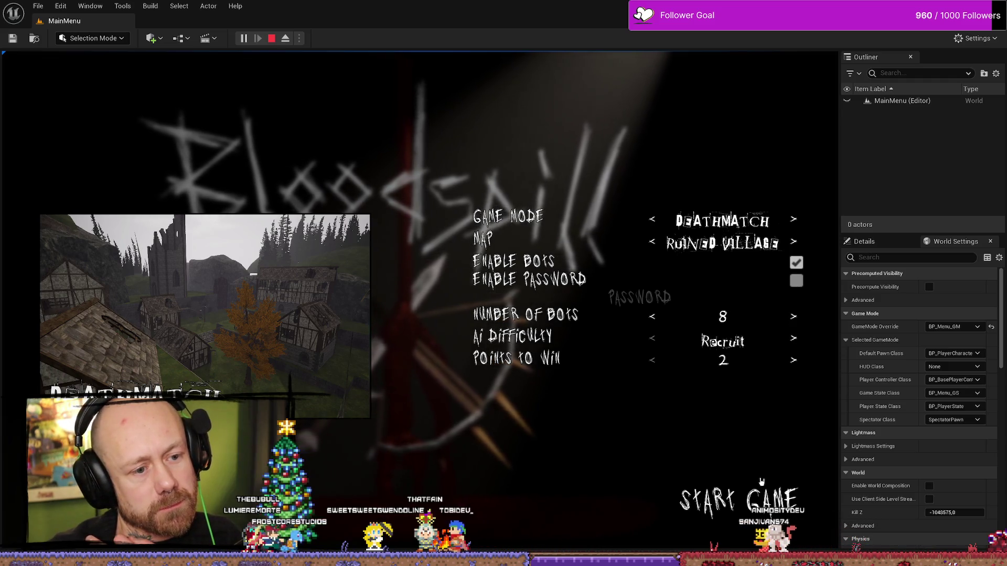
pyautogui.click(766, 498)
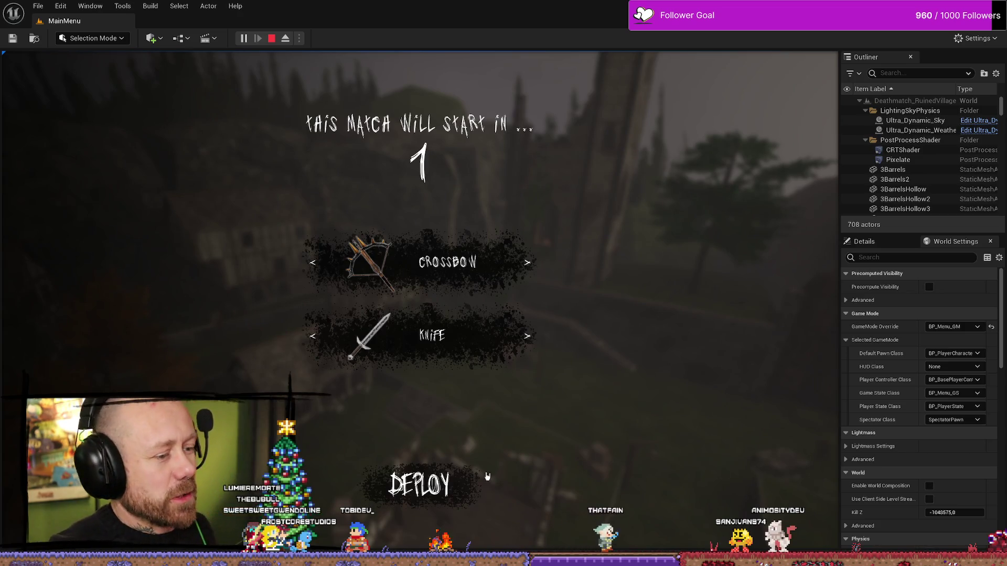
# - Deploy with the crossbow and shoot enemies until the Deathmatch ends on the scoreboard
pyautogui.click(487, 476)
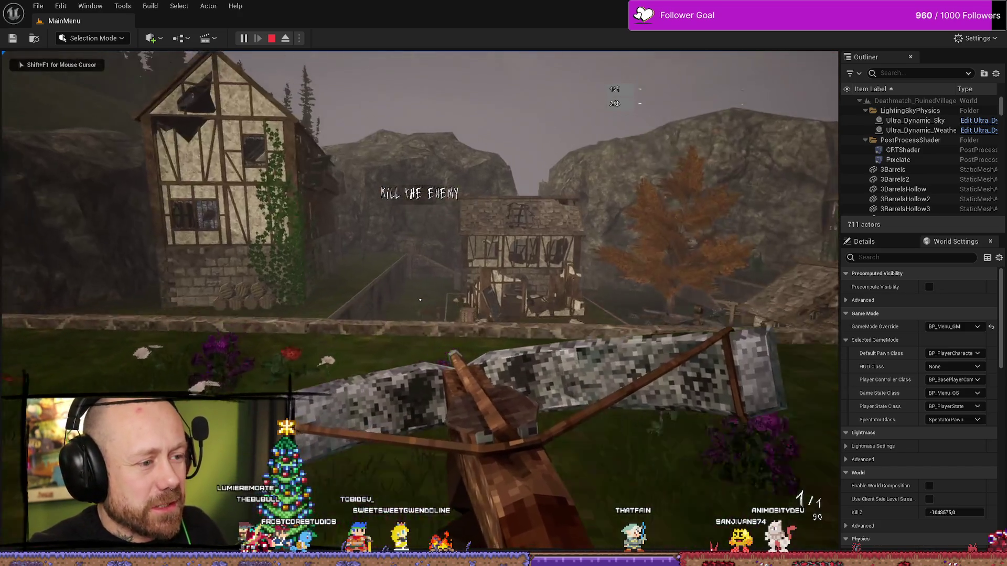
pyautogui.click(420, 300)
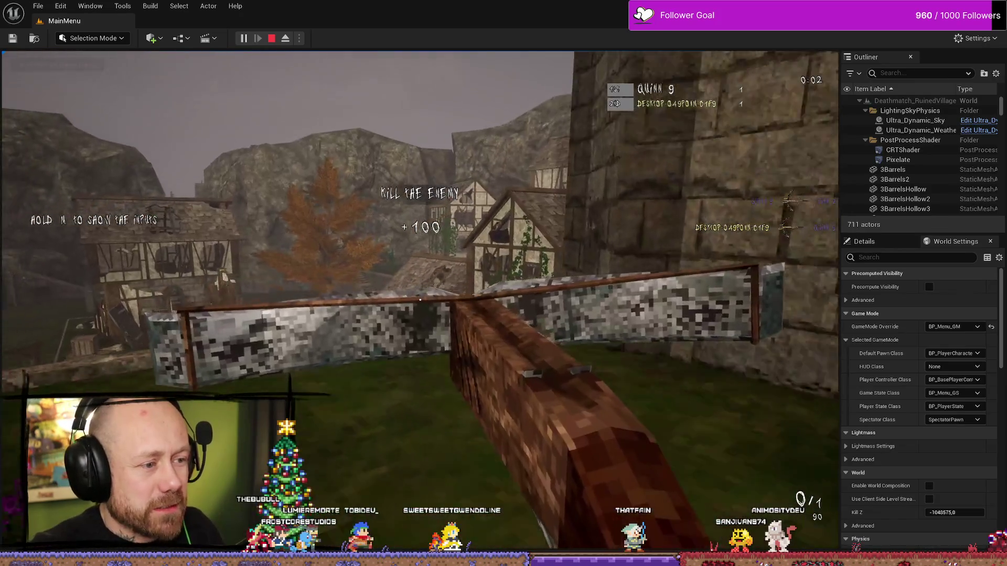
pyautogui.moveTo(420, 299)
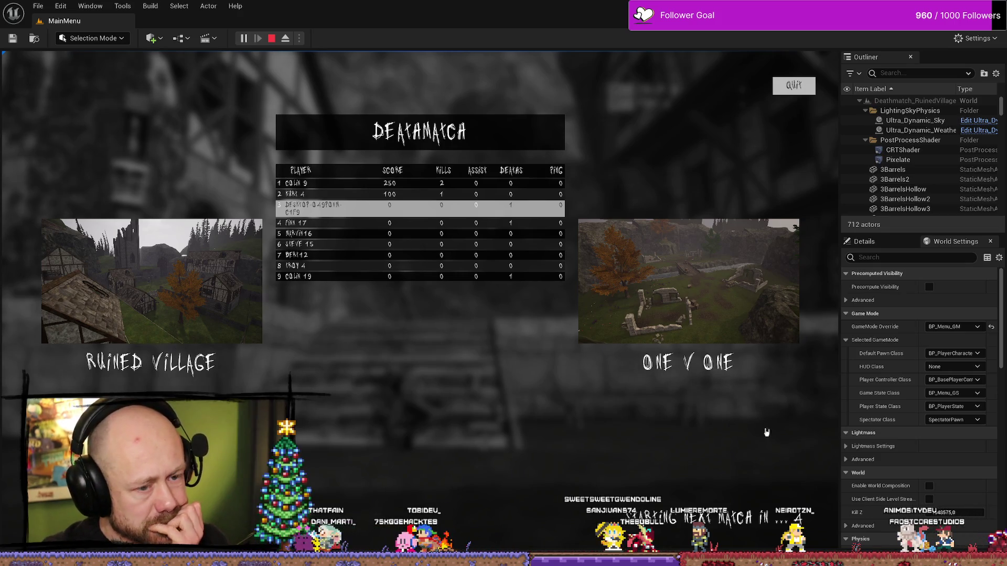
# - Quit the finished match from the end-game scoreboard back to the main menu
pyautogui.click(812, 89)
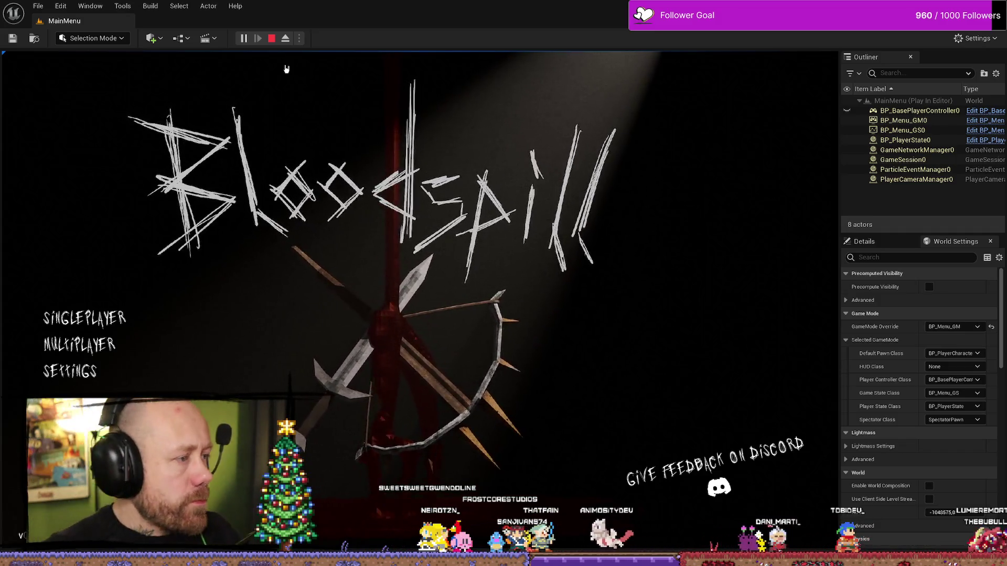
# - Stop the play session and view the WB_EndGameScoresFreeForAll Event Graph
pyautogui.click(271, 38)
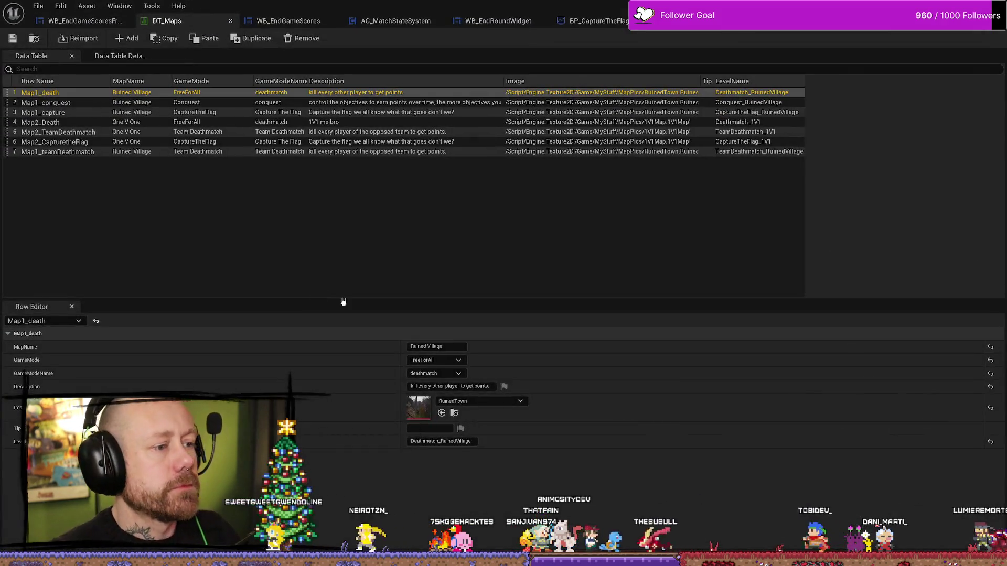
pyautogui.click(77, 17)
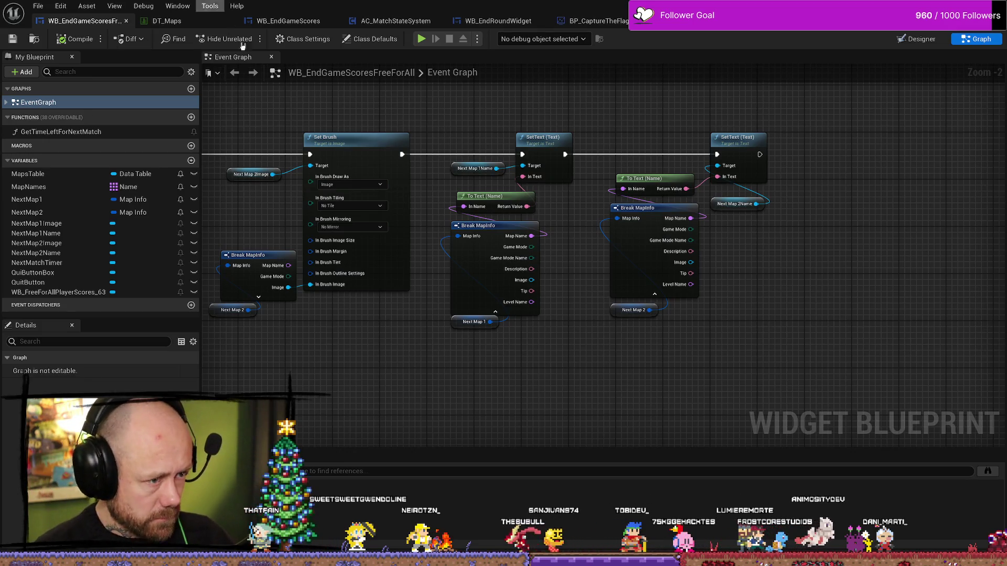
pyautogui.moveTo(533, 358); pyautogui.dragTo(547, 341)
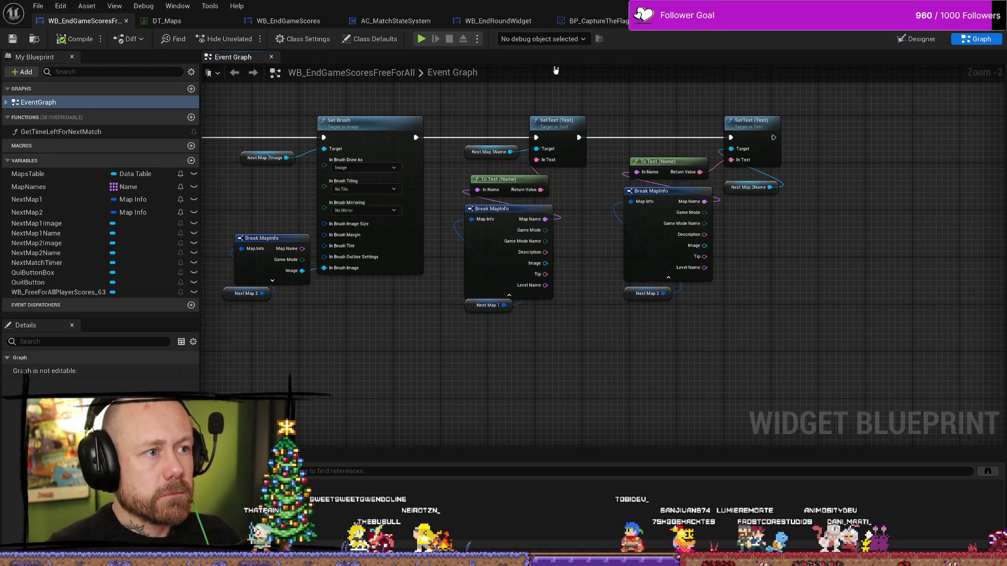
pyautogui.doubleClick(467, 72)
pyautogui.press('Escape')
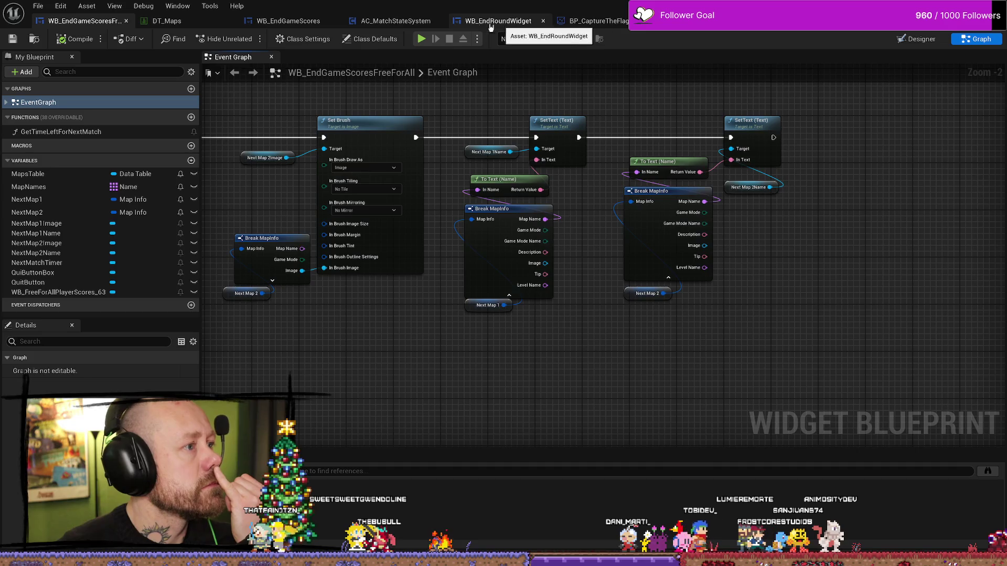
# - Inspect the End game and Match Time nodes in AC_MatchStateSystem's Event Graph, then leave the editor
pyautogui.click(391, 21)
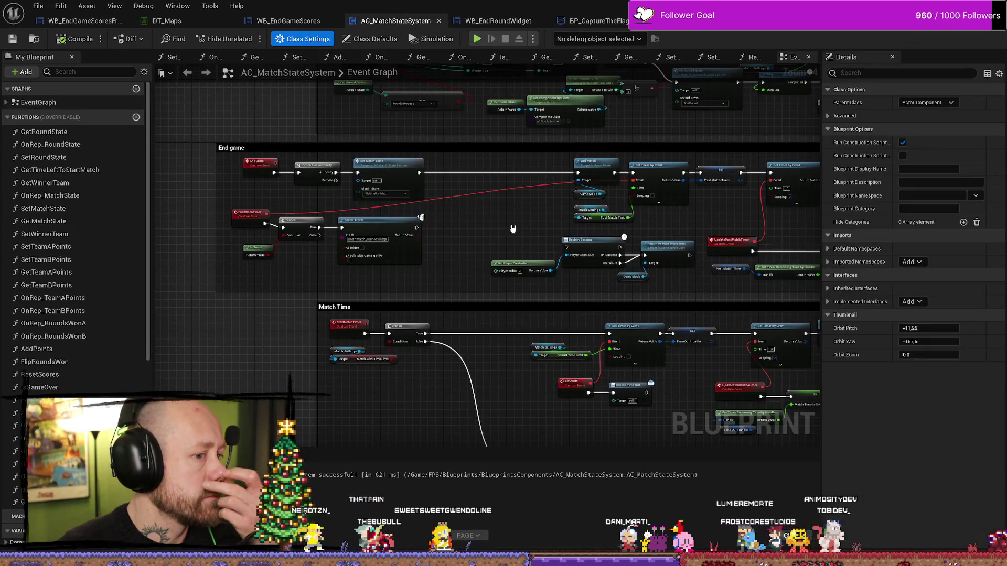
pyautogui.scroll(4, 310, 267)
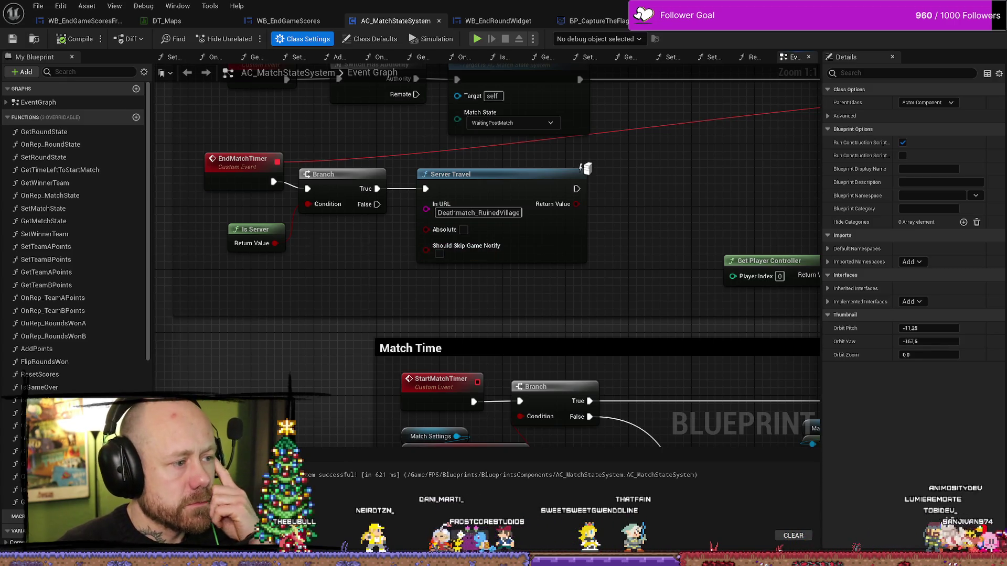
pyautogui.scroll(-5, 429, 237)
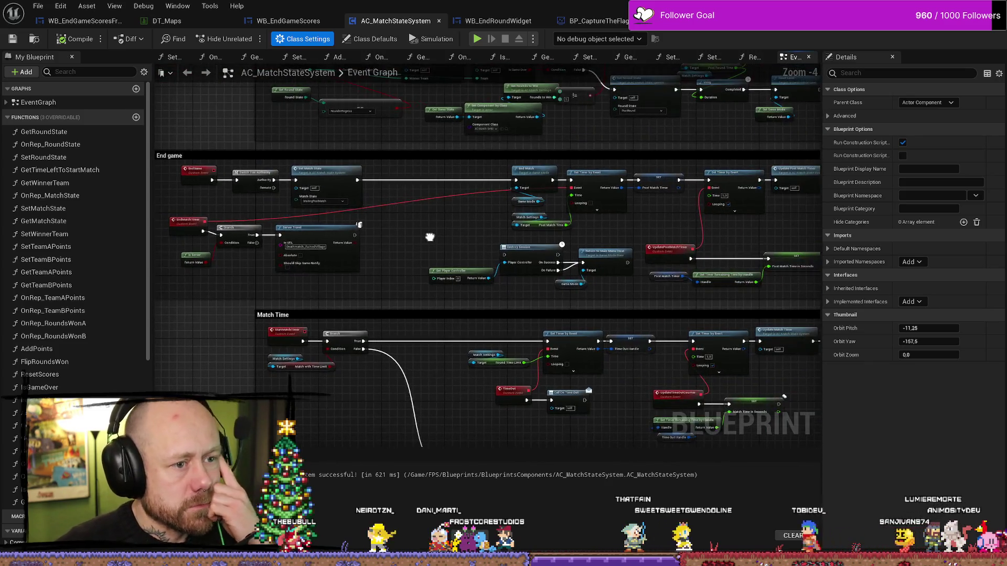
pyautogui.scroll(2, 420, 249)
pyautogui.moveTo(513, 245); pyautogui.dragTo(516, 228)
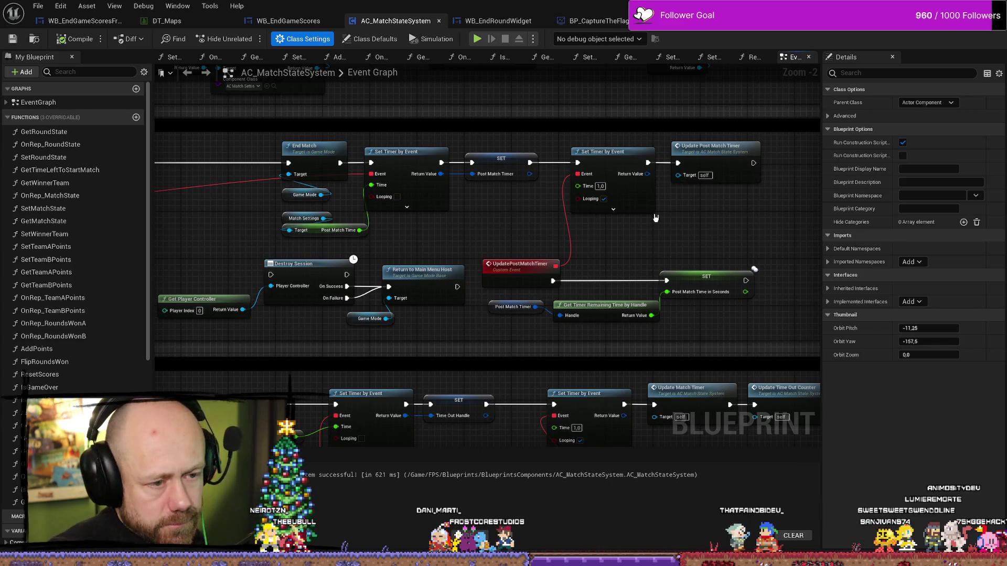
pyautogui.moveTo(391, 250); pyautogui.dragTo(716, 246)
pyautogui.moveTo(508, 266); pyautogui.dragTo(659, 269)
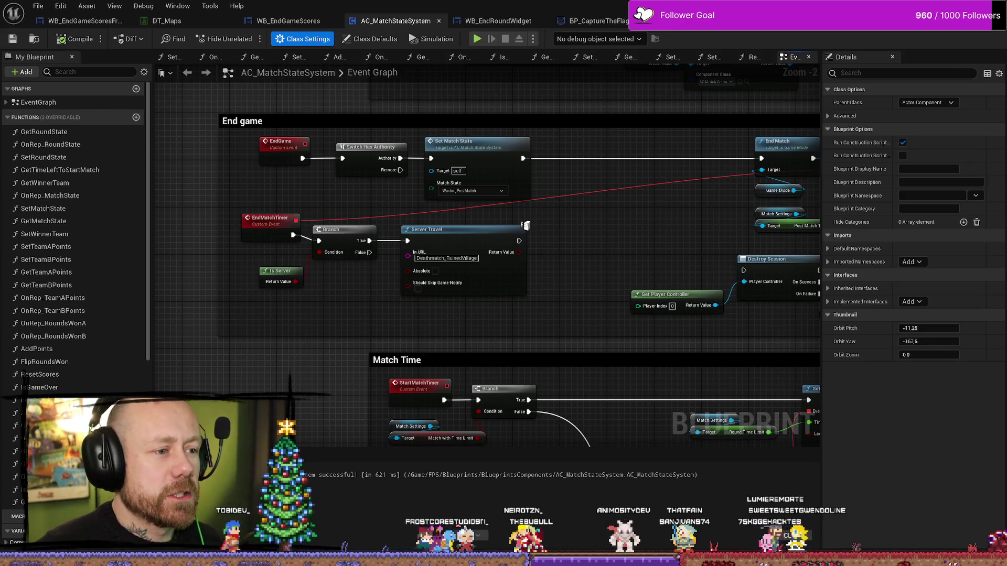
pyautogui.hotkey('alt', 'Tab')
pyautogui.hotkey('alt', 'Tab')
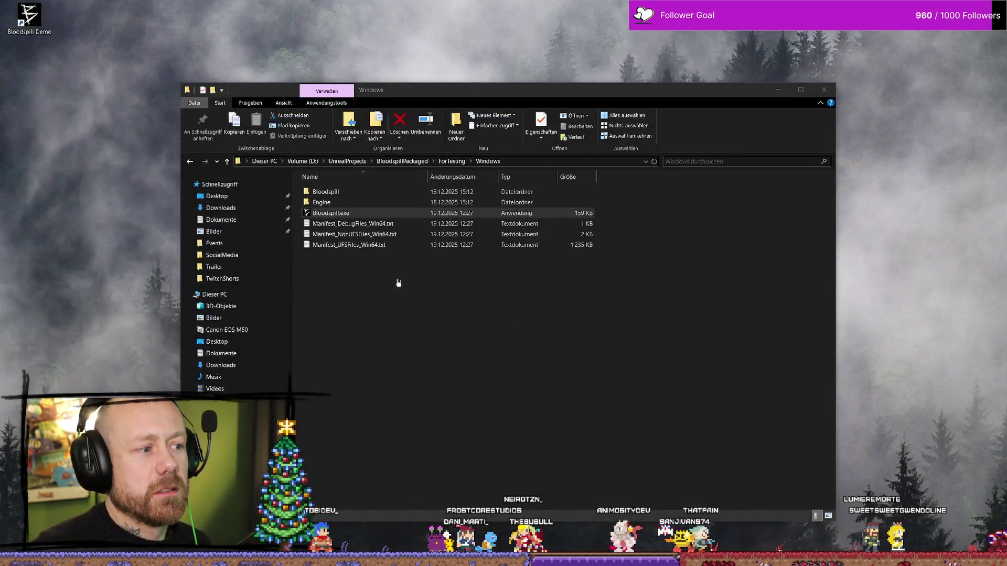
# - Run Bloodspill.exe from the ForTesting\Windows build folder
pyautogui.doubleClick(367, 212)
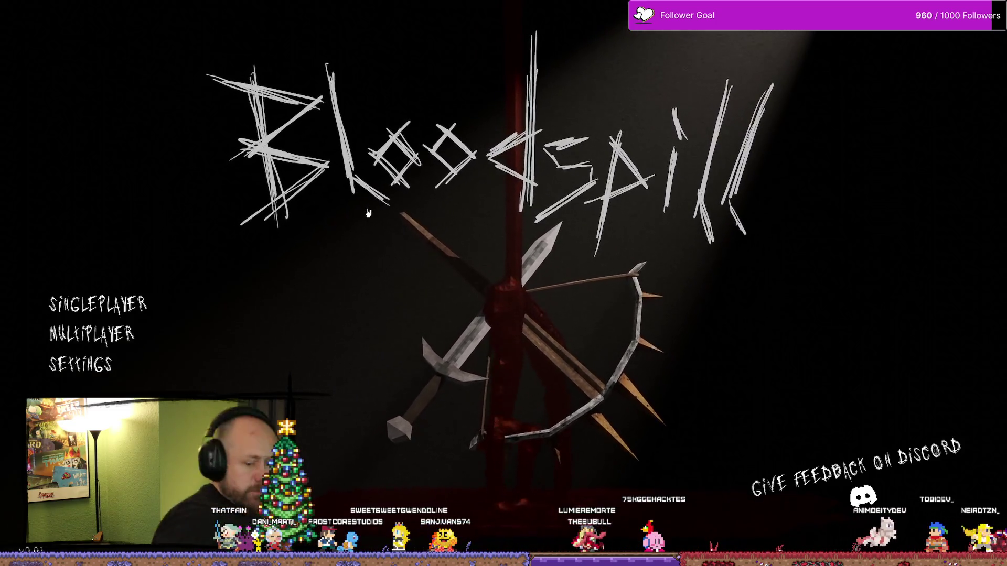
# - Create and start a Capture the Flag game with 0 team bots and 1 point to win
pyautogui.click(92, 333)
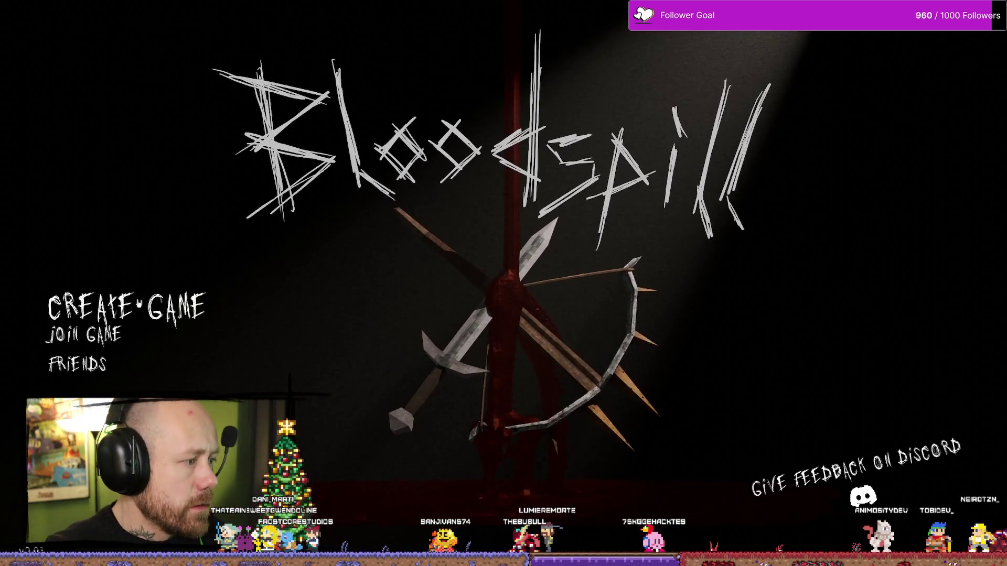
pyautogui.click(125, 307)
pyautogui.click(782, 191)
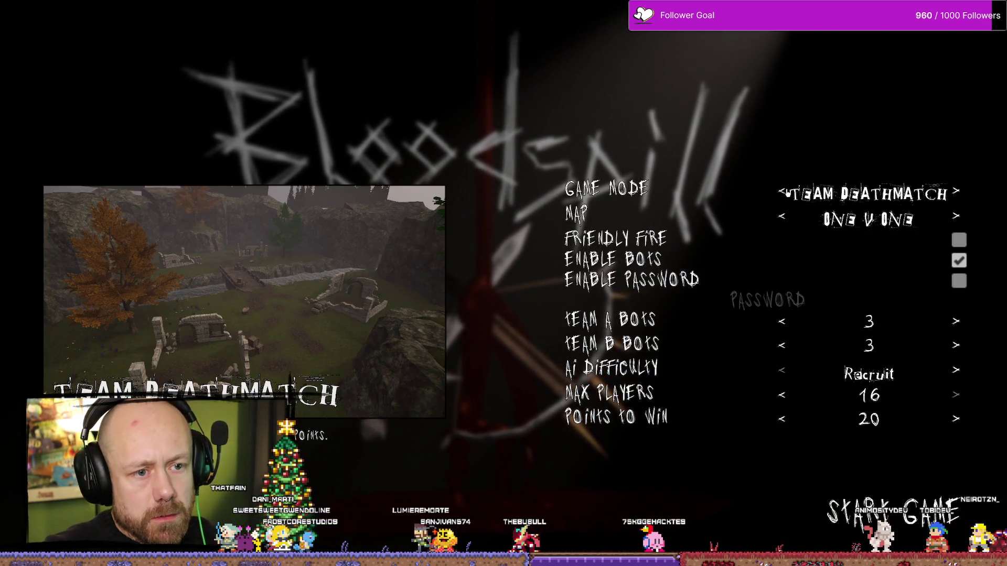
pyautogui.click(786, 190)
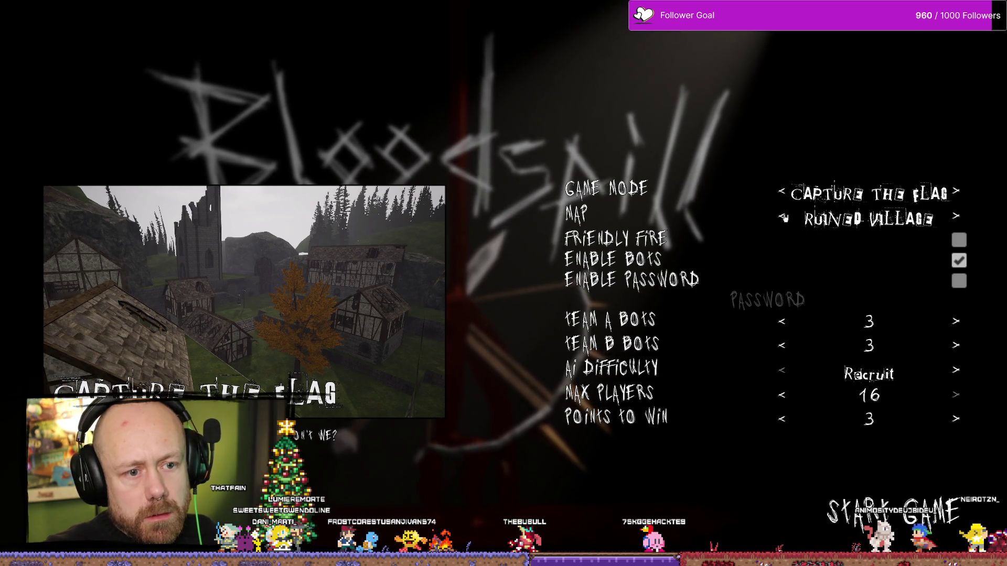
pyautogui.click(781, 345)
pyautogui.click(782, 345)
pyautogui.click(782, 345)
pyautogui.click(782, 321)
pyautogui.click(782, 321)
pyautogui.click(781, 321)
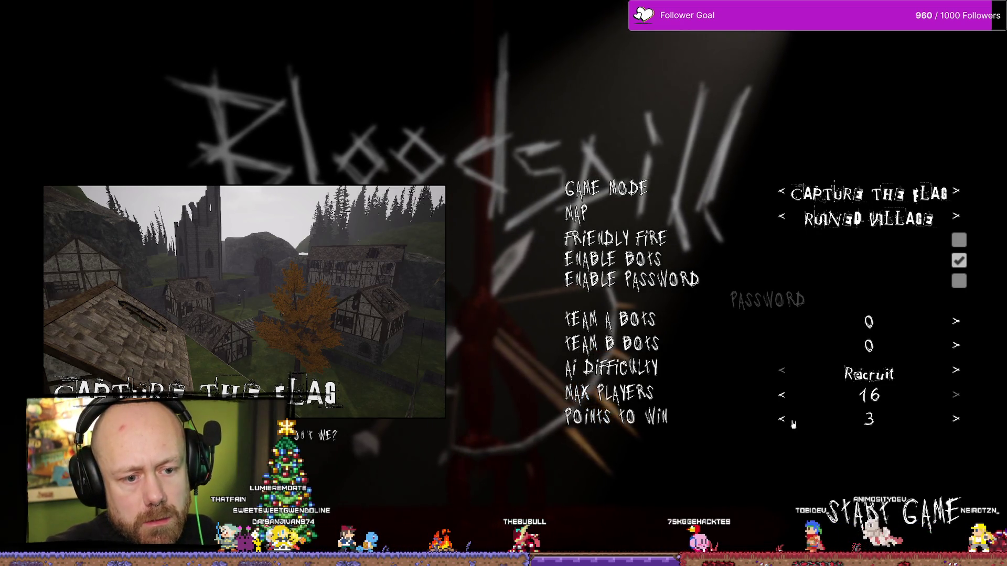
pyautogui.click(784, 419)
pyautogui.click(783, 420)
pyautogui.click(923, 518)
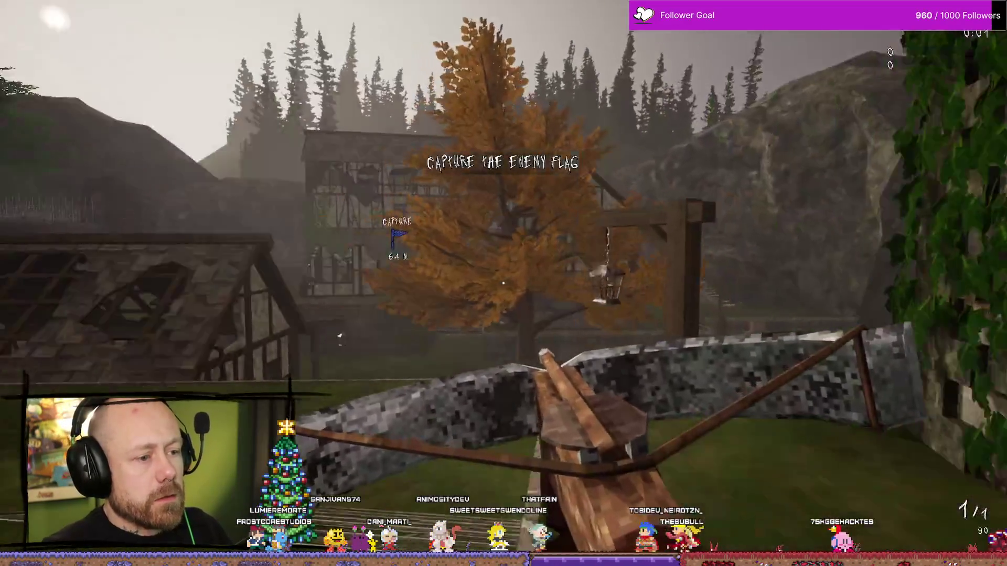
# - Check the scoreboard, look around the match, and pause the game
pyautogui.press('Tab')
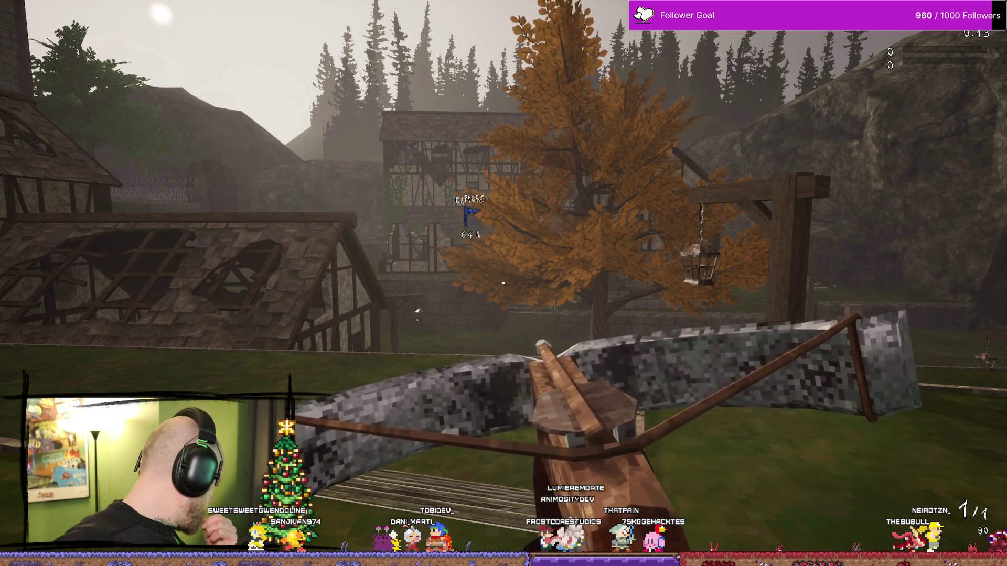
pyautogui.moveTo(209, 284)
pyautogui.moveTo(524, 262)
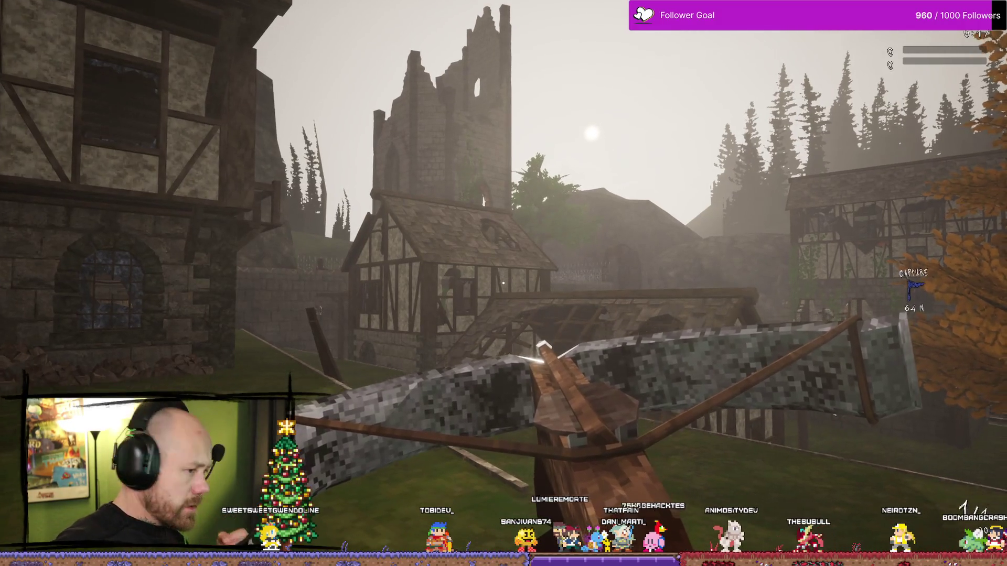
pyautogui.press('Escape')
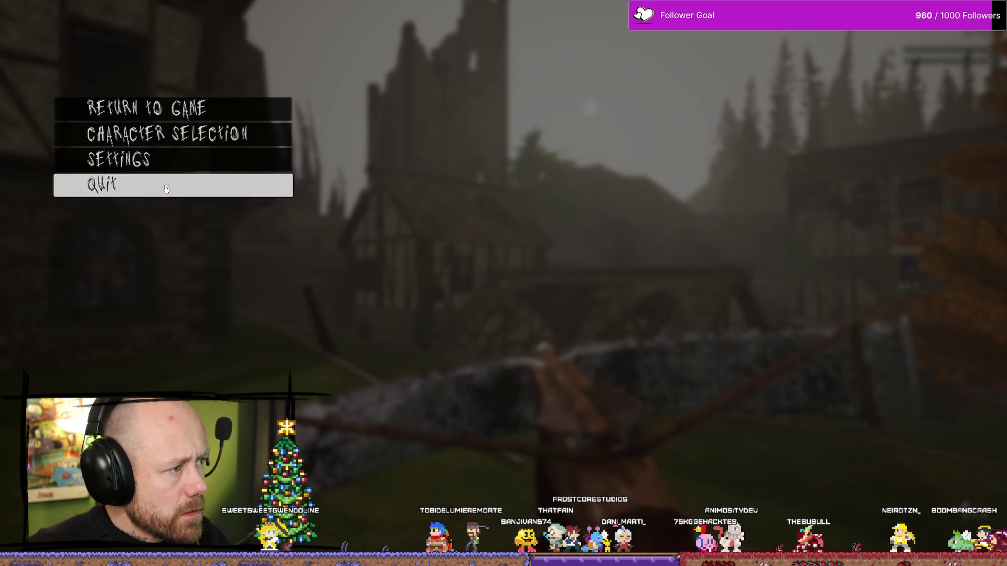
# - Leave the current match and go to Multiplayer's Create Game screen
pyautogui.click(164, 184)
pyautogui.click(488, 311)
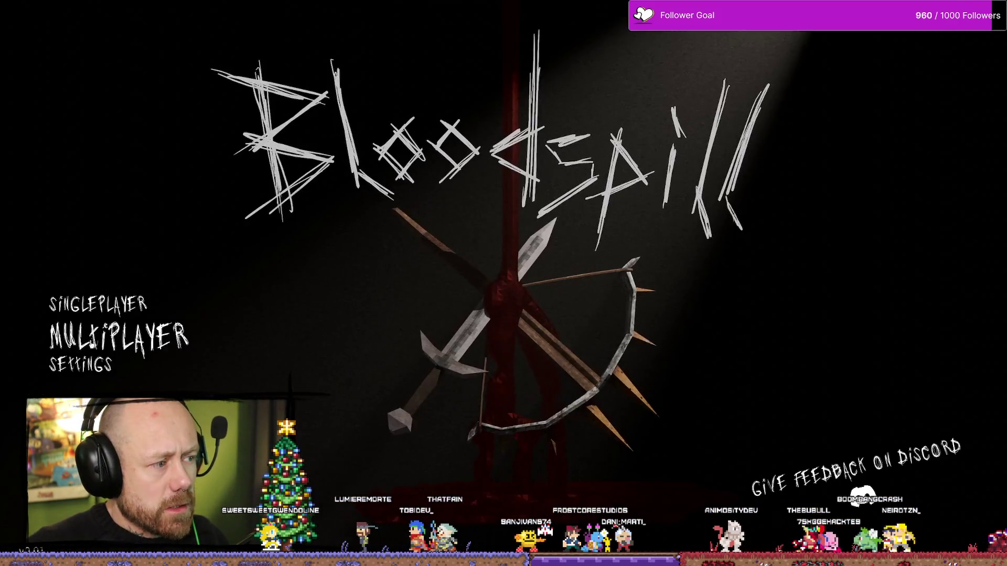
pyautogui.click(184, 338)
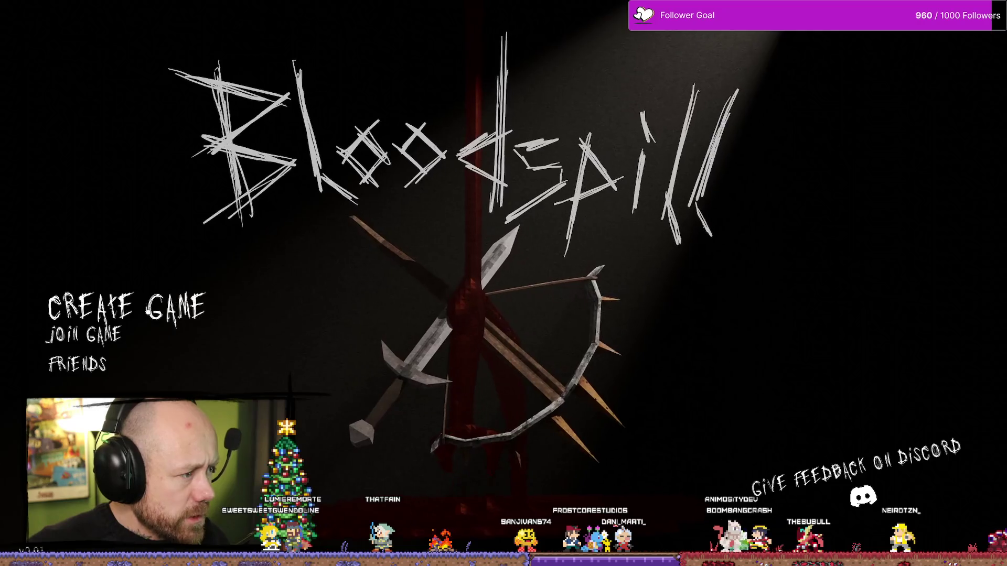
pyautogui.click(165, 302)
# - Choose Capture the Flag with 0 bots on Team A and Team B and 1 point to win
pyautogui.click(789, 193)
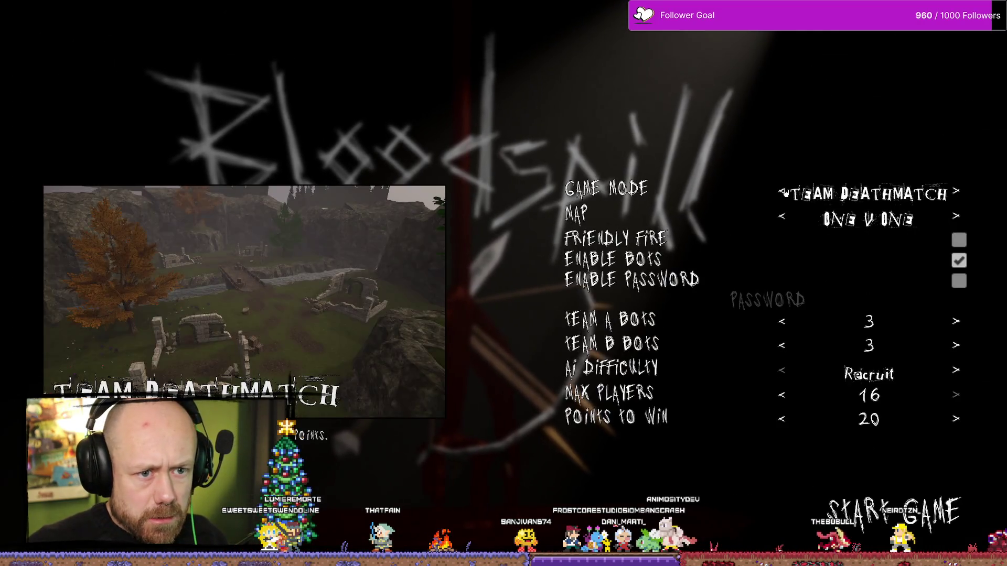
pyautogui.click(789, 193)
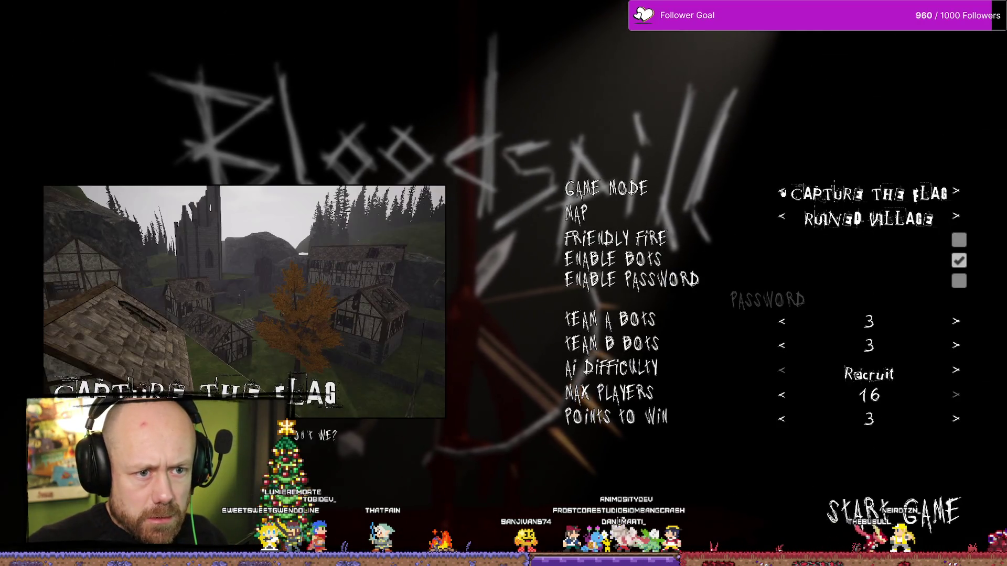
pyautogui.click(783, 345)
pyautogui.click(782, 345)
pyautogui.click(782, 345)
pyautogui.click(782, 321)
pyautogui.click(782, 321)
pyautogui.click(782, 321)
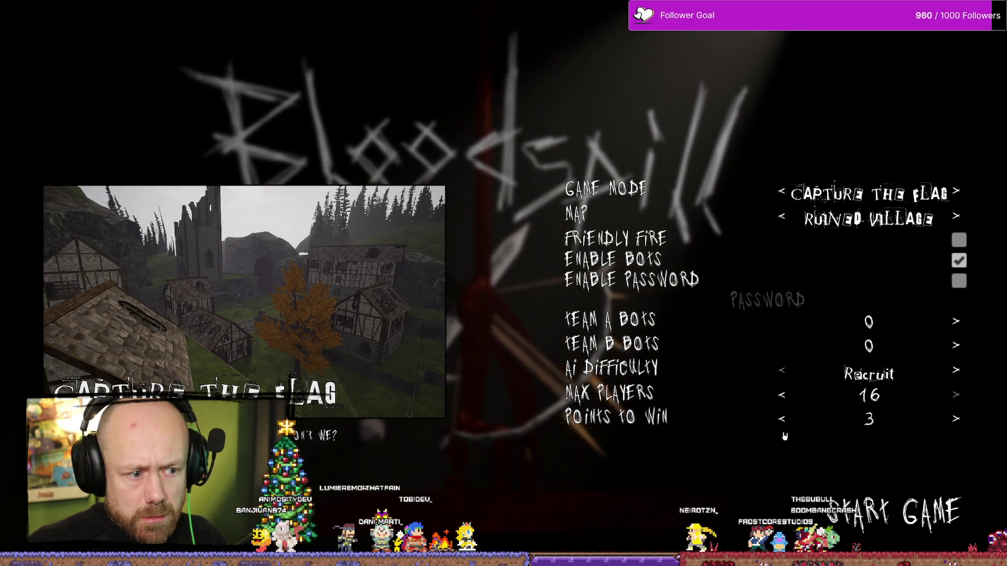
pyautogui.click(781, 418)
pyautogui.click(782, 419)
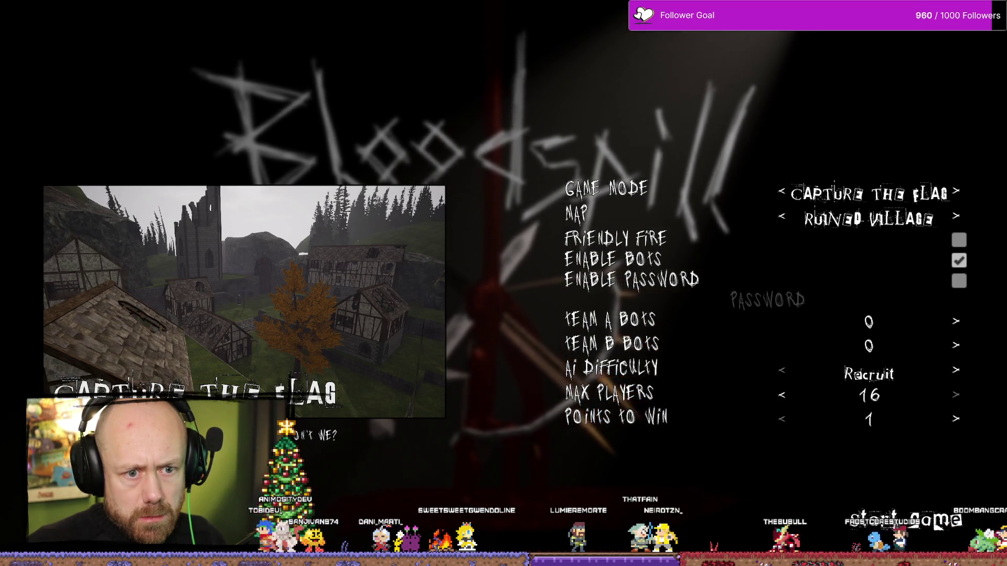
# - Start the Ruined Village Capture the Flag match and bring up the Steam overlay
pyautogui.click(933, 521)
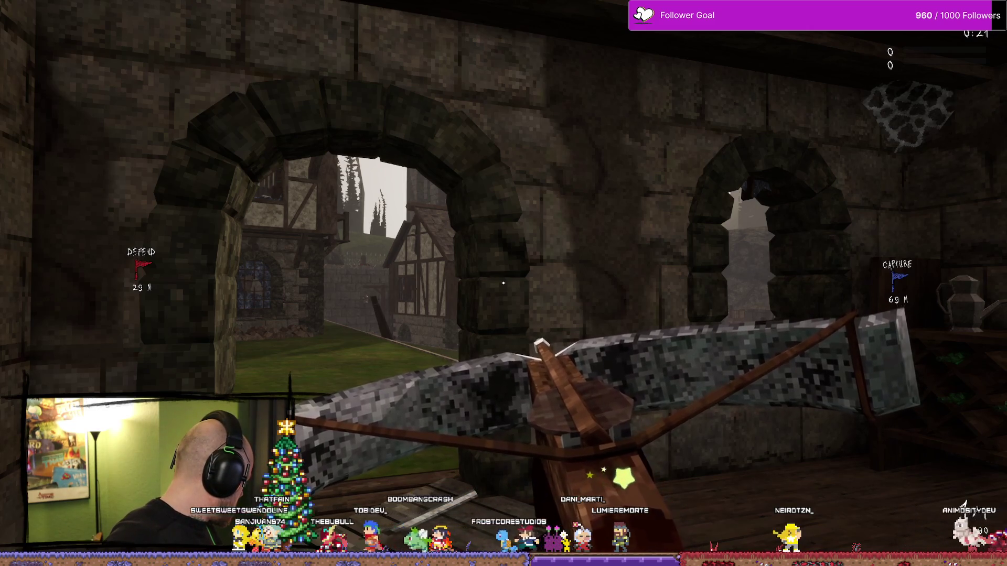
pyautogui.hotkey('shift', 'Tab')
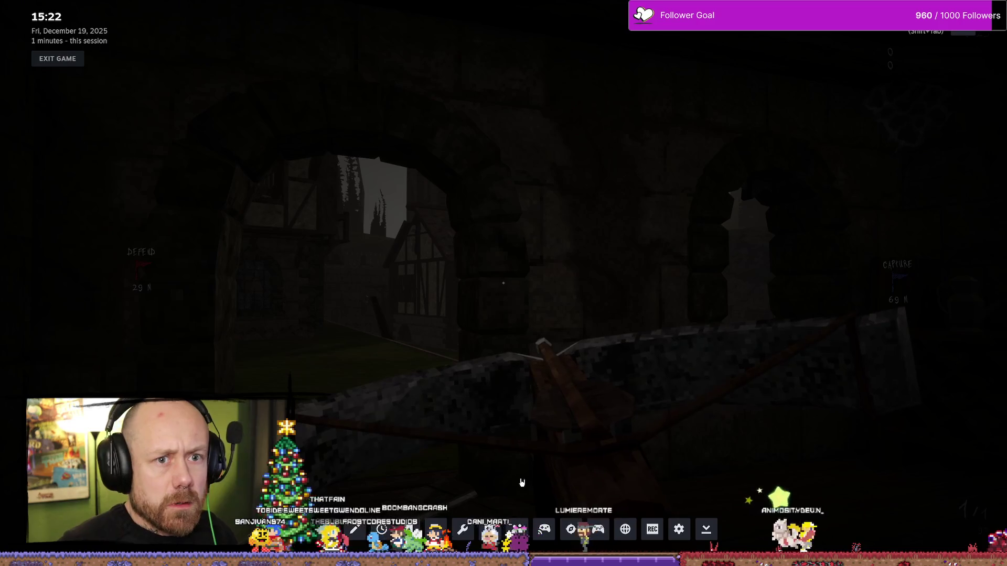
# - Dismiss the Steam overlay from the running Bloodspill match
pyautogui.hotkey('shift', 'Tab')
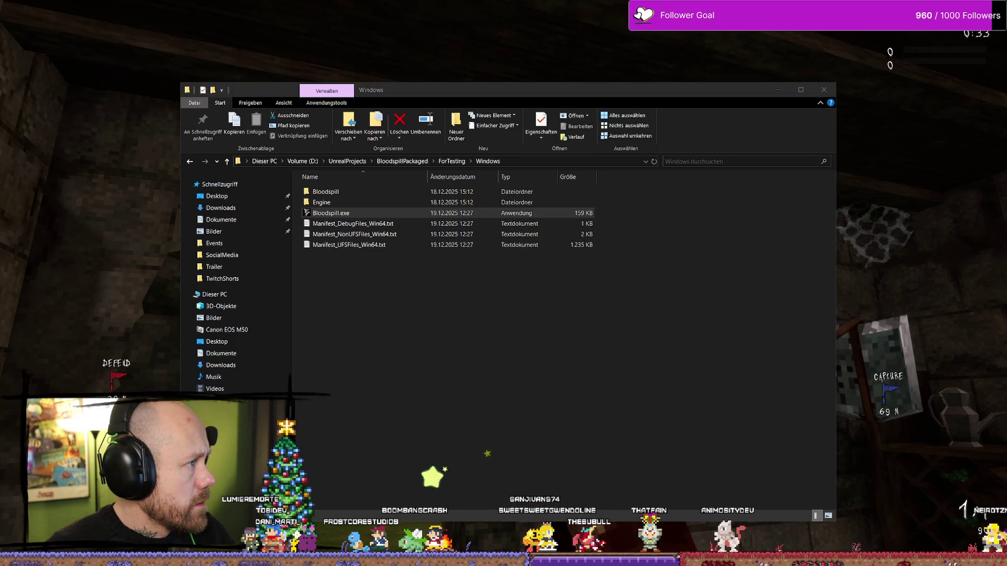
# - Close the ForTesting Windows folder in File Explorer to get back to the Ruined Village match
pyautogui.hotkey('alt', 'Tab')
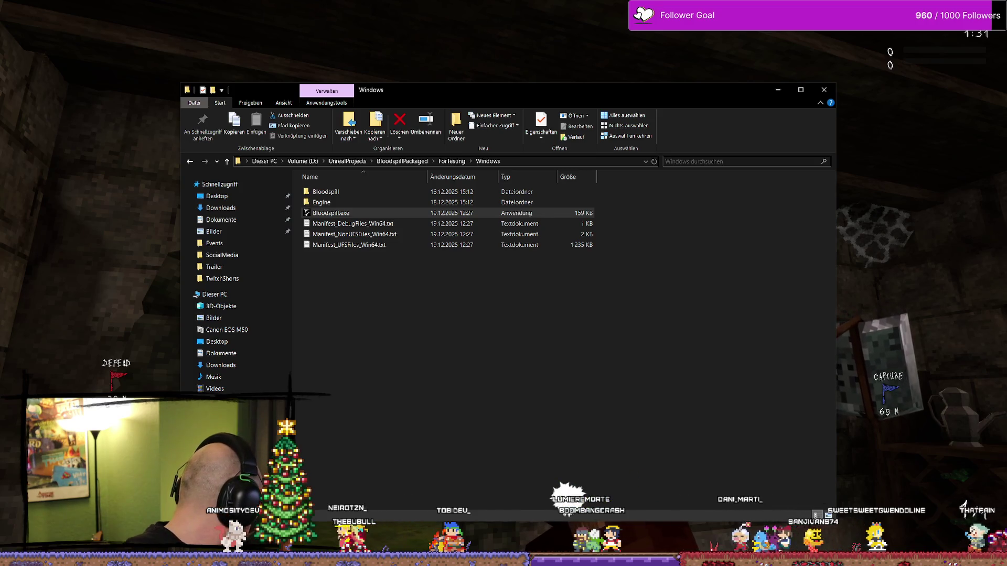
pyautogui.click(824, 89)
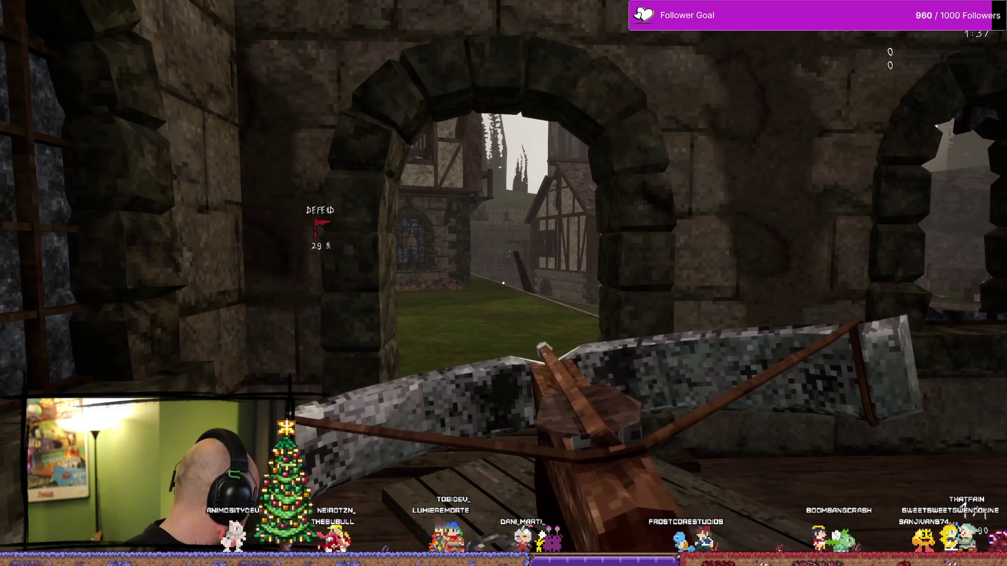
# - Walk through the stone arch and up the stairs into a building
pyautogui.press('w')
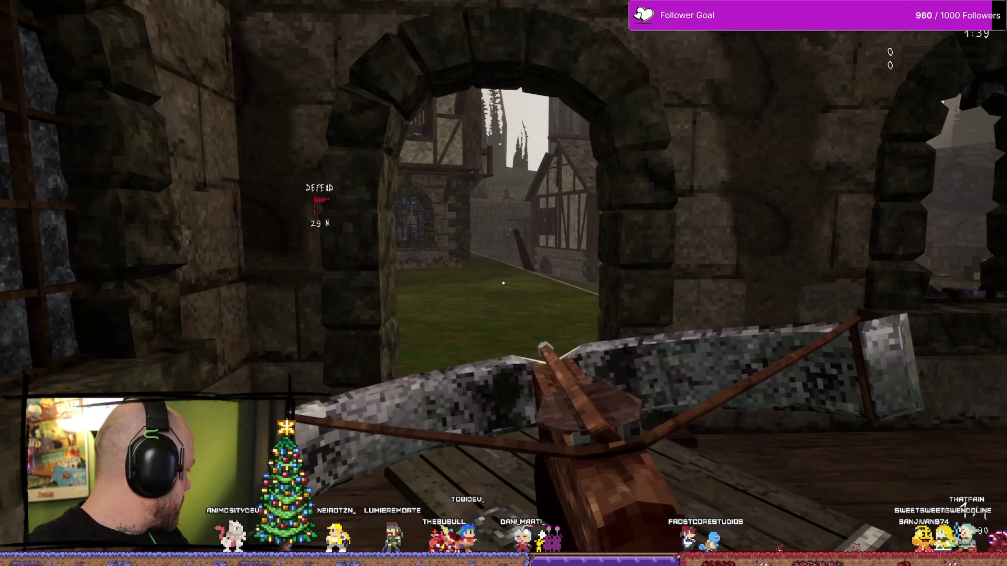
pyautogui.press('w')
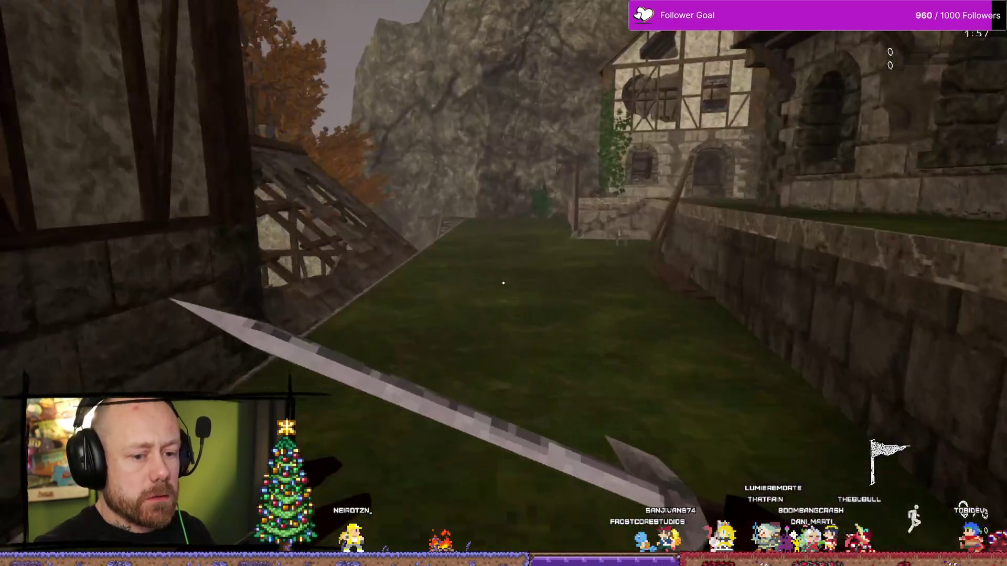
pyautogui.press('w')
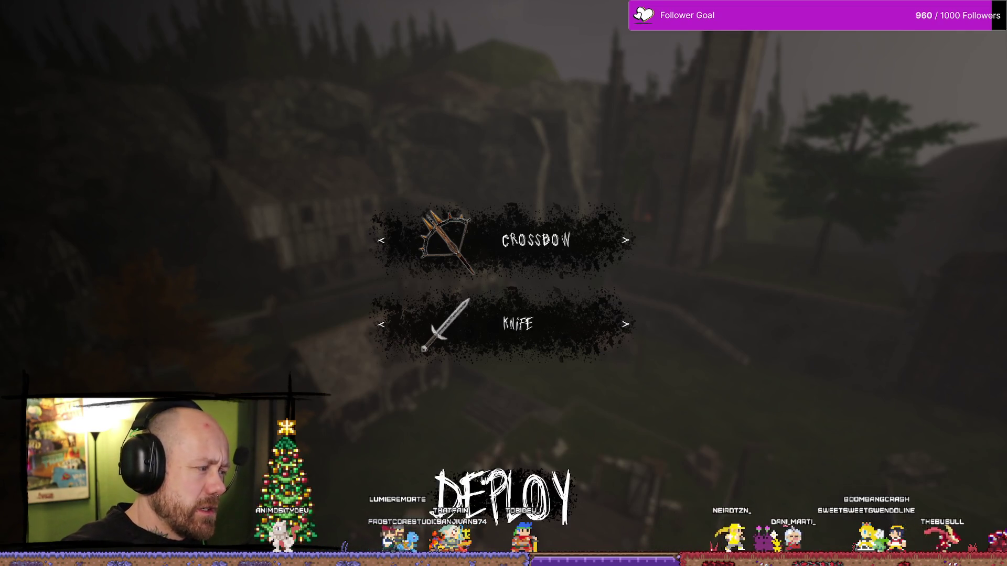
# - Look around, check the Deathmatch scoreboard twice, then pause the match
pyautogui.press('s')
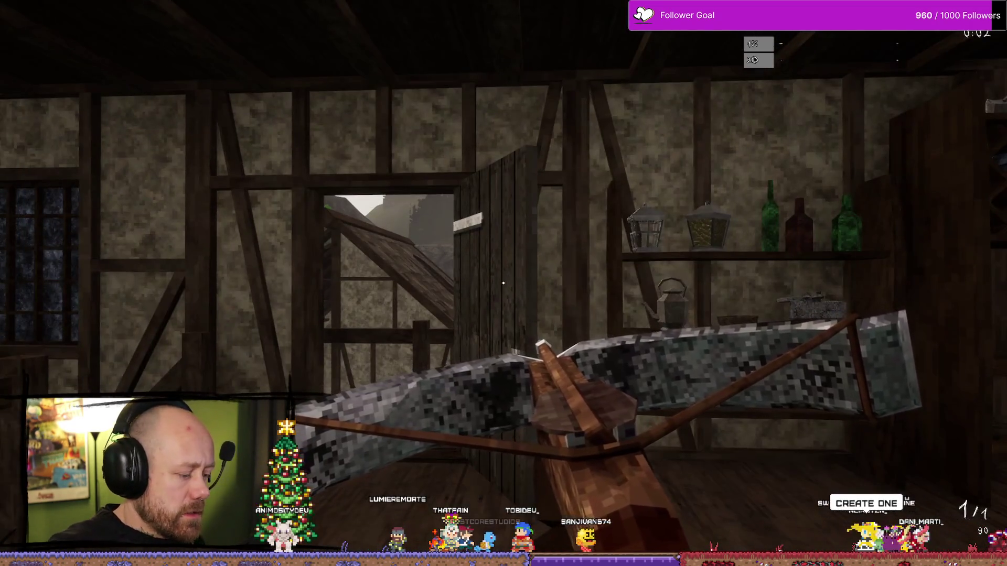
pyautogui.press('Tab')
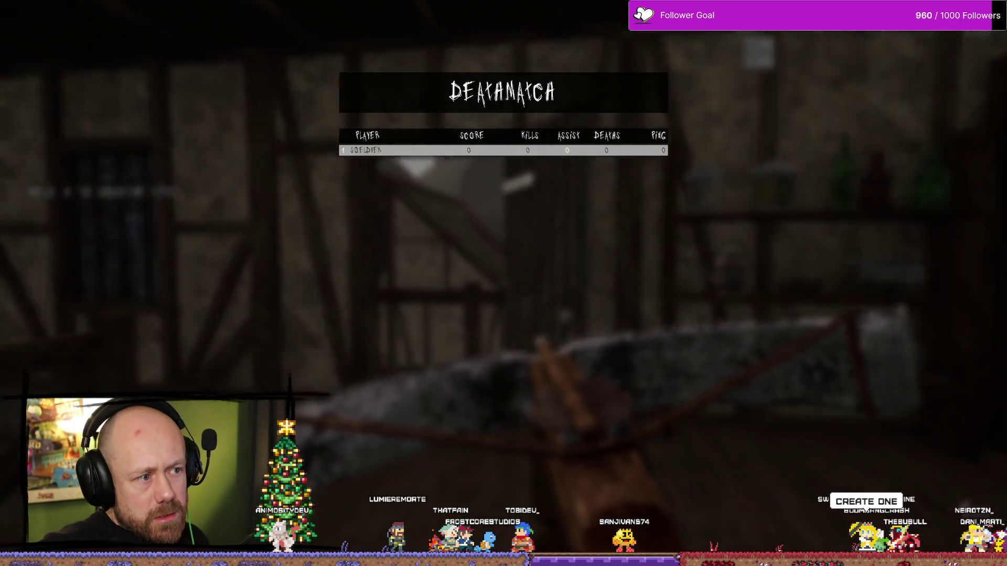
pyautogui.press('Tab')
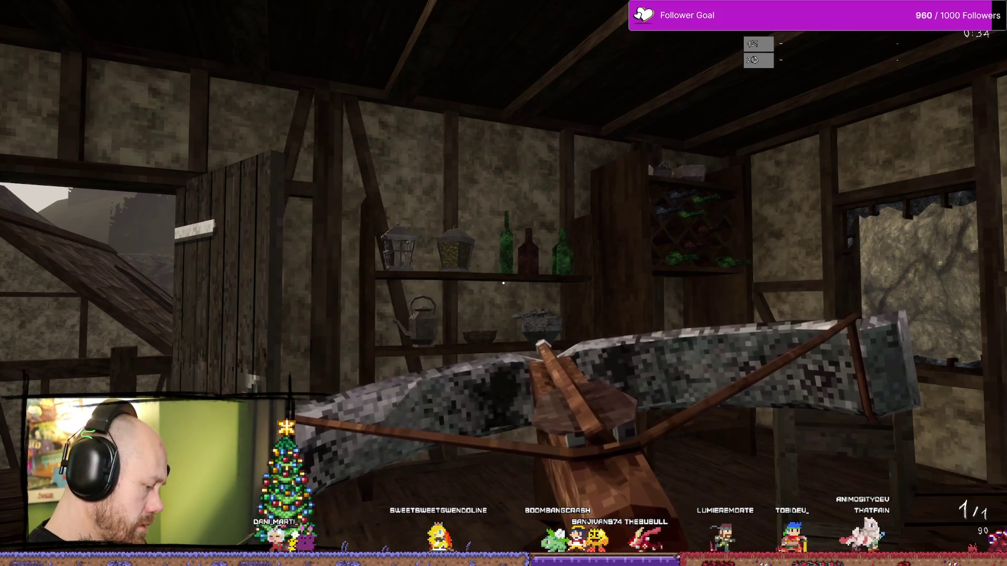
pyautogui.press('Tab')
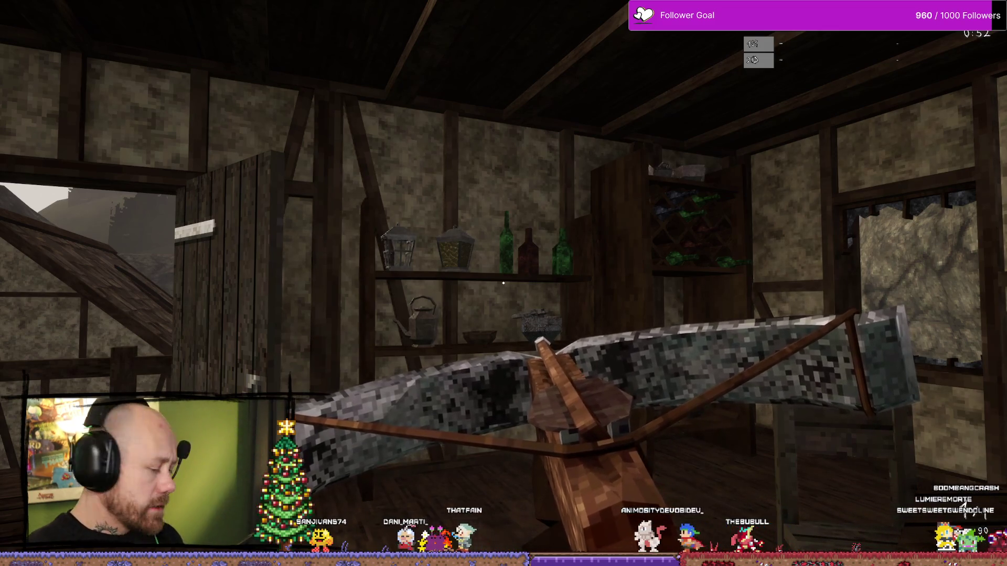
pyautogui.press('Escape')
# - Quit and confirm leaving the match, then begin a new Multiplayer Create Game
pyautogui.click(125, 185)
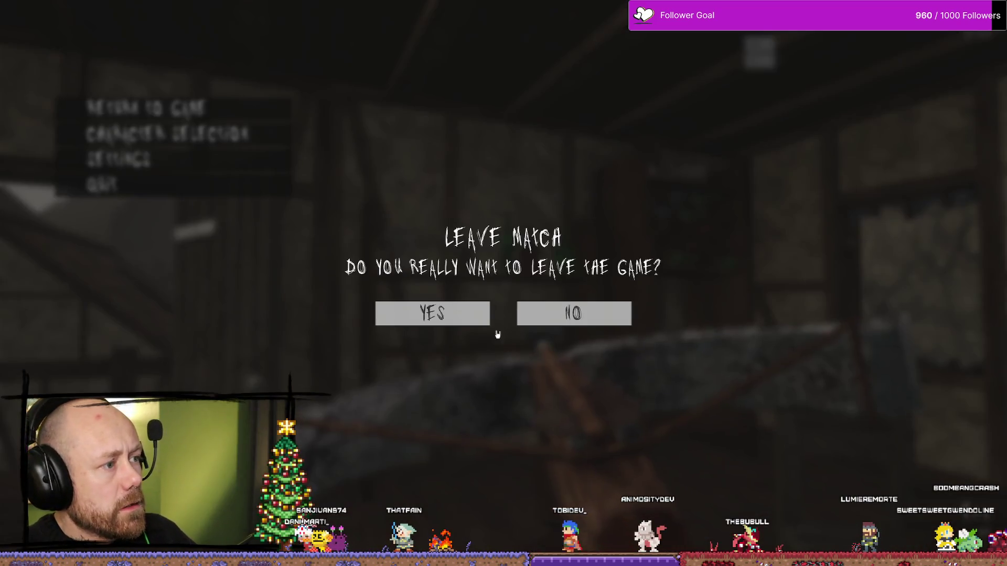
pyautogui.click(430, 313)
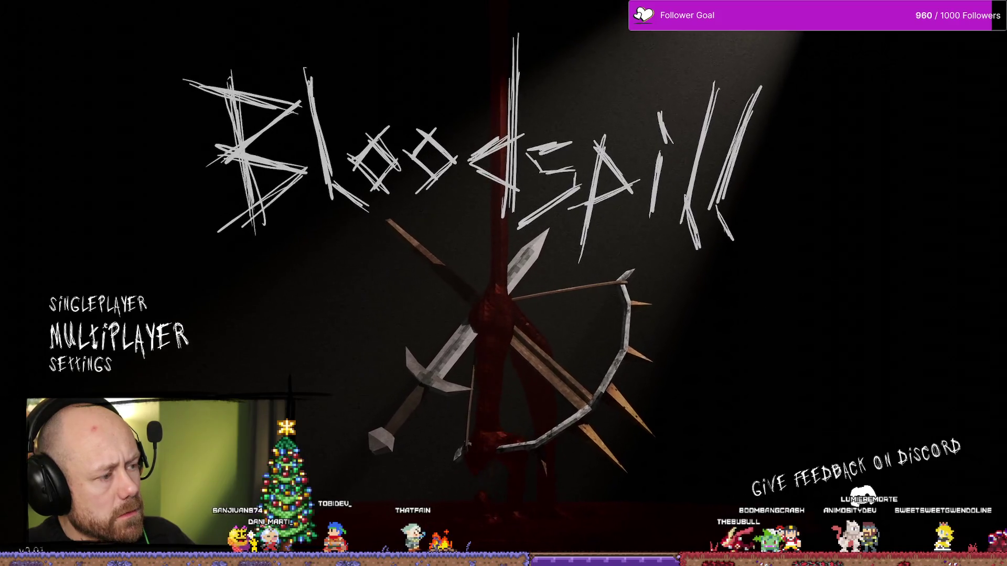
pyautogui.click(152, 338)
pyautogui.click(168, 298)
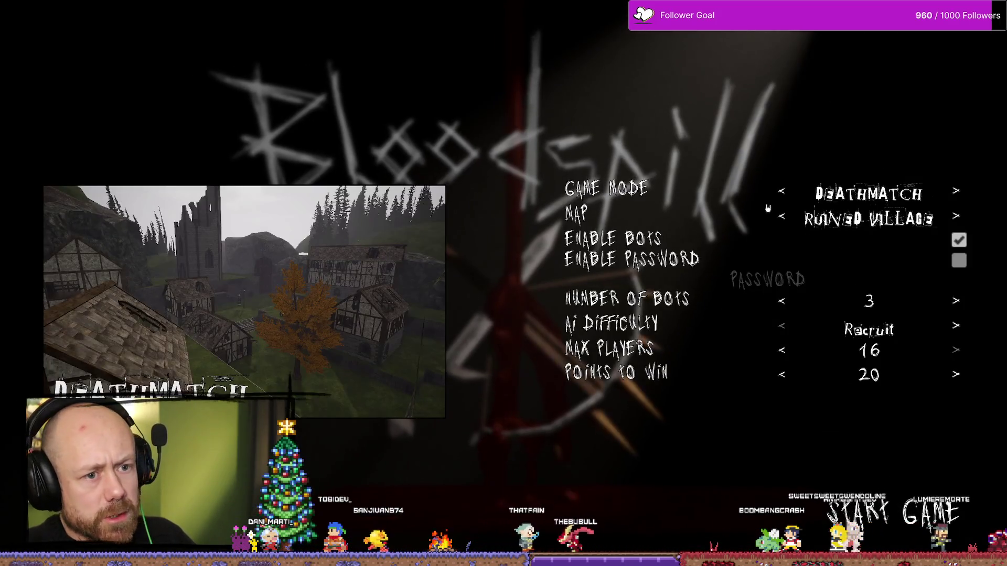
# - Set game mode to Capture the Flag, both teams' bots to 0, Points to Win 1
pyautogui.click(781, 194)
pyautogui.click(781, 194)
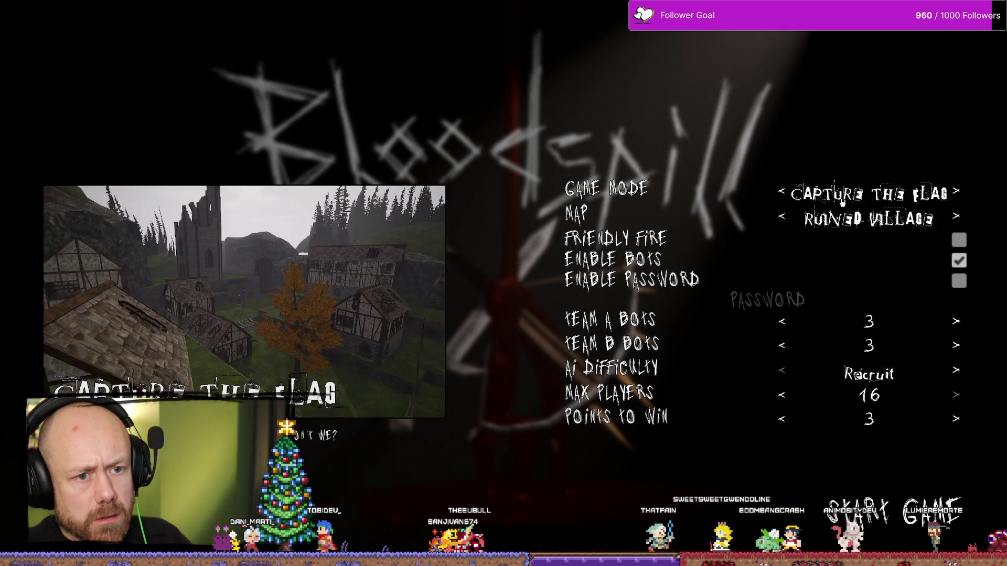
pyautogui.click(781, 345)
pyautogui.click(781, 345)
pyautogui.click(781, 345)
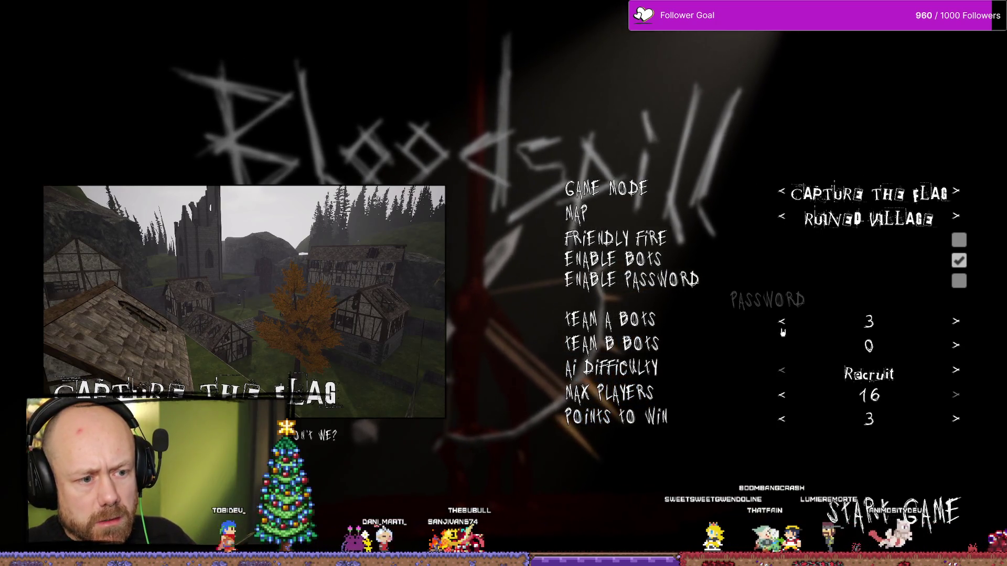
pyautogui.click(780, 321)
pyautogui.click(781, 321)
pyautogui.click(781, 321)
pyautogui.click(781, 418)
pyautogui.click(780, 418)
pyautogui.click(959, 281)
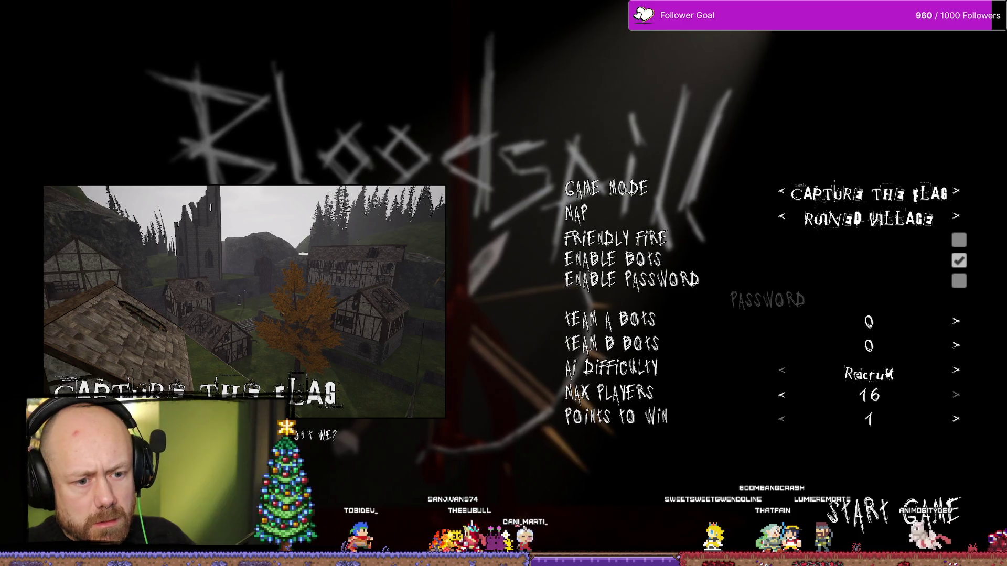
# - Enable password protection, enter a password, and start the game
pyautogui.click(810, 297)
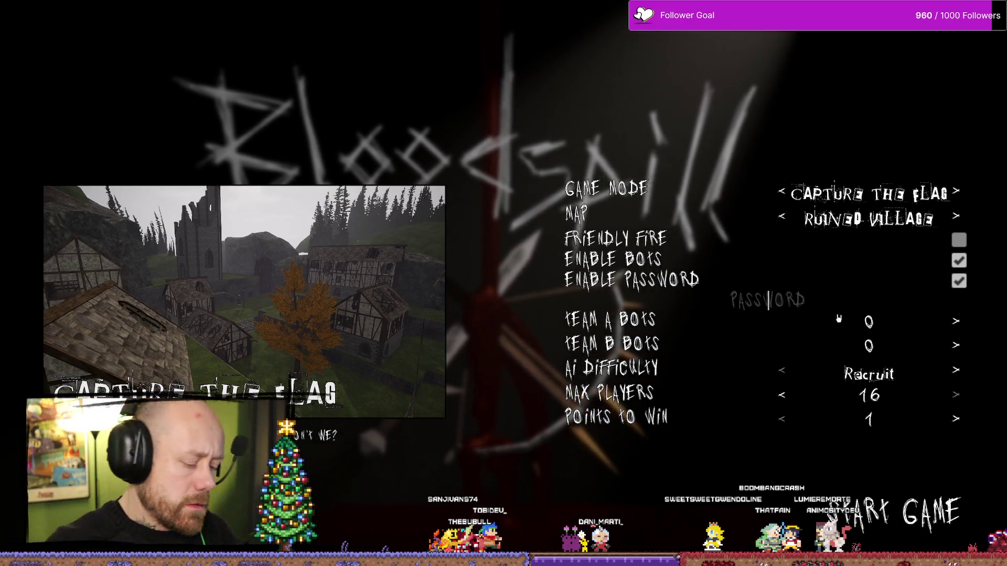
pyautogui.write('WHATEVAAAA')
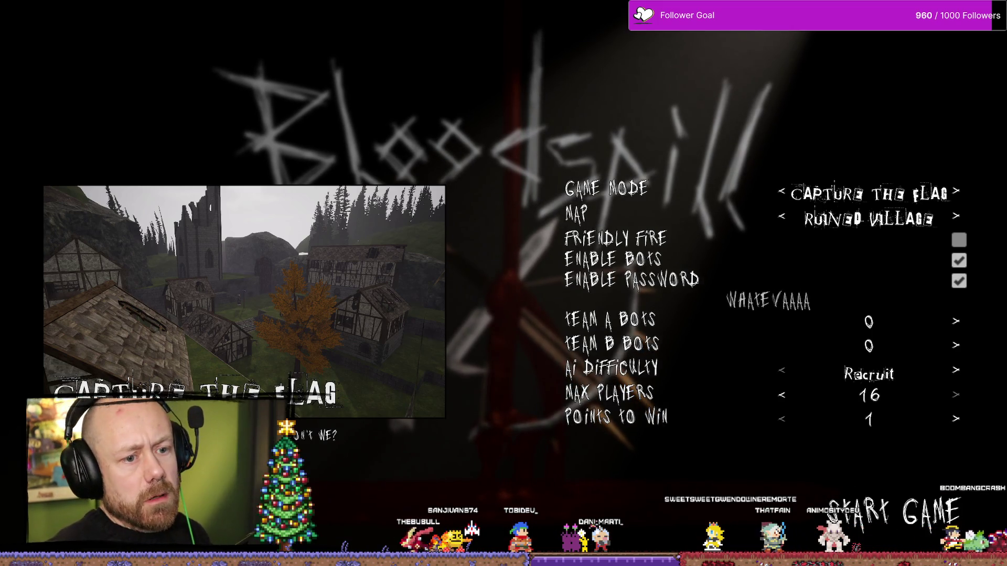
pyautogui.press('BackSpace')
pyautogui.press('BackSpace')
pyautogui.write('N')
pyautogui.press('BackSpace')
pyautogui.press('BackSpace')
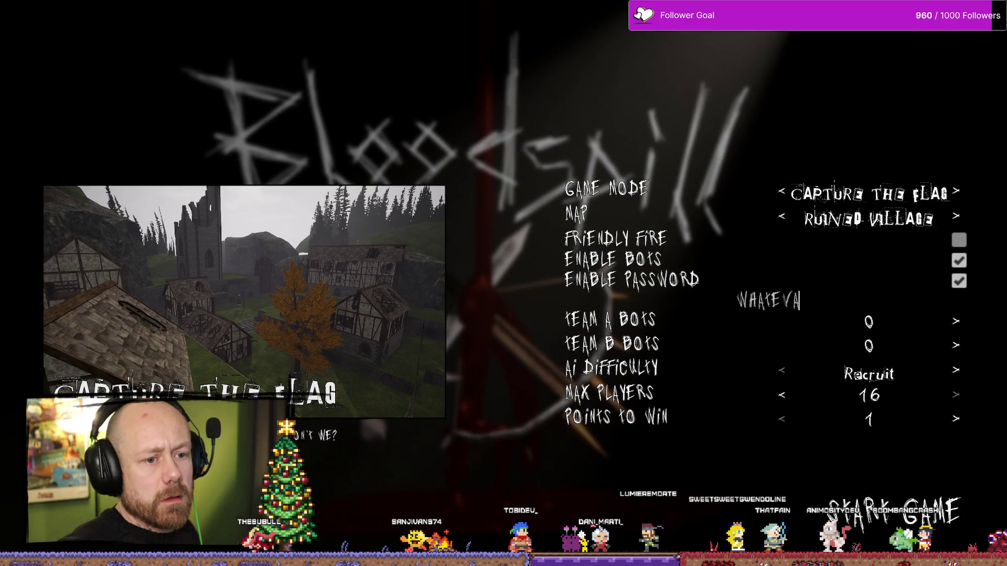
pyautogui.click(937, 525)
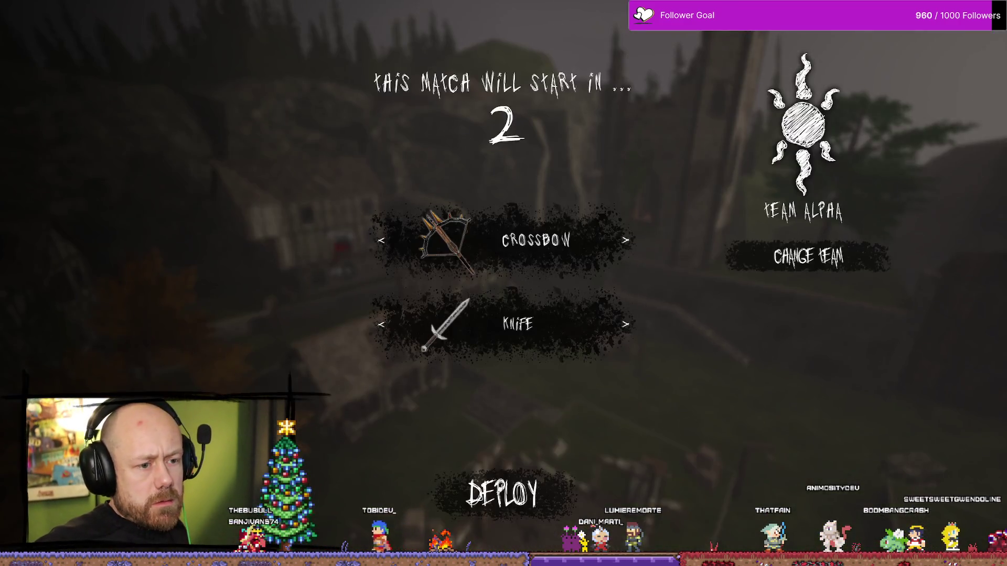
# - Deploy with the crossbow loadout into the password-protected Capture the Flag match
pyautogui.click(502, 492)
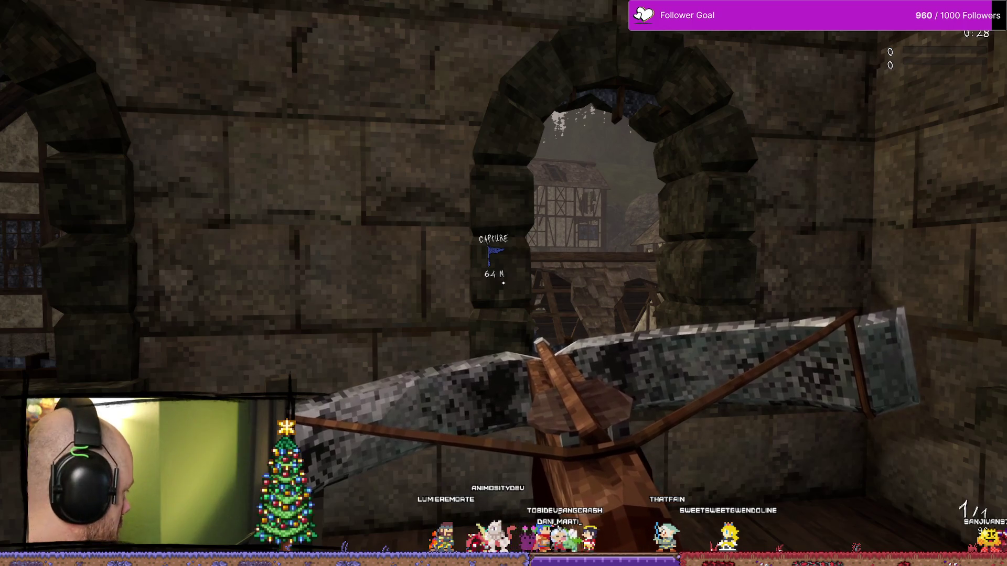
pyautogui.press('Tab')
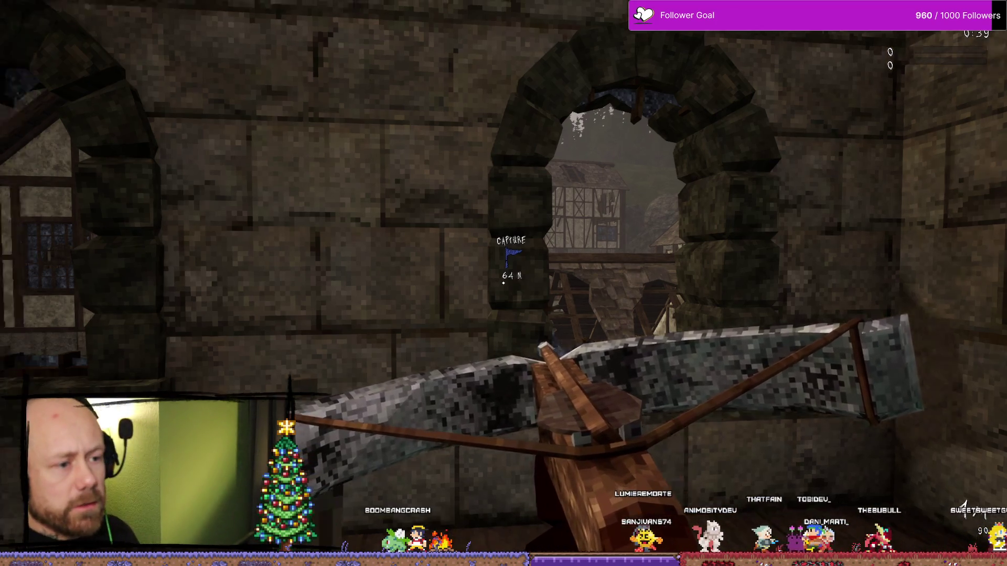
pyautogui.moveTo(503, 283)
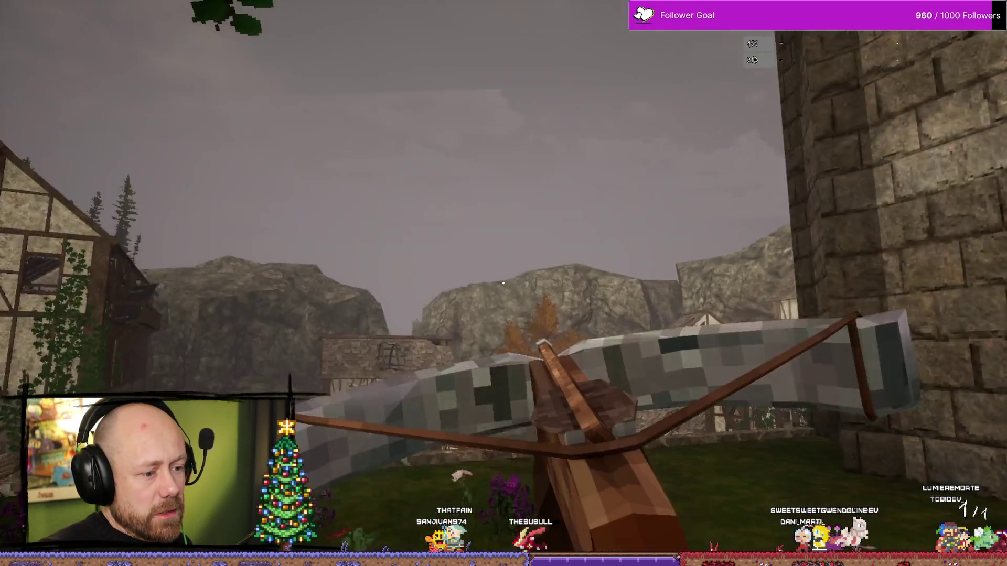
# - Check the Deathmatch scoreboard twice, then open the in-game pause menu
pyautogui.press('Tab')
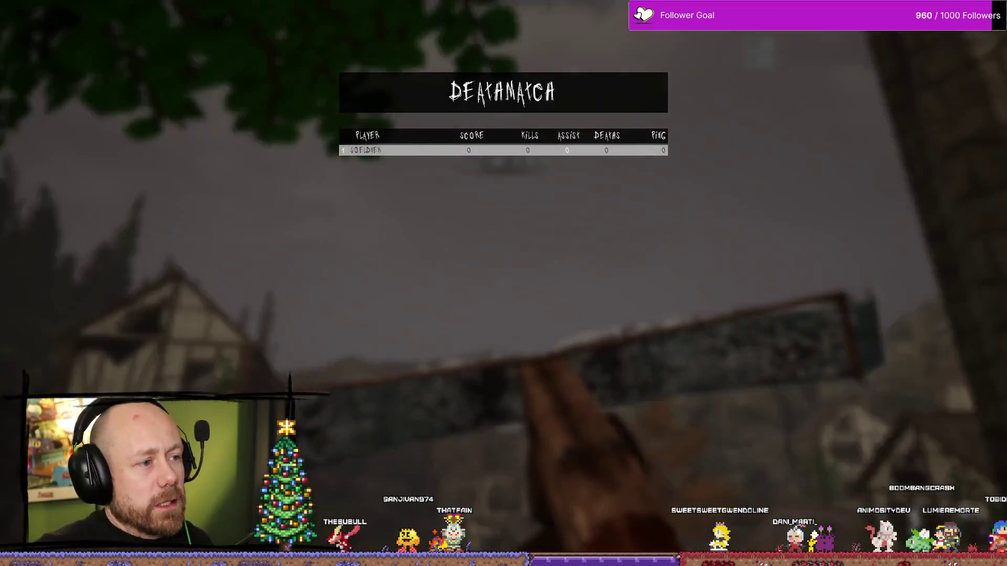
pyautogui.press('Tab')
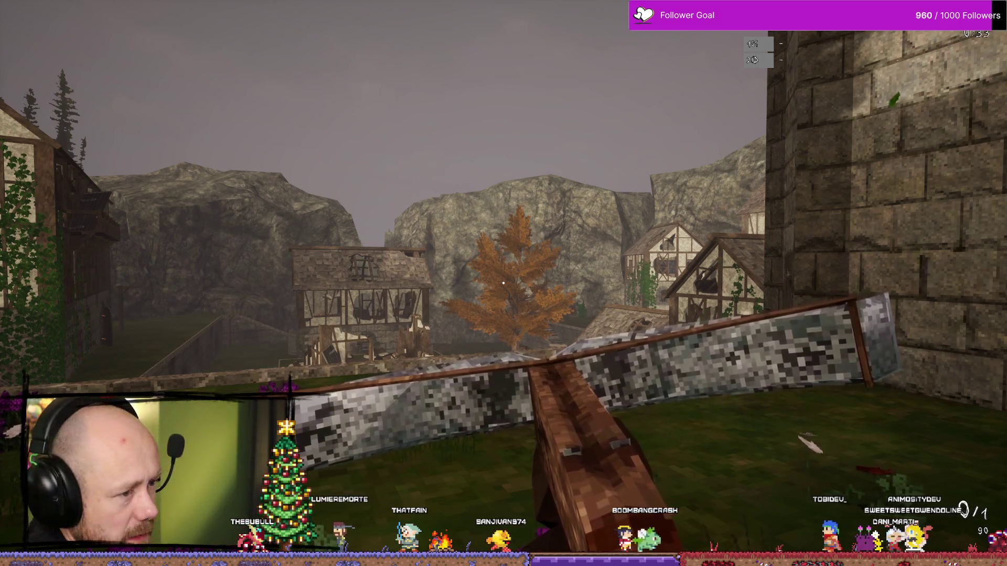
pyautogui.press('Tab')
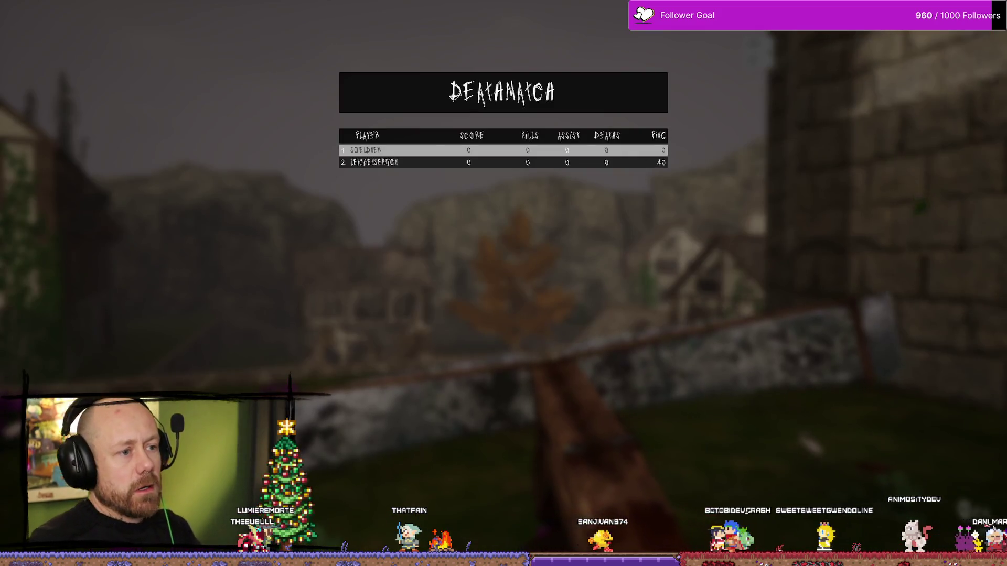
pyautogui.press('Tab')
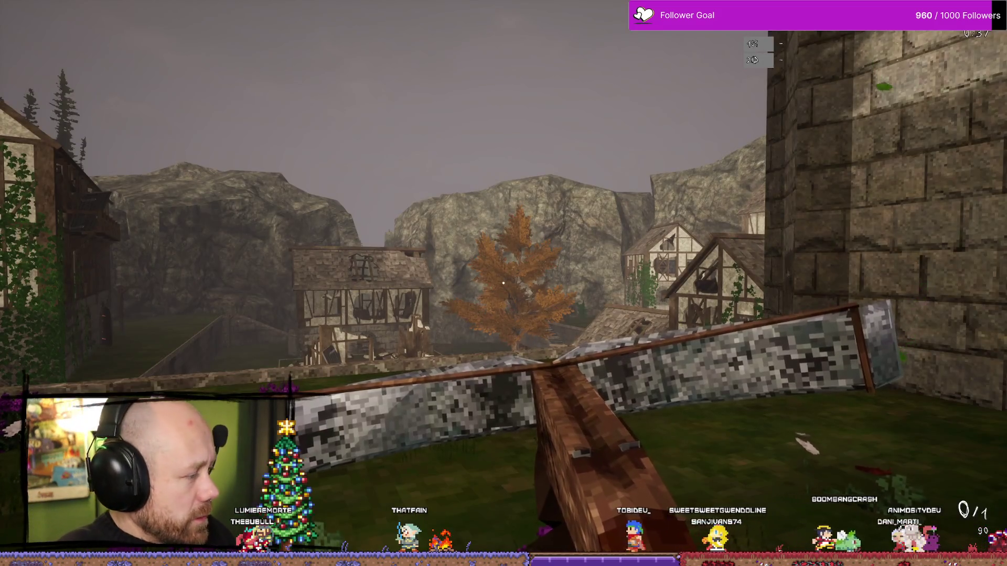
pyautogui.press('Escape')
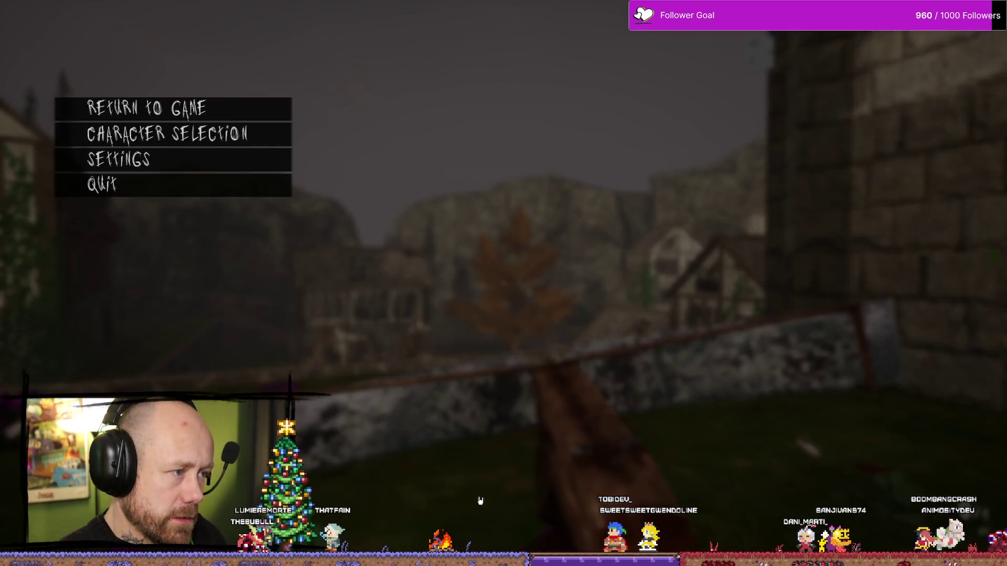
# - Choose Quit and confirm Yes on the Leave Match prompt
pyautogui.click(101, 182)
pyautogui.click(432, 313)
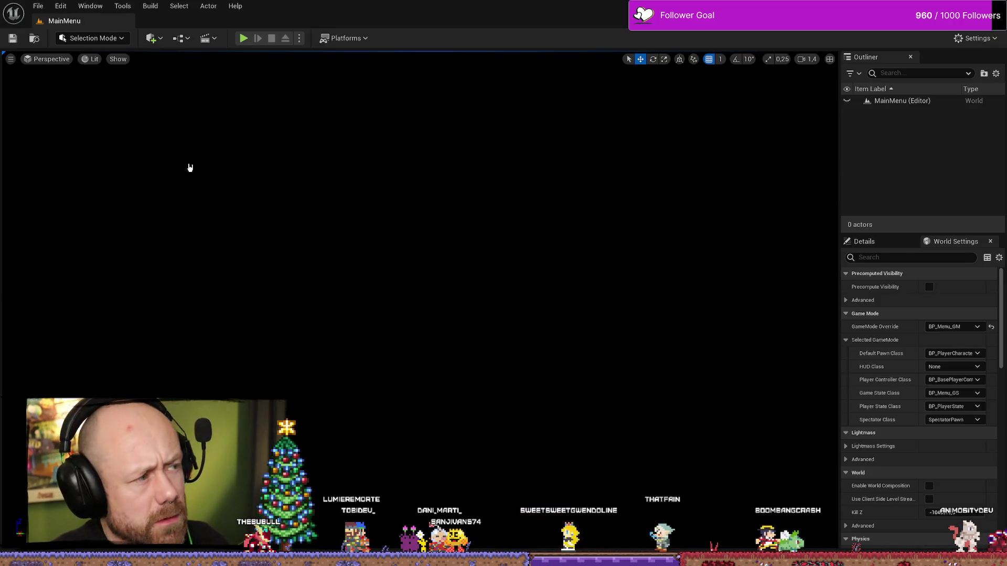
# - Return to the AC_MatchStateSystem Event Graph and pan toward the End game nodes
pyautogui.hotkey('alt', 'Tab')
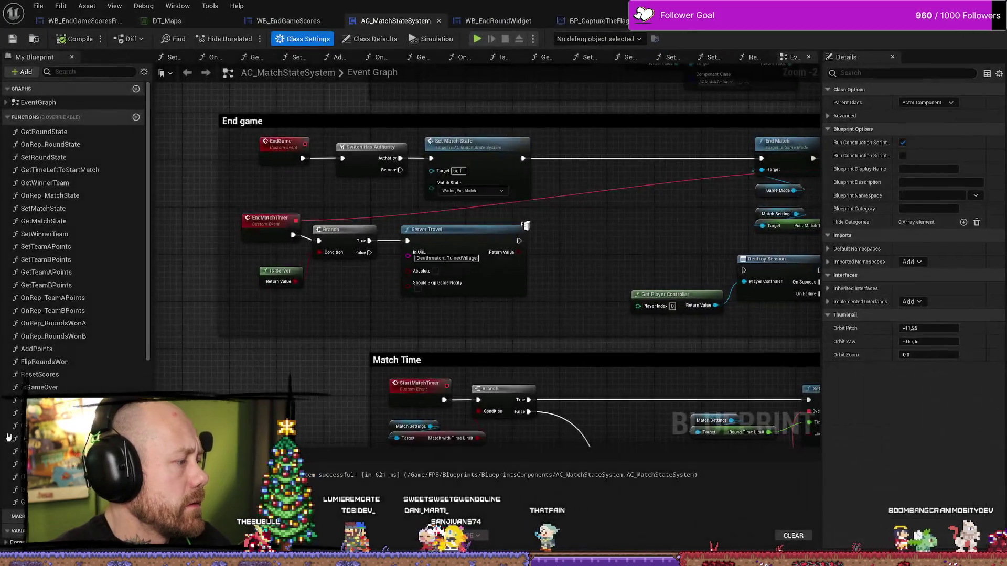
pyautogui.moveTo(591, 332); pyautogui.dragTo(562, 335)
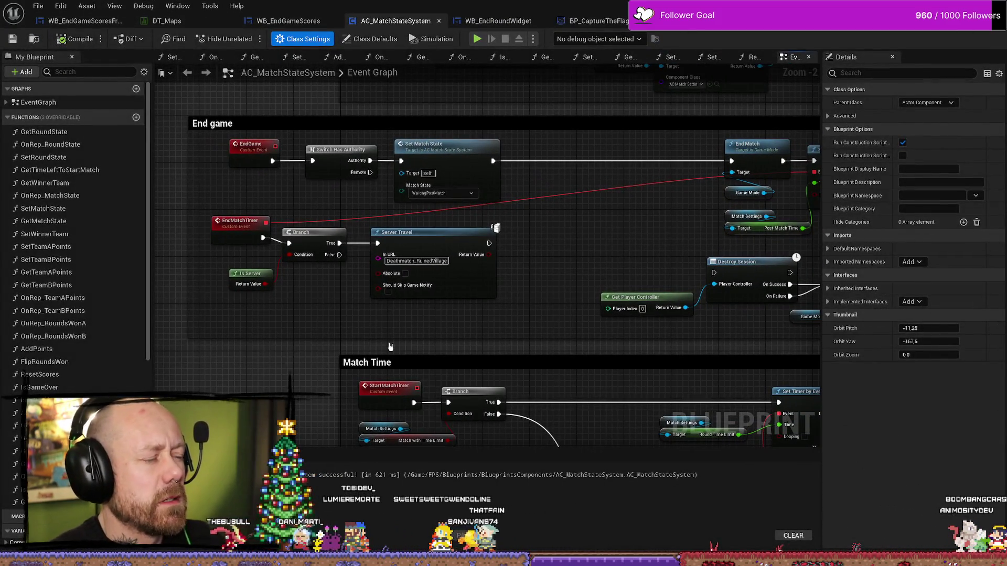
pyautogui.moveTo(390, 347); pyautogui.dragTo(418, 347)
pyautogui.scroll(-2, 446, 315)
pyautogui.scroll(2, 523, 287)
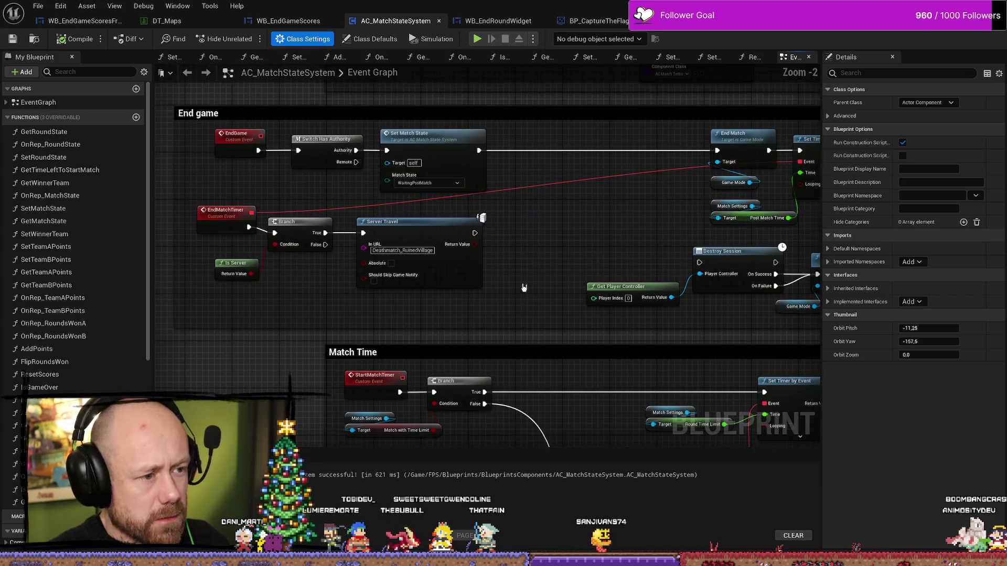
# - Open the WB_EndGameScoresFreeForAll Event Graph and pan to the next-map nodes
pyautogui.click(165, 27)
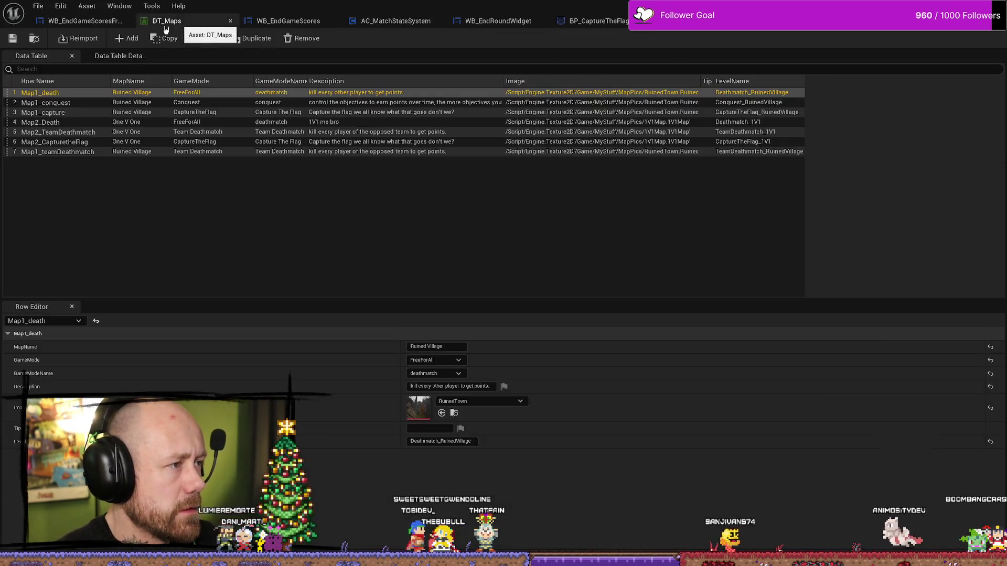
pyautogui.click(84, 21)
pyautogui.moveTo(765, 329); pyautogui.dragTo(816, 283)
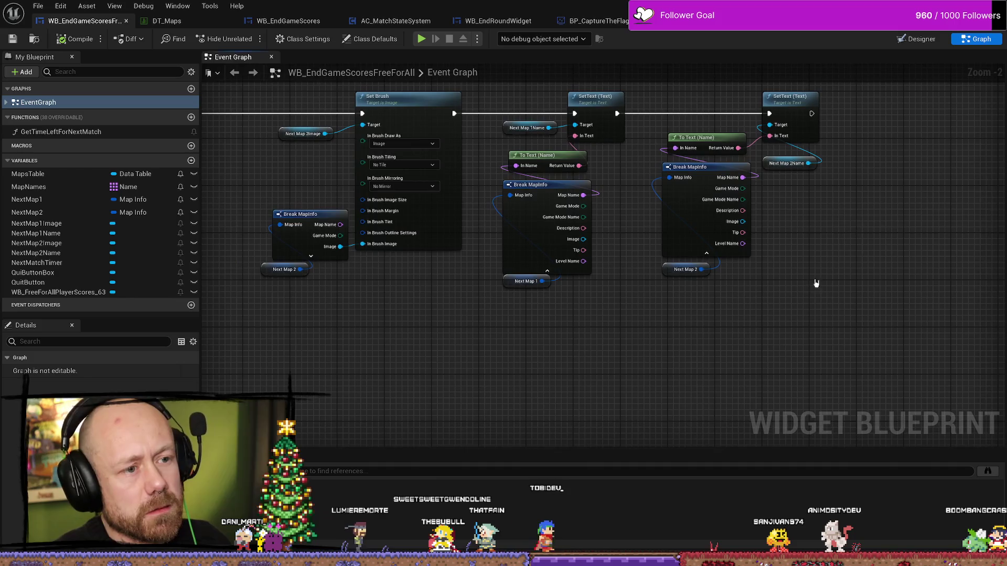
pyautogui.moveTo(746, 342)
pyautogui.mouseDown()
pyautogui.moveTo(773, 328)
pyautogui.moveTo(733, 294)
pyautogui.mouseUp()
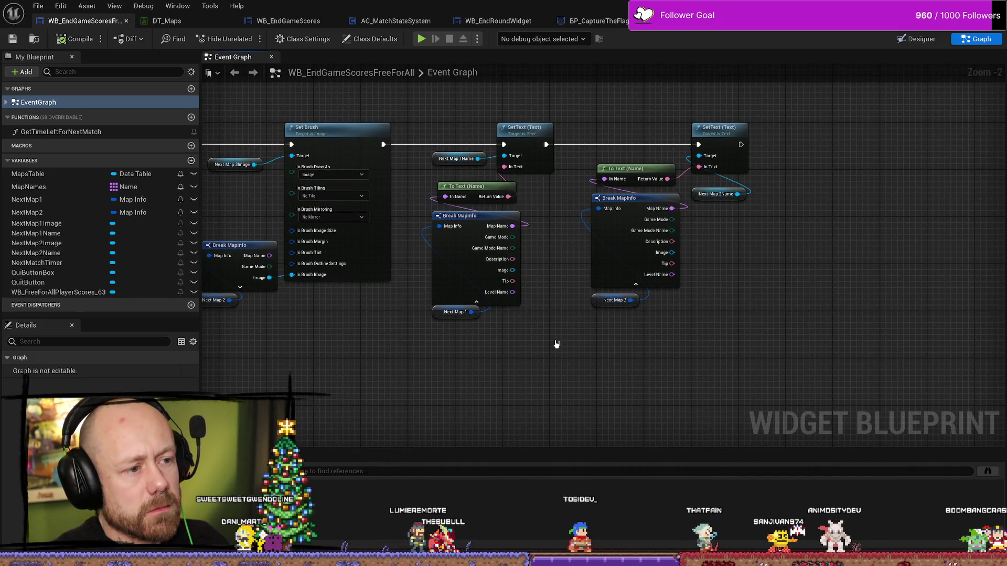
# - Frame the Break MapInfo and Next Map 1 nodes with their Target inputs at 1:1 zoom
pyautogui.moveTo(573, 367)
pyautogui.mouseDown()
pyautogui.moveTo(446, 199)
pyautogui.moveTo(443, 210)
pyautogui.mouseUp()
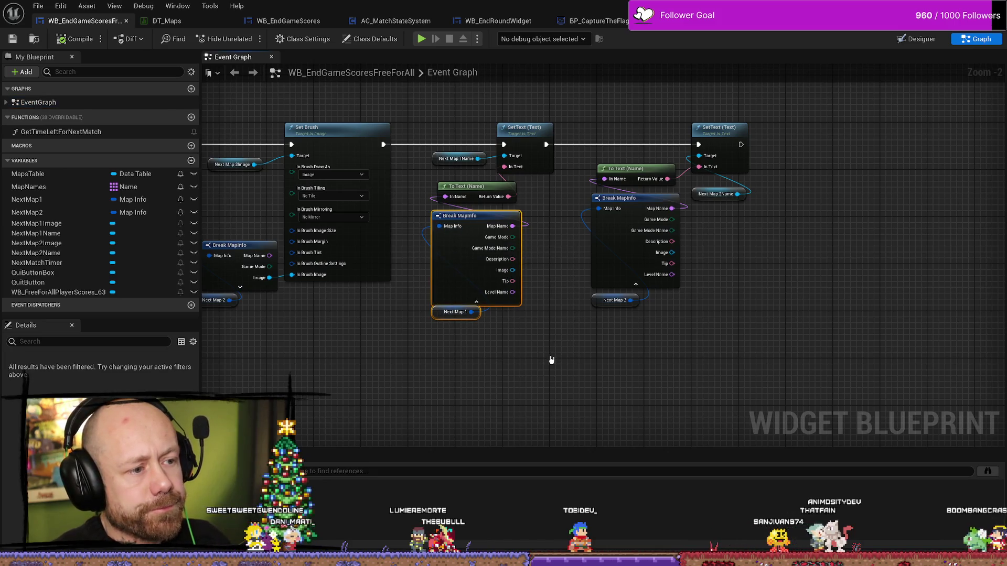
pyautogui.click(538, 374)
pyautogui.moveTo(538, 374); pyautogui.dragTo(541, 344)
pyautogui.moveTo(524, 378); pyautogui.dragTo(435, 184)
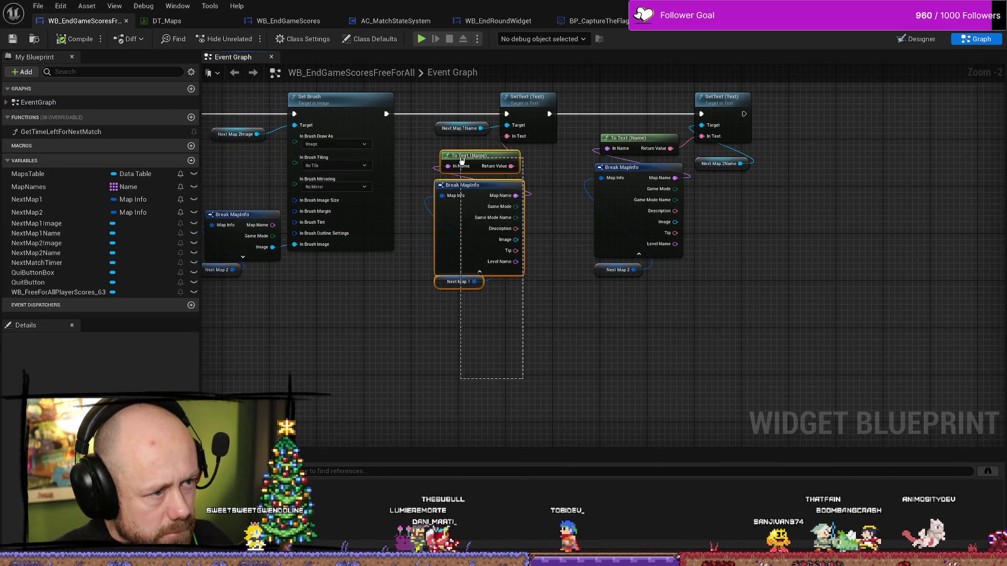
pyautogui.moveTo(521, 341); pyautogui.dragTo(686, 359)
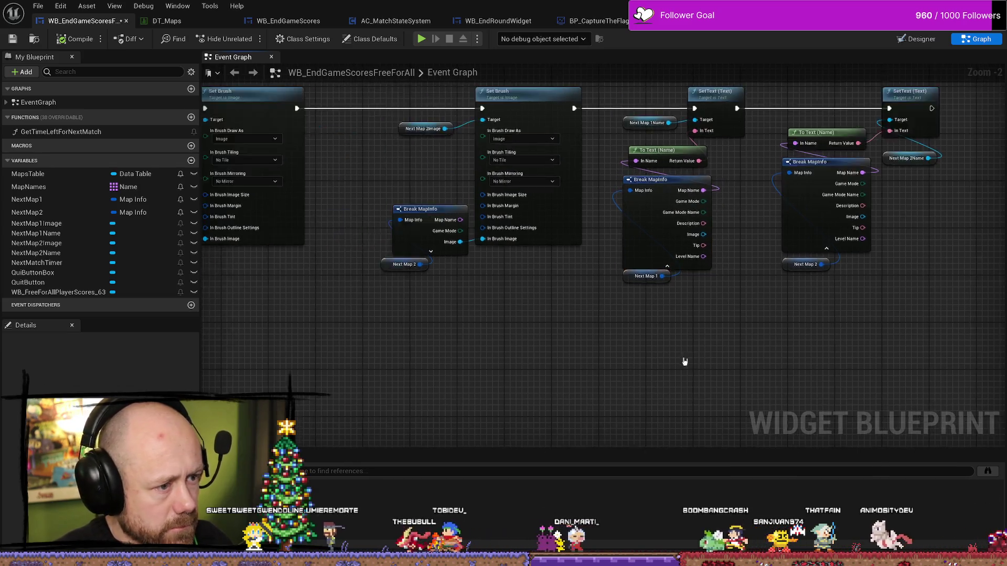
pyautogui.scroll(-2, 521, 387)
pyautogui.scroll(1, 630, 343)
pyautogui.scroll(3, 620, 306)
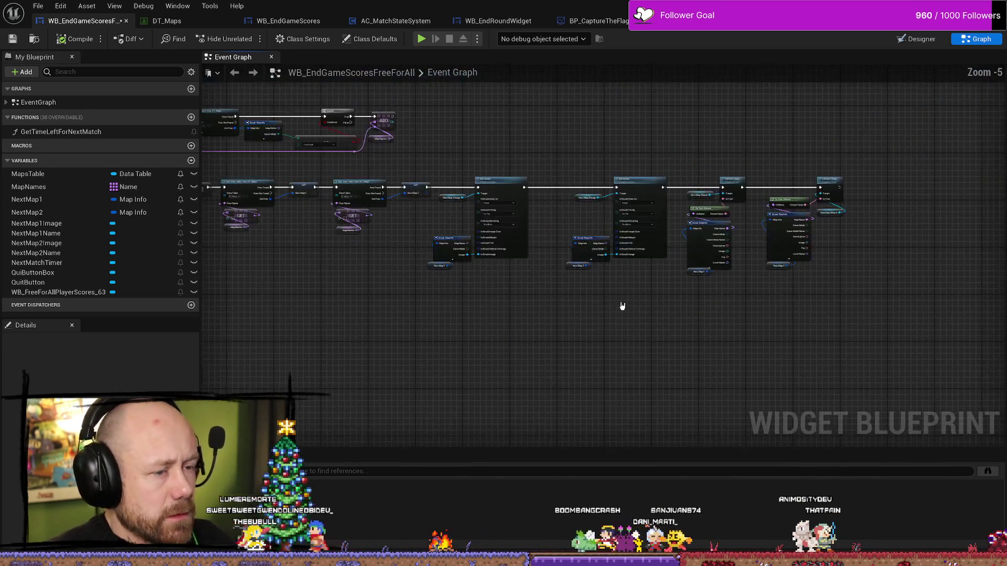
pyautogui.moveTo(757, 202); pyautogui.dragTo(720, 234)
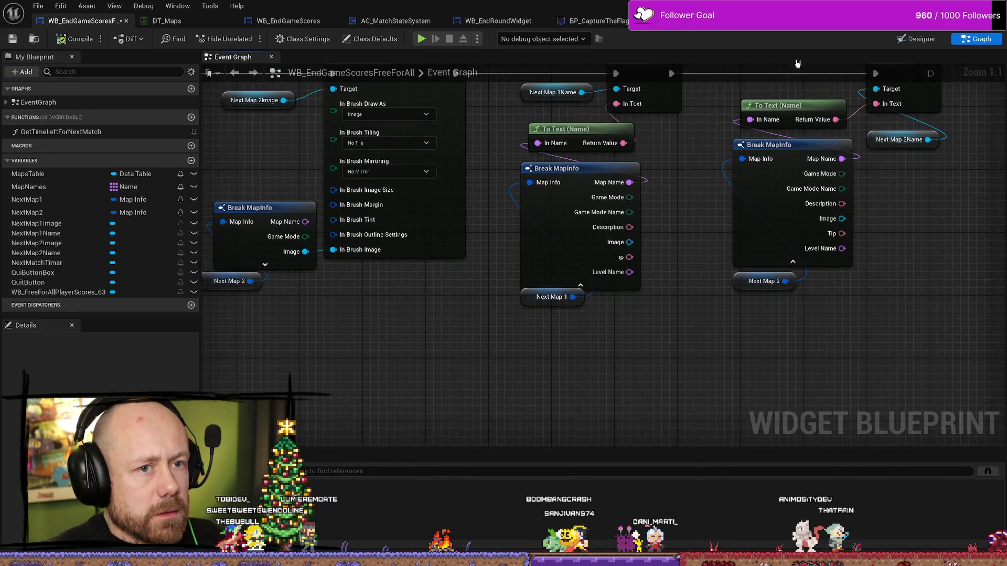
# - In the Designer, select the right map image's parent SizeBox to reach its 480×270 overrides
pyautogui.click(929, 40)
pyautogui.click(675, 226)
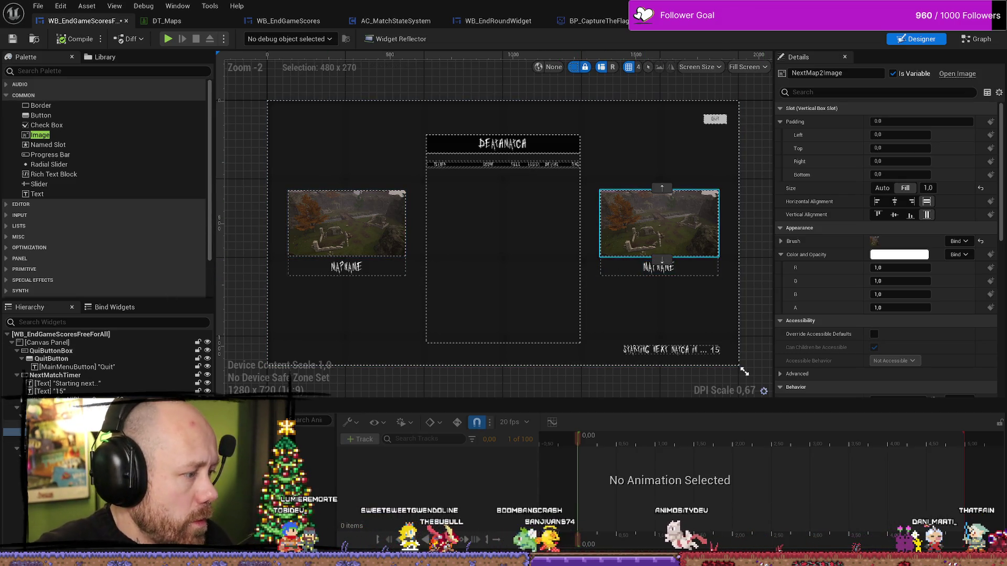
pyautogui.click(659, 223)
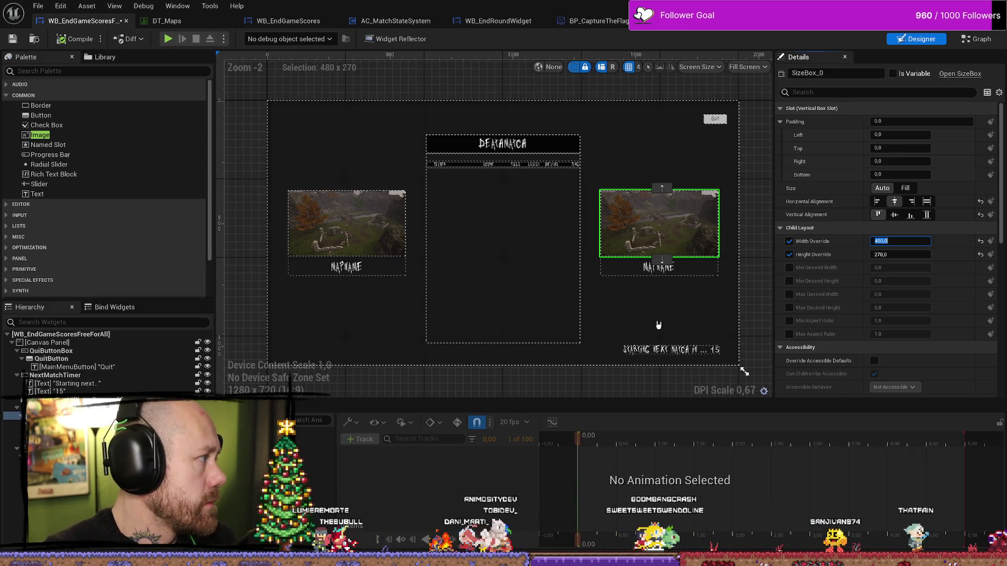
# - Set the right image's size box to Width Override 320 and Height Override 180
pyautogui.click(908, 241)
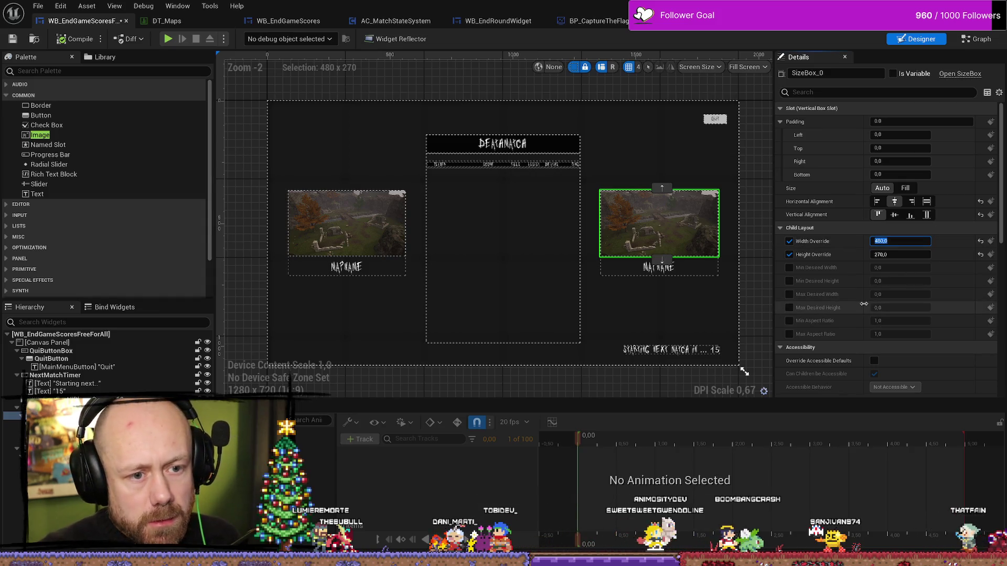
pyautogui.write('320')
pyautogui.press('Return')
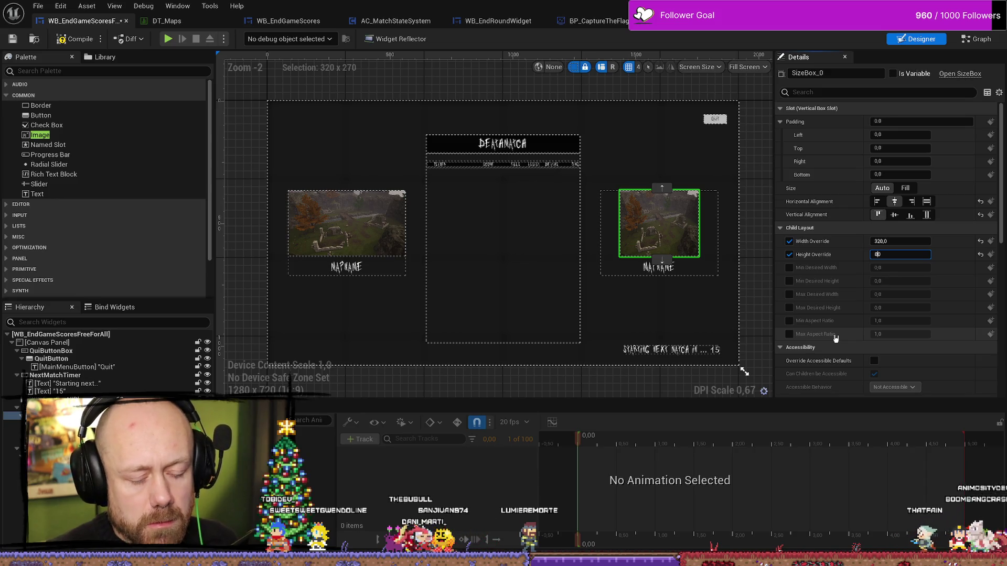
pyautogui.write('0')
pyautogui.press('Return')
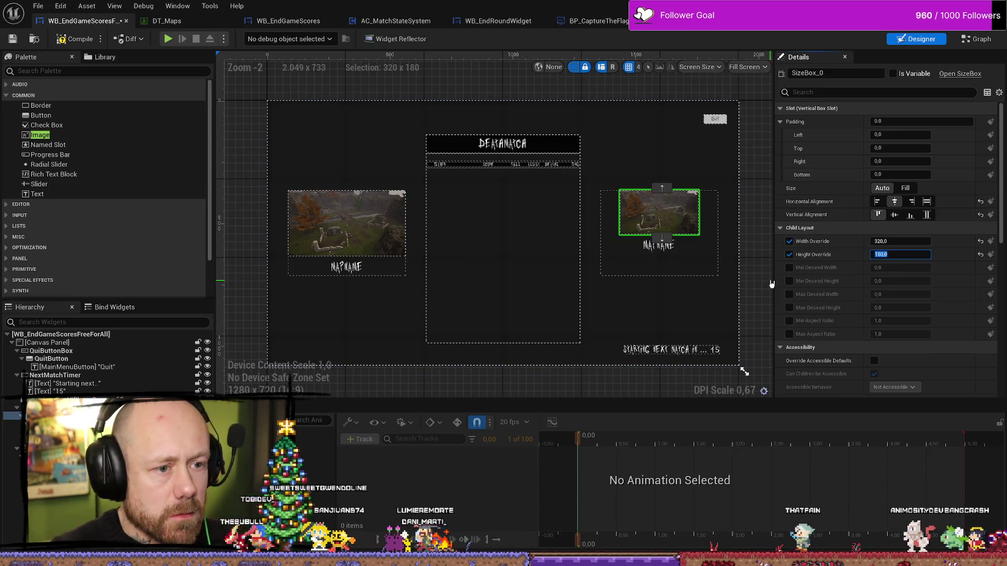
pyautogui.click(751, 288)
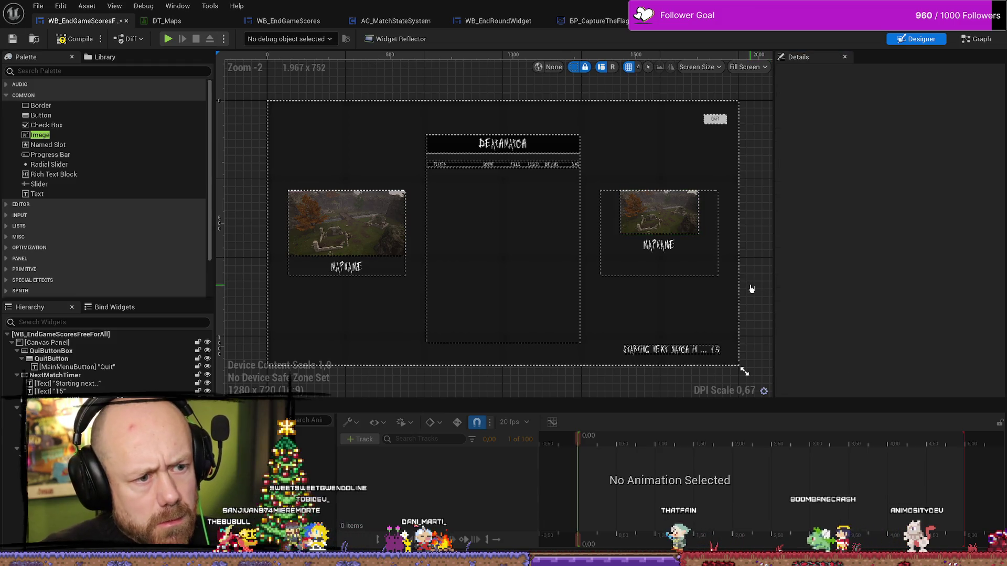
# - Resize the left image's size box to 320×180 as well
pyautogui.click(656, 215)
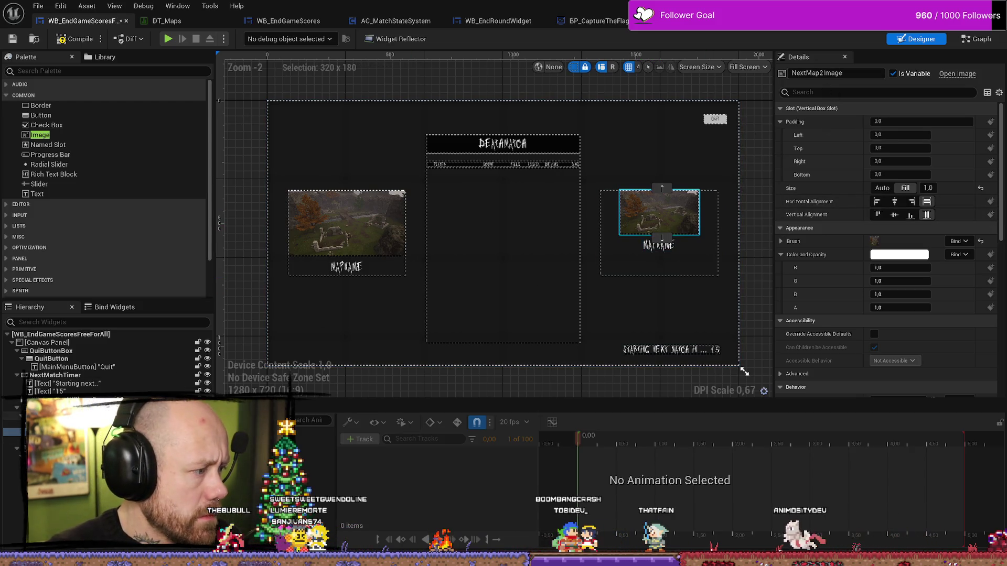
pyautogui.press('Up')
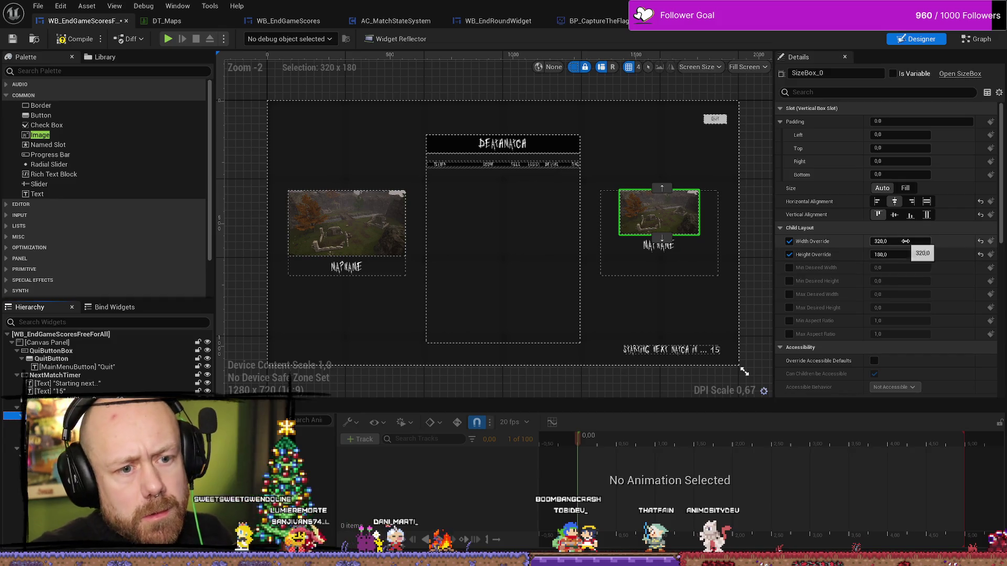
pyautogui.click(346, 224)
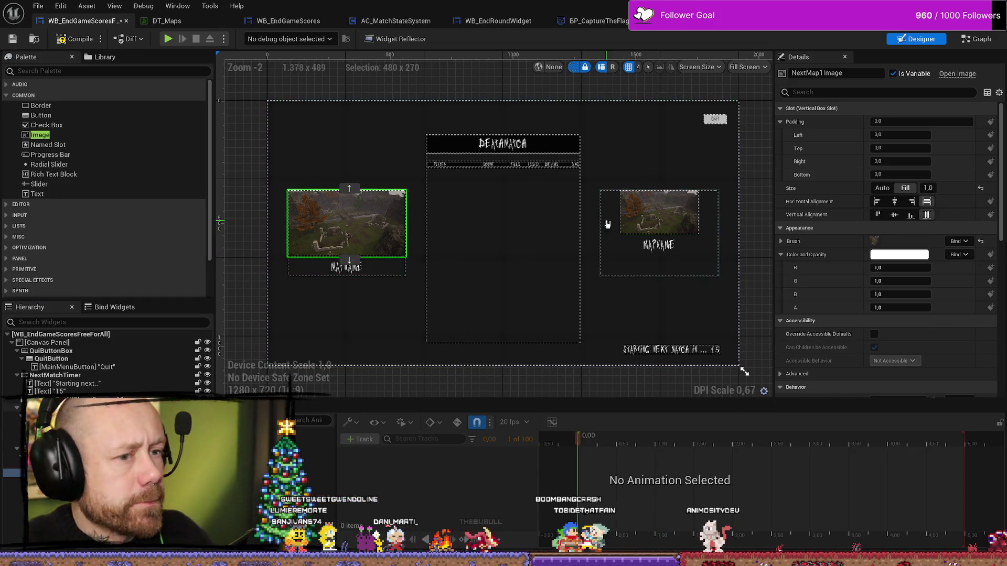
pyautogui.press('Up')
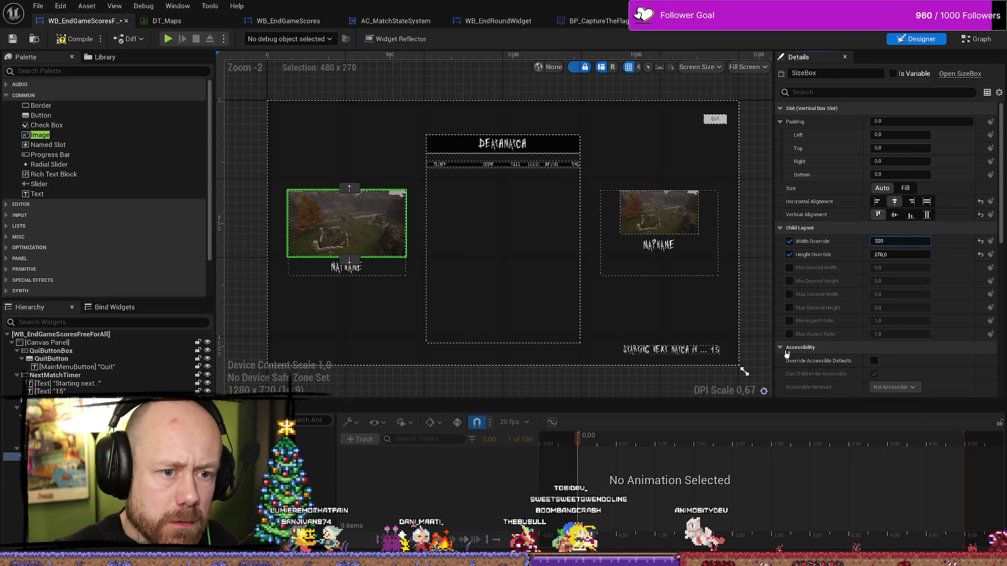
pyautogui.press('Tab')
pyautogui.press('Return')
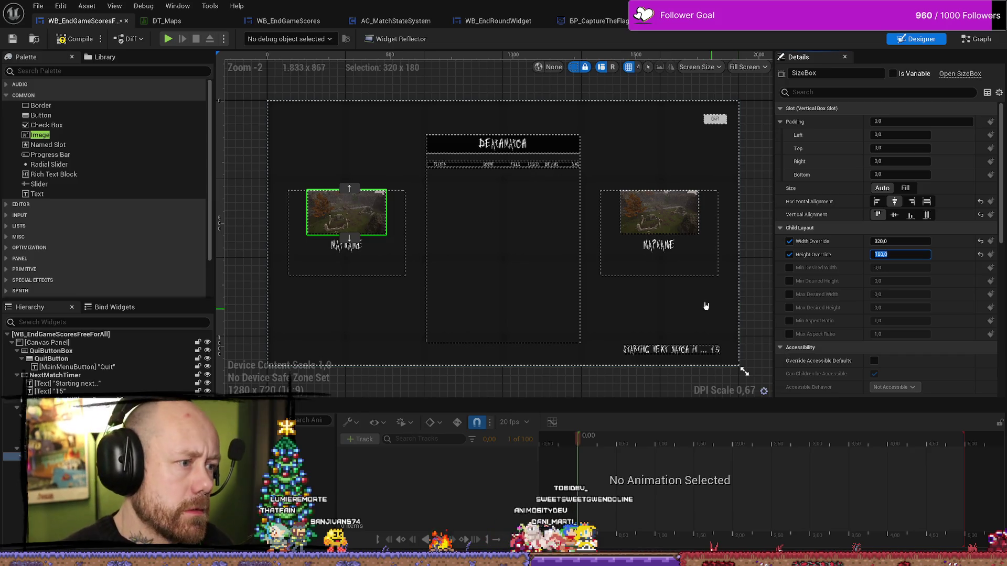
pyautogui.click(658, 245)
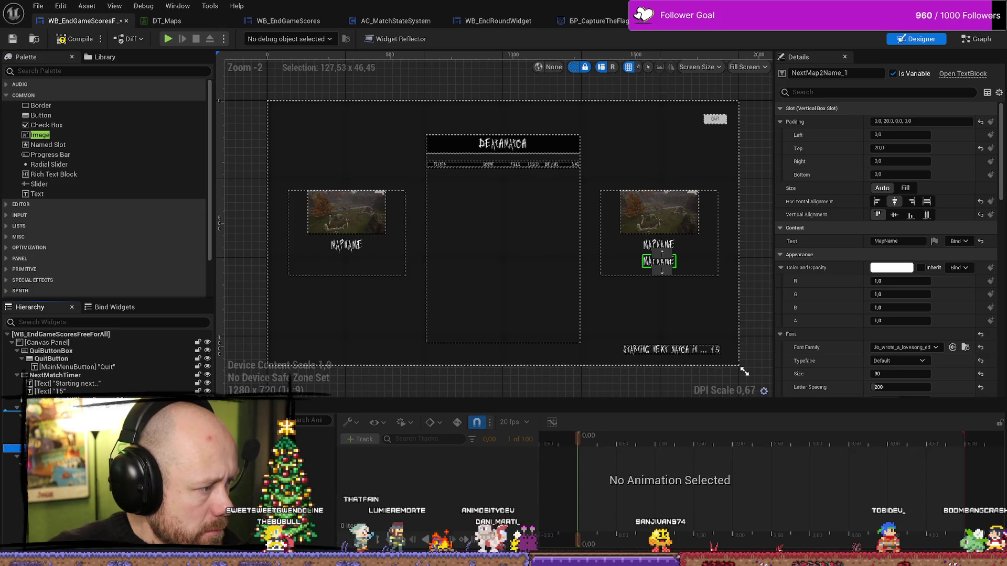
# - Move the copied name text above the right image, pad it 20 top and bottom, and make it read 'Choose next map'
pyautogui.moveTo(661, 261); pyautogui.dragTo(662, 201)
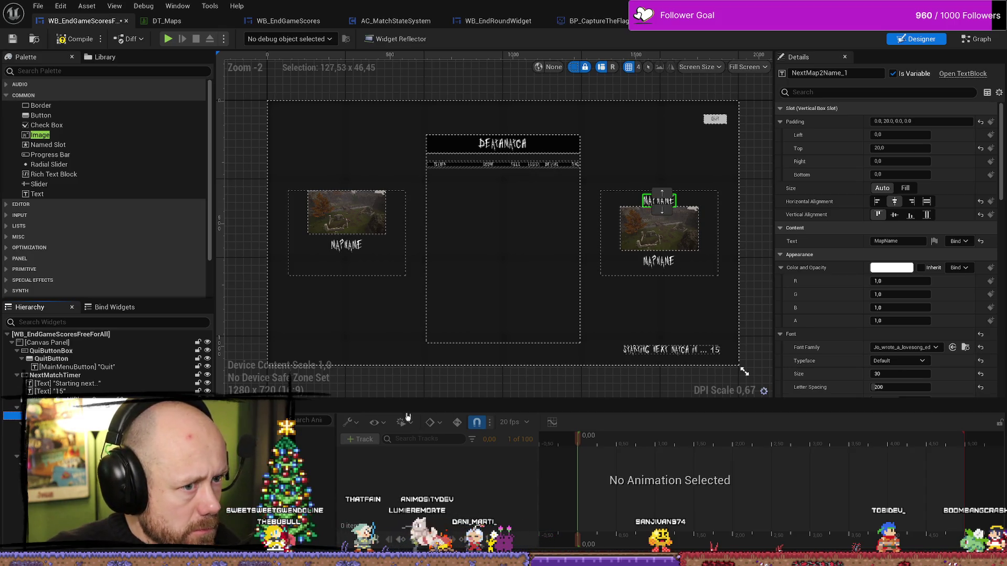
pyautogui.click(902, 161)
pyautogui.click(904, 173)
pyautogui.write('20')
pyautogui.press('Return')
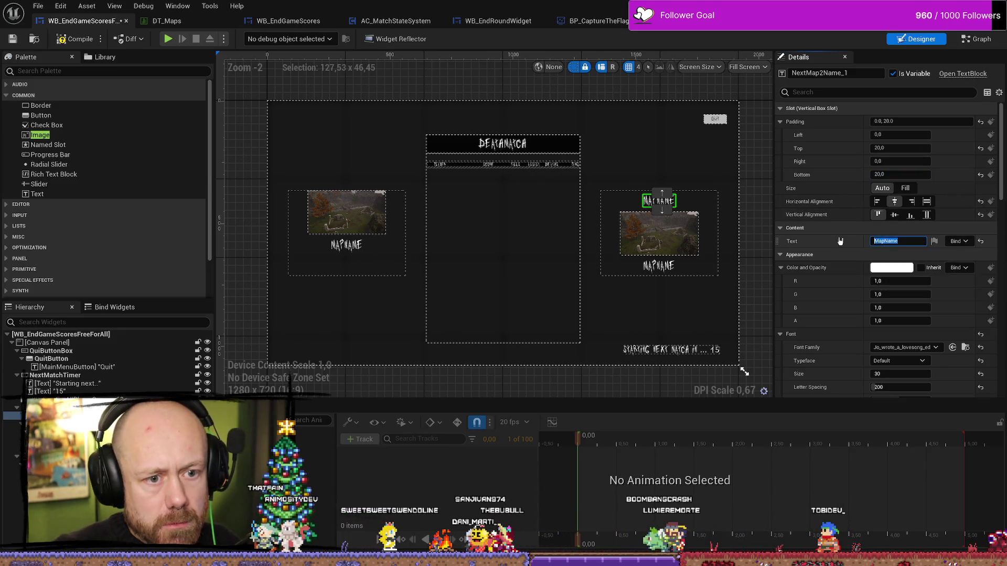
pyautogui.click(898, 241)
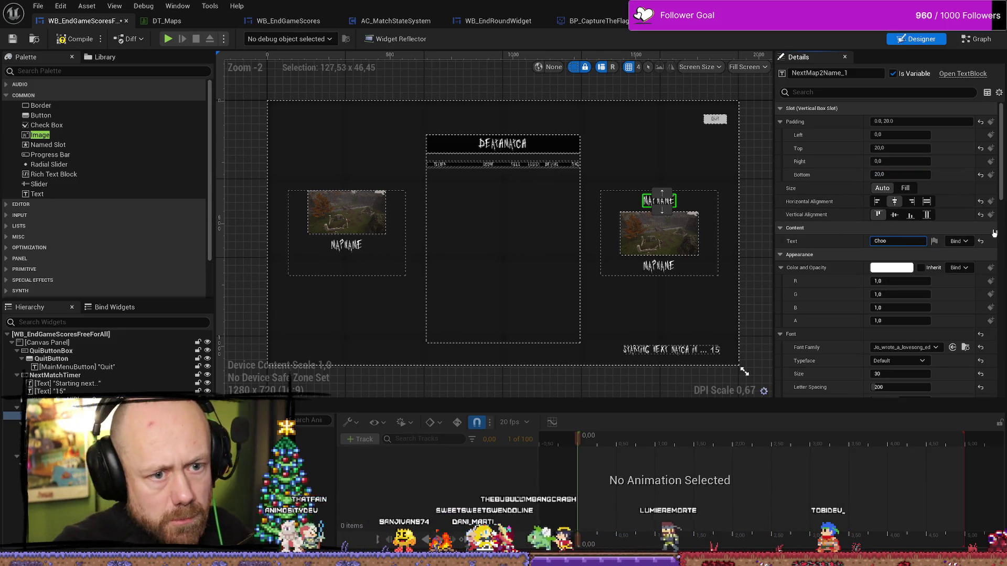
pyautogui.write('Choose next map')
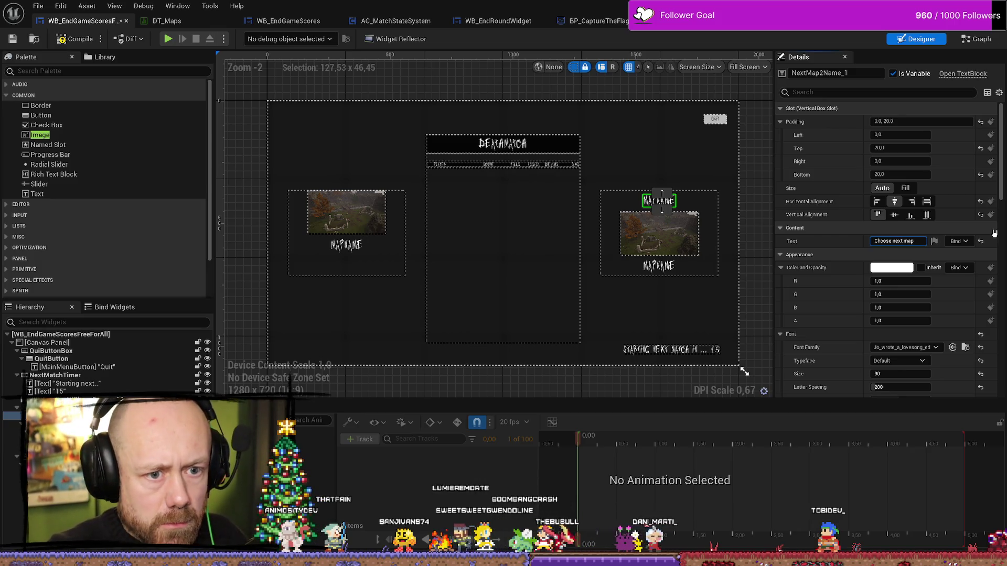
pyautogui.press('Return')
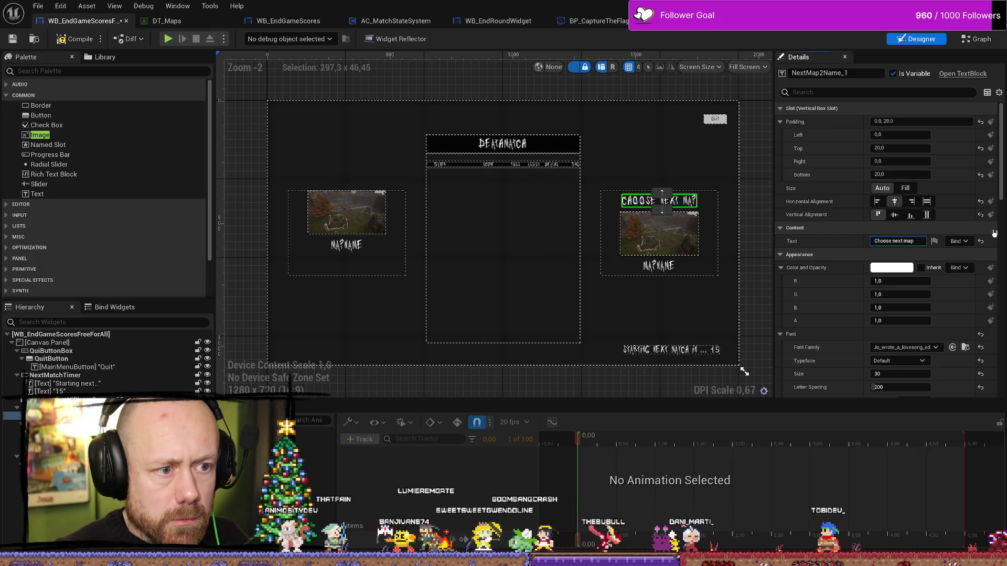
pyautogui.click(756, 178)
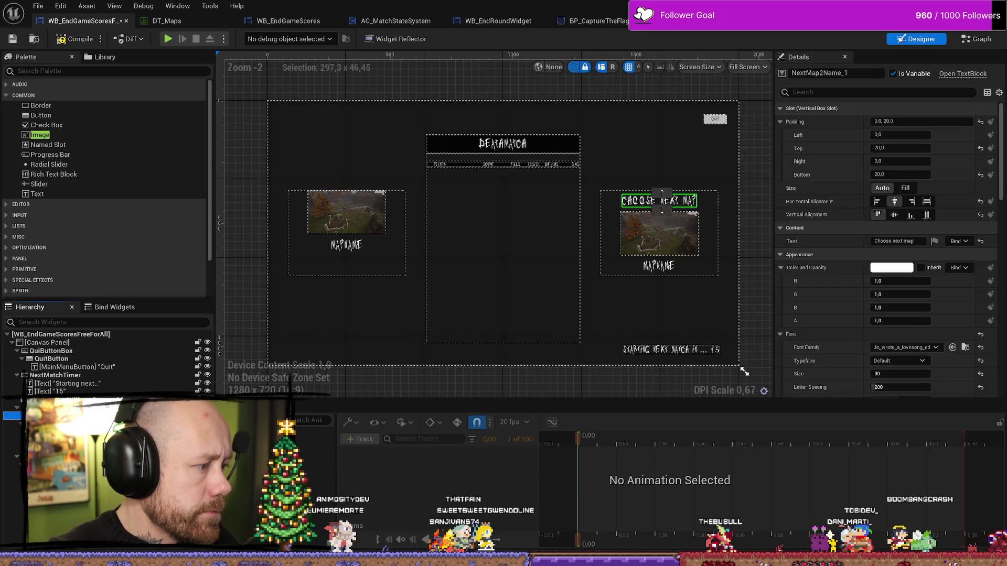
# - Copy the 'Choose next map' heading into the left box and place it above the left map image
pyautogui.click(662, 201)
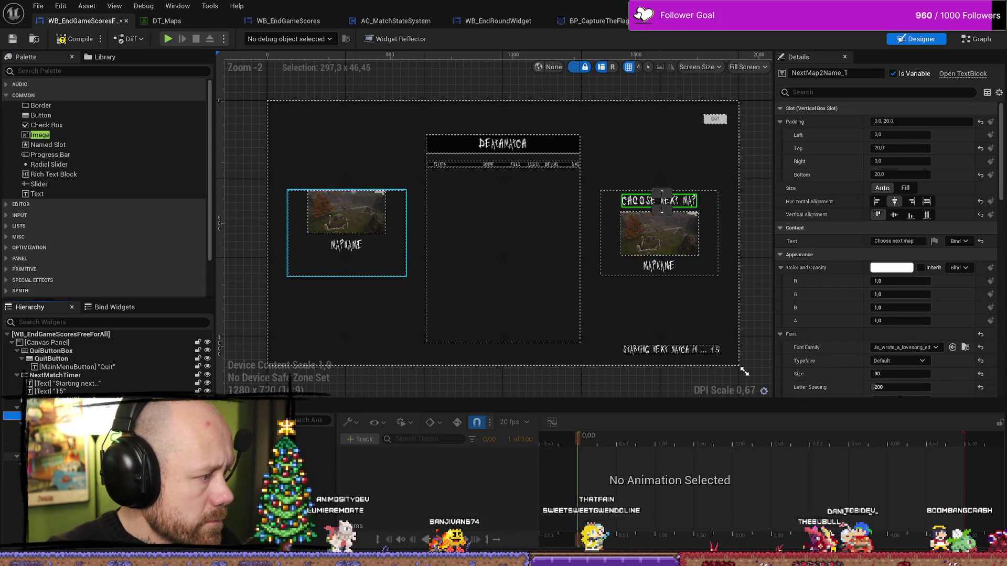
pyautogui.moveTo(662, 201)
pyautogui.mouseDown()
pyautogui.moveTo(265, 231)
pyautogui.moveTo(348, 261)
pyautogui.mouseUp()
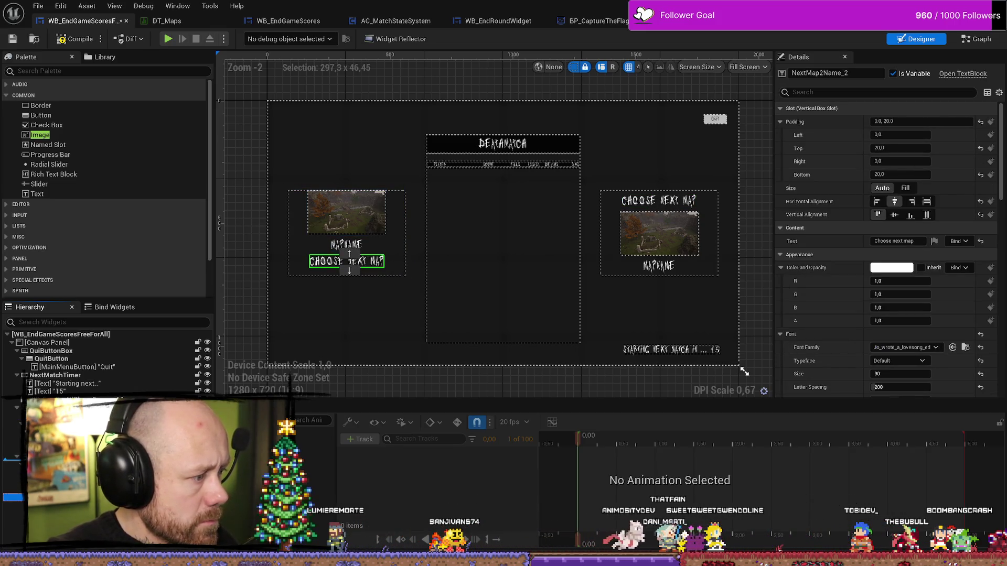
pyautogui.moveTo(348, 261); pyautogui.dragTo(347, 214)
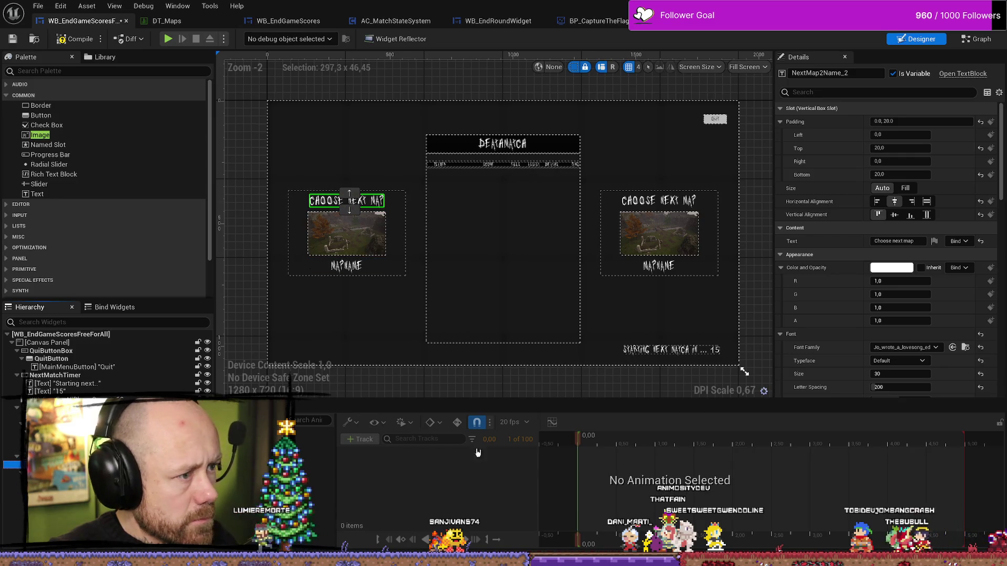
pyautogui.click(747, 323)
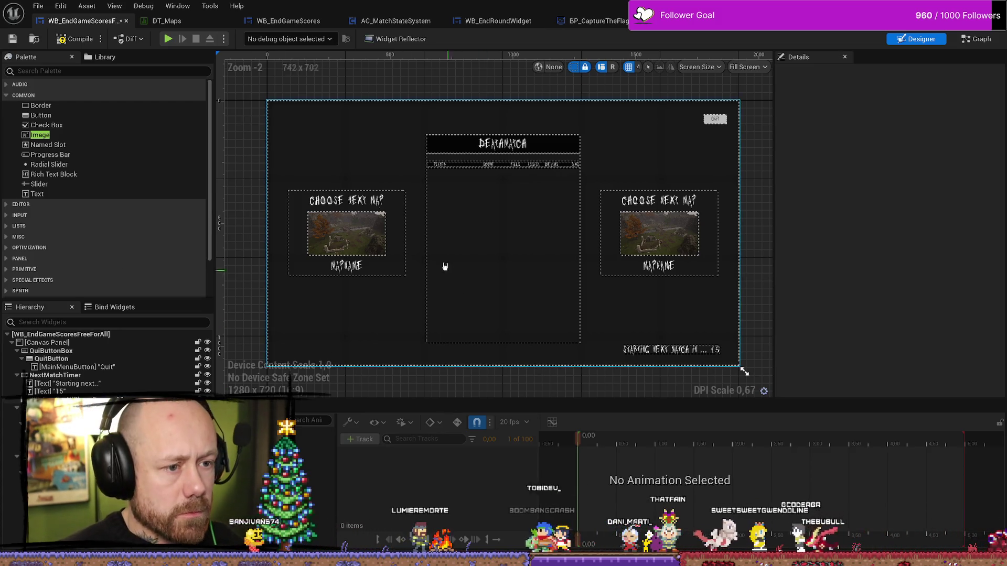
pyautogui.click(352, 237)
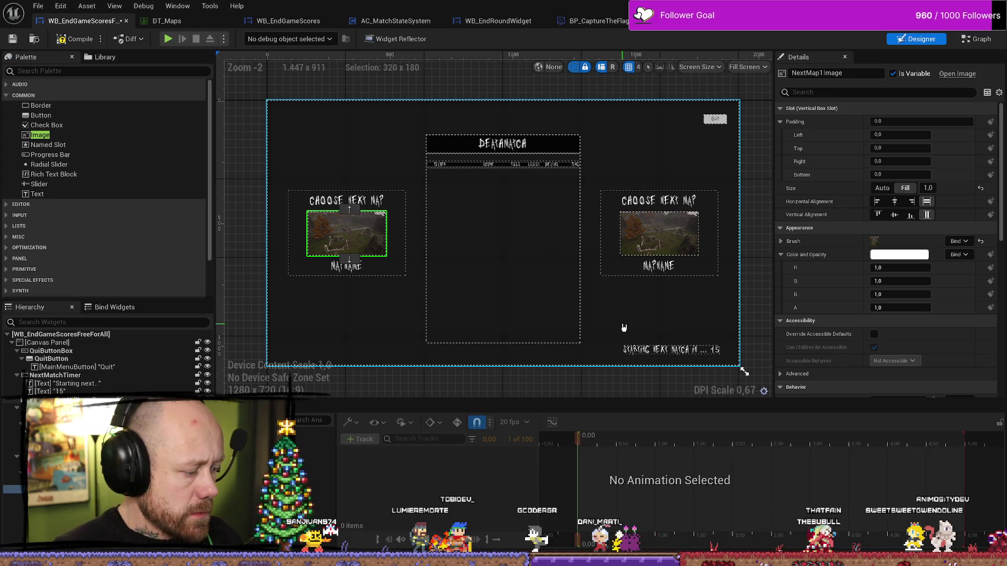
pyautogui.scroll(-10, 904, 293)
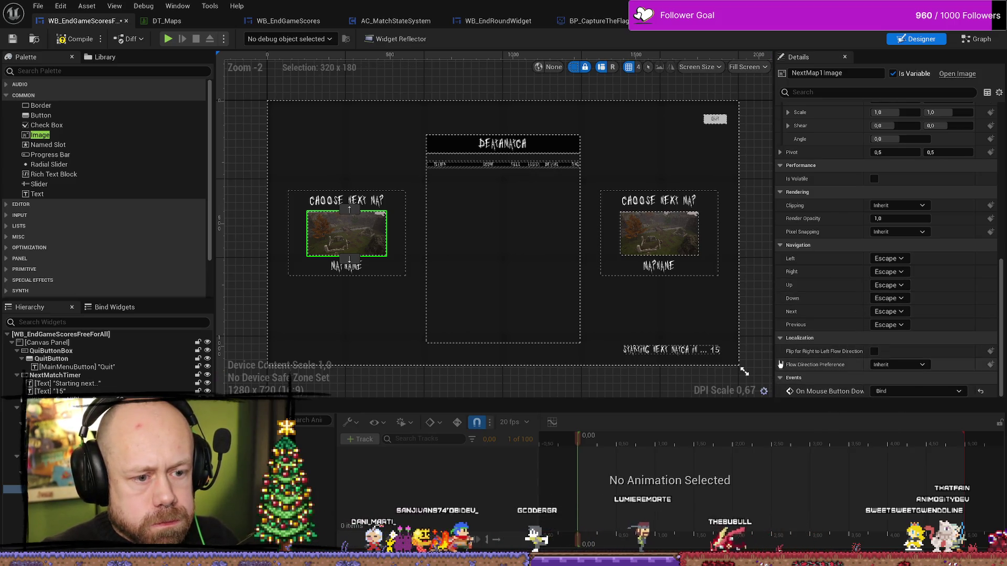
pyautogui.moveTo(773, 360); pyautogui.dragTo(764, 359)
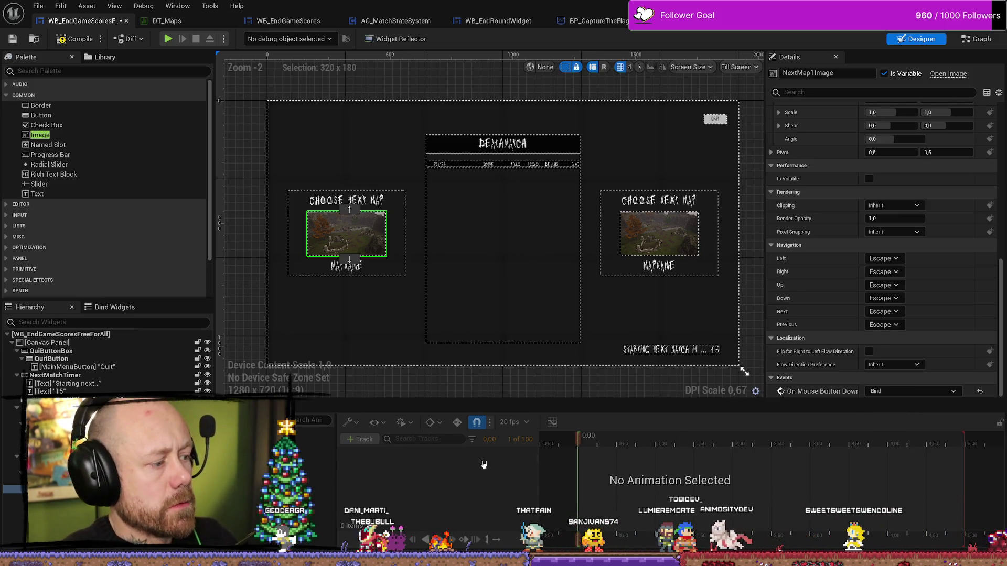
pyautogui.click(928, 395)
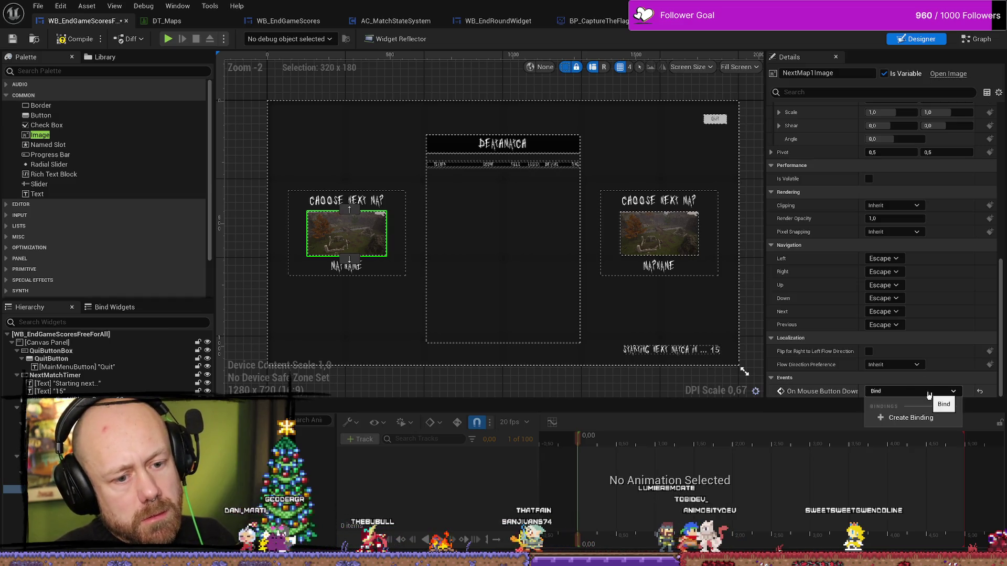
pyautogui.click(820, 396)
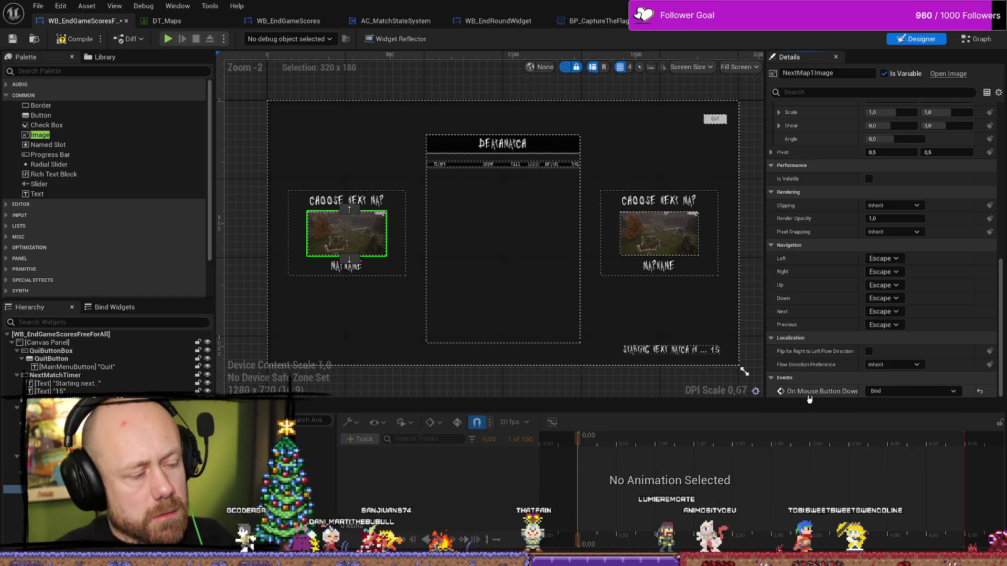
pyautogui.scroll(5, 880, 236)
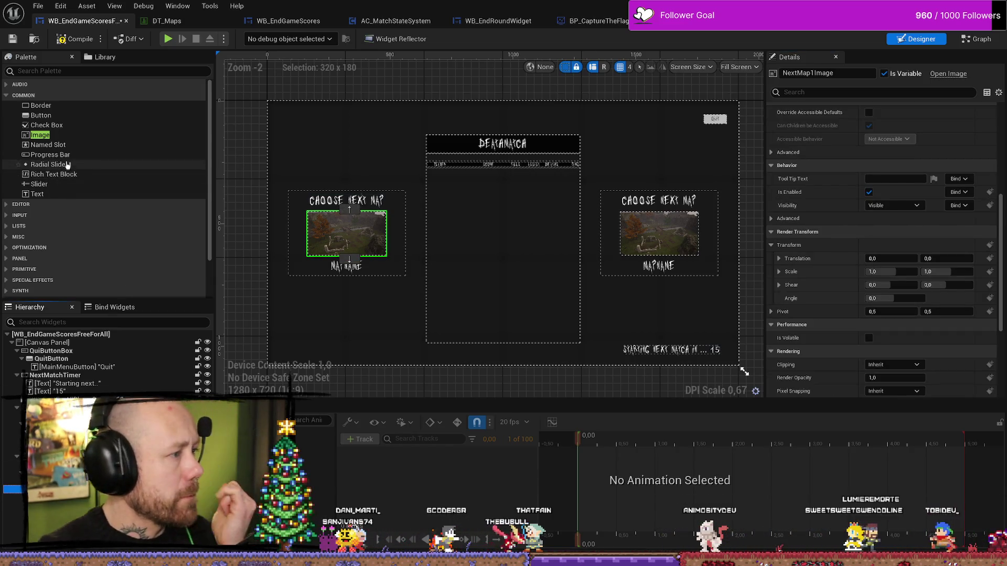
pyautogui.click(125, 71)
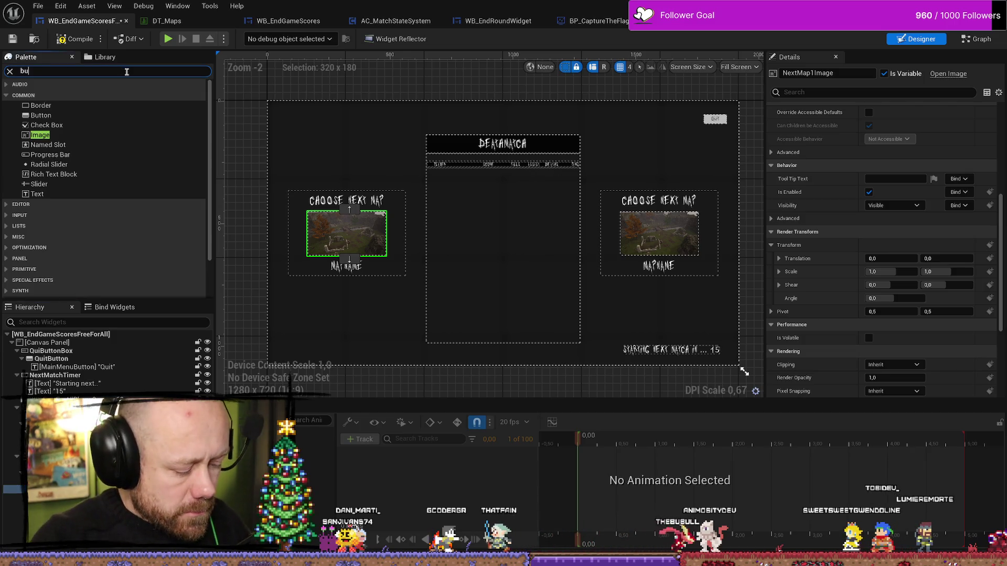
# - Search the Palette for 'button' and drop a Button into the left map box
pyautogui.write('tton')
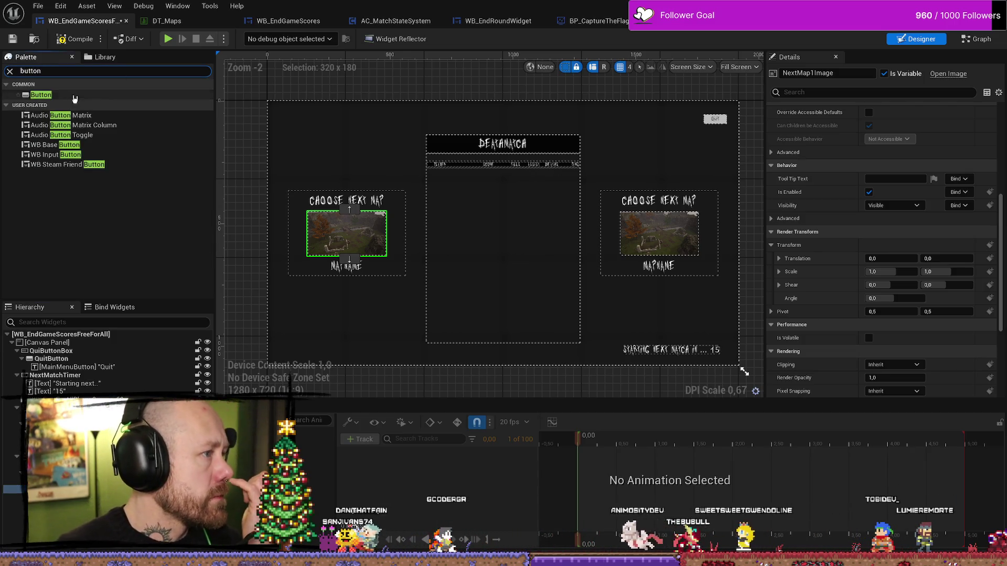
pyautogui.click(75, 95)
pyautogui.moveTo(75, 95)
pyautogui.mouseDown()
pyautogui.moveTo(262, 168)
pyautogui.moveTo(346, 231)
pyautogui.mouseUp()
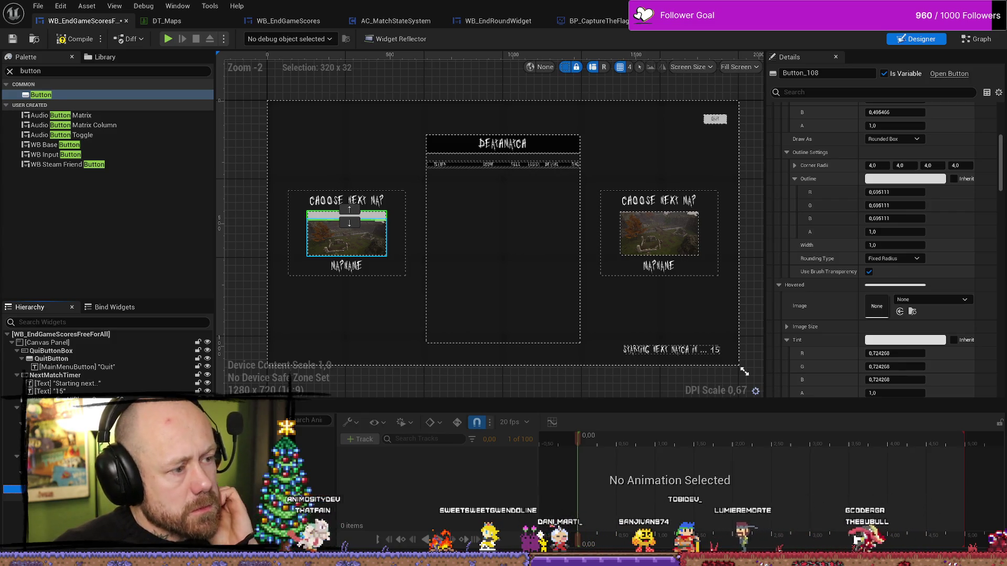
# - Select the new button and begin choosing an image for its Normal style
pyautogui.click(346, 234)
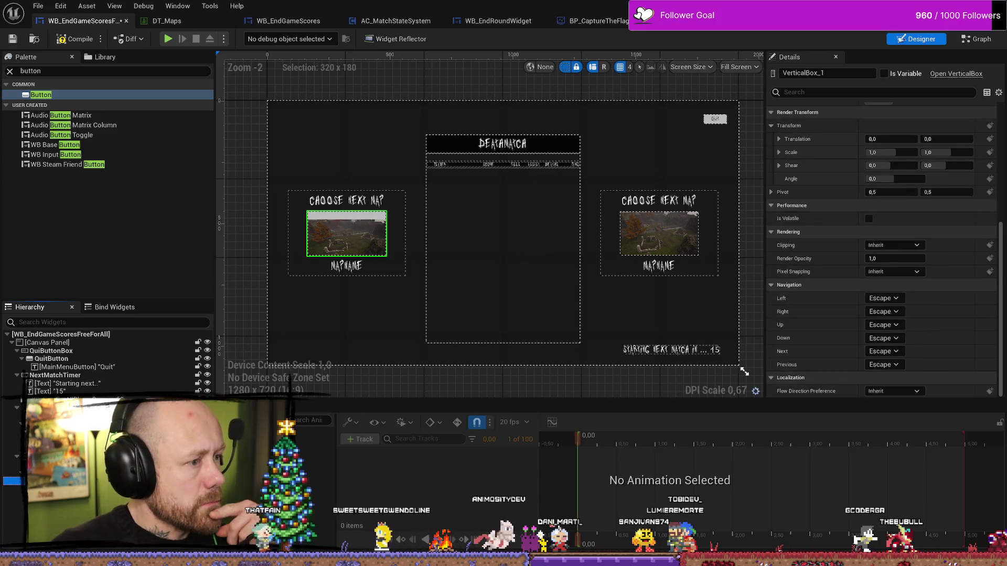
pyautogui.click(346, 233)
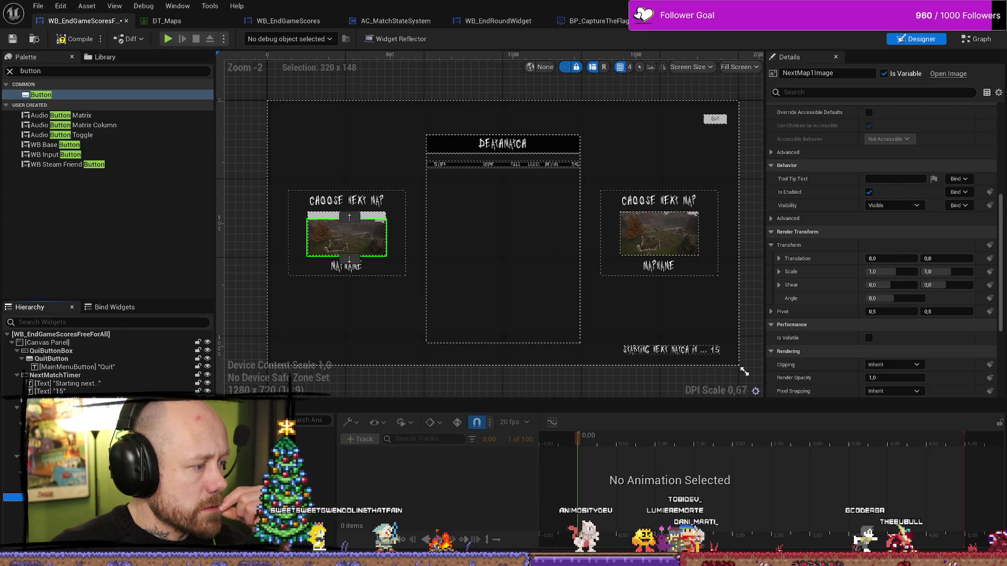
pyautogui.click(336, 216)
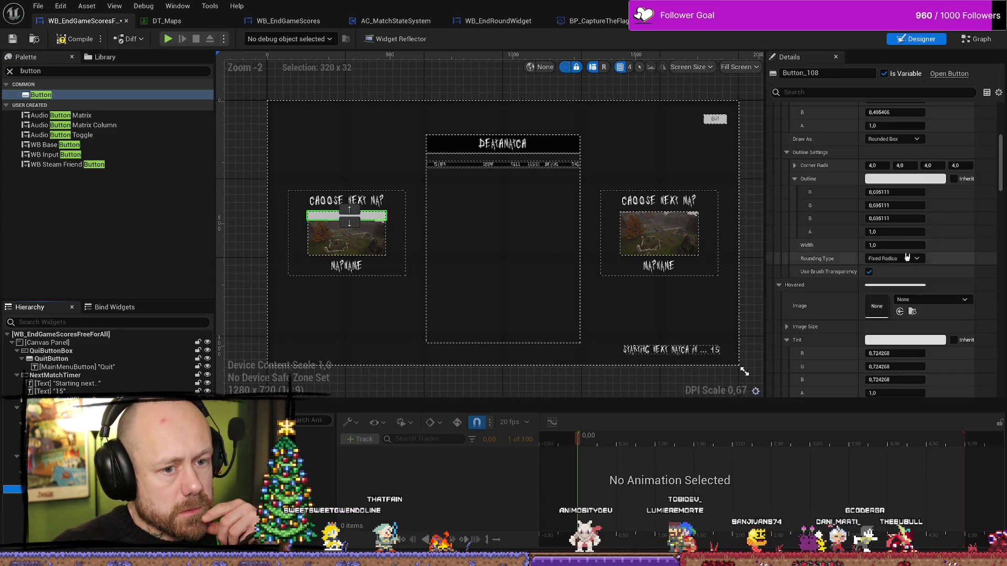
pyautogui.scroll(-3, 895, 244)
pyautogui.scroll(4, 847, 211)
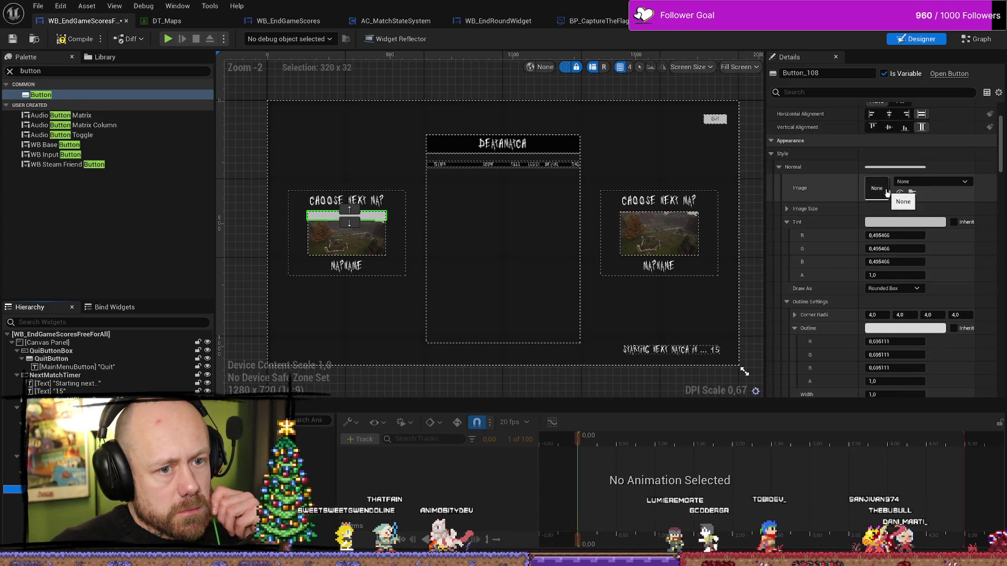
pyautogui.click(964, 182)
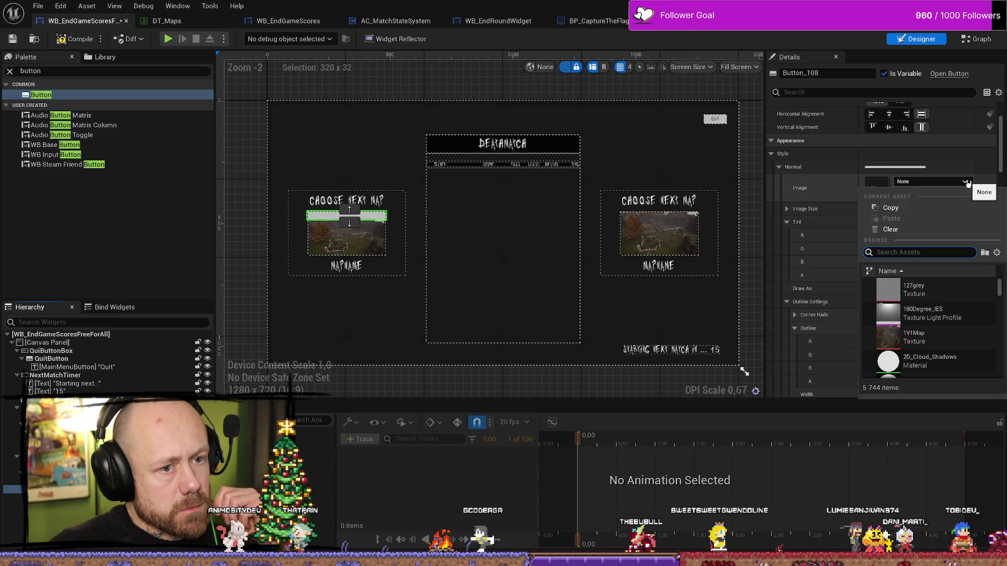
# - Set the button's Normal style image to 1V1Map and delete the old NextMap1Image
pyautogui.click(965, 182)
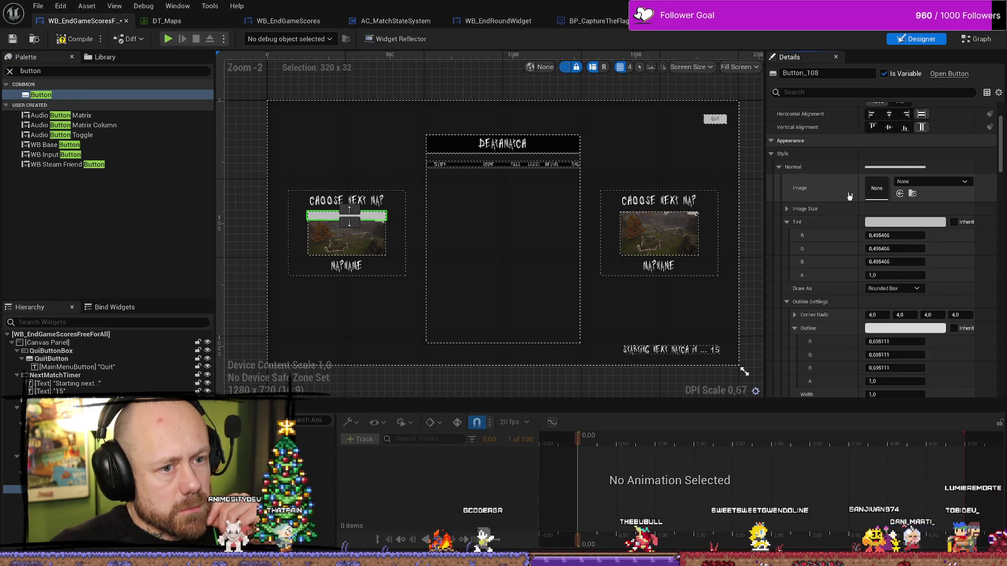
pyautogui.click(944, 183)
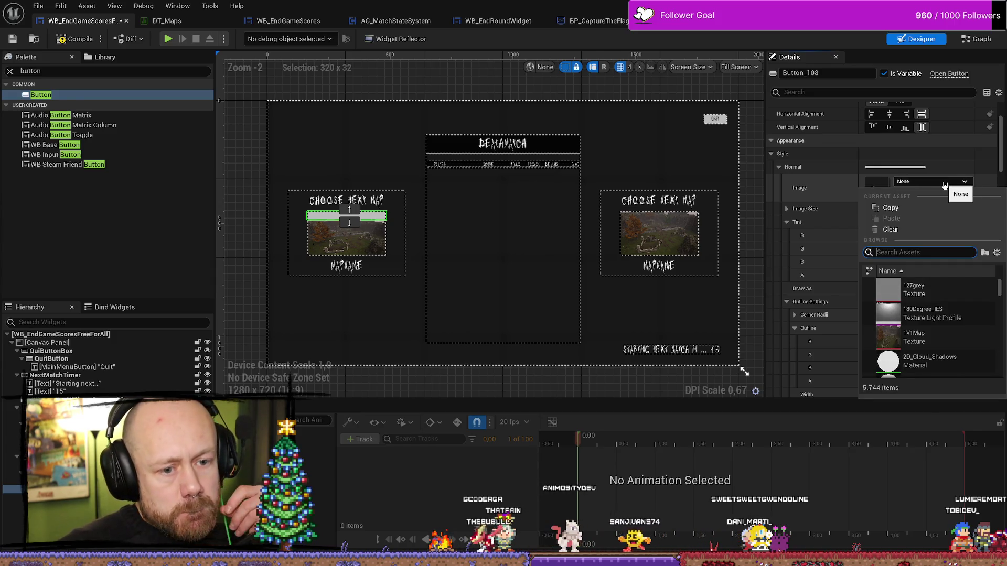
pyautogui.click(915, 337)
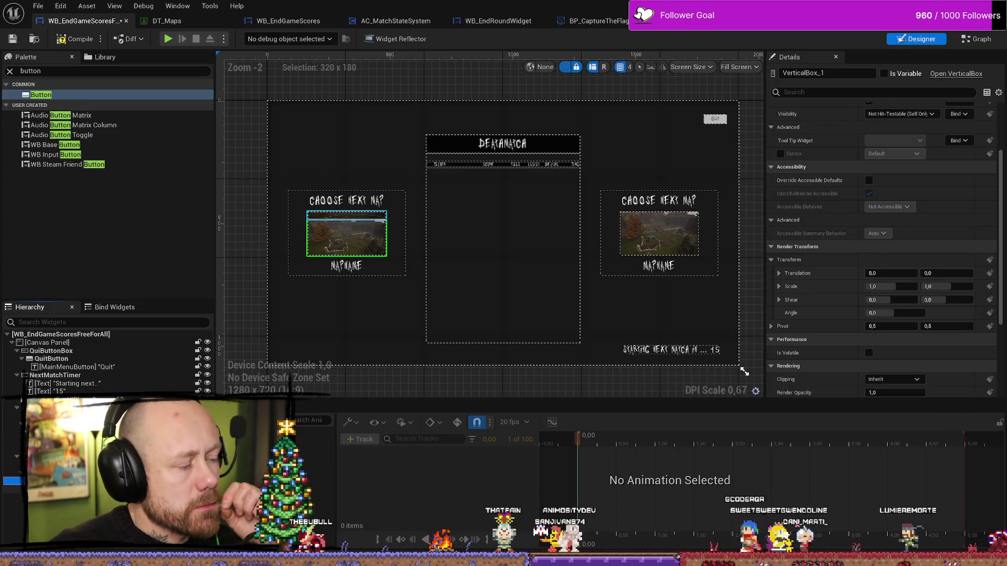
pyautogui.click(346, 235)
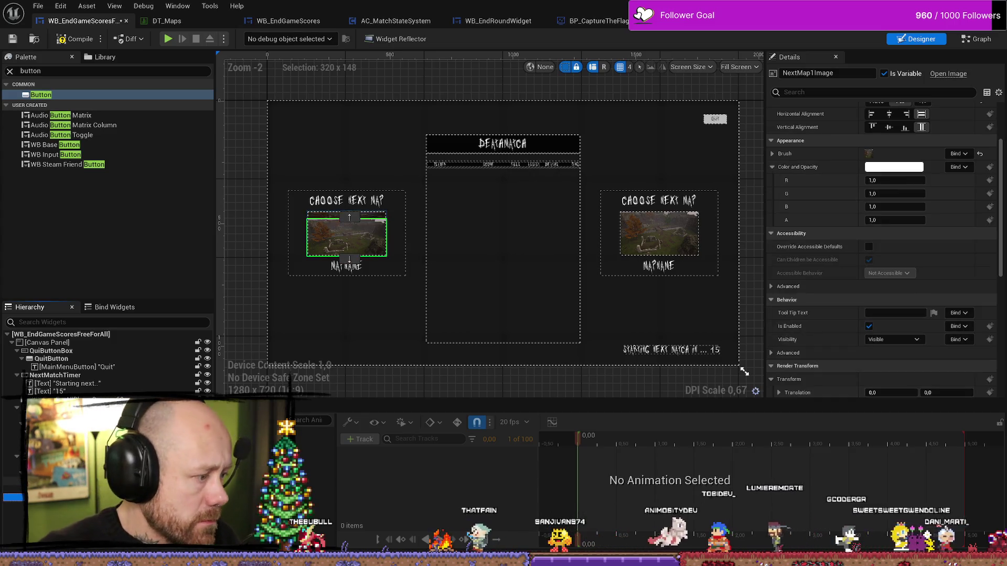
pyautogui.press('Delete')
# - Make the button's slot Size Fill so it covers the whole left map box
pyautogui.click(346, 216)
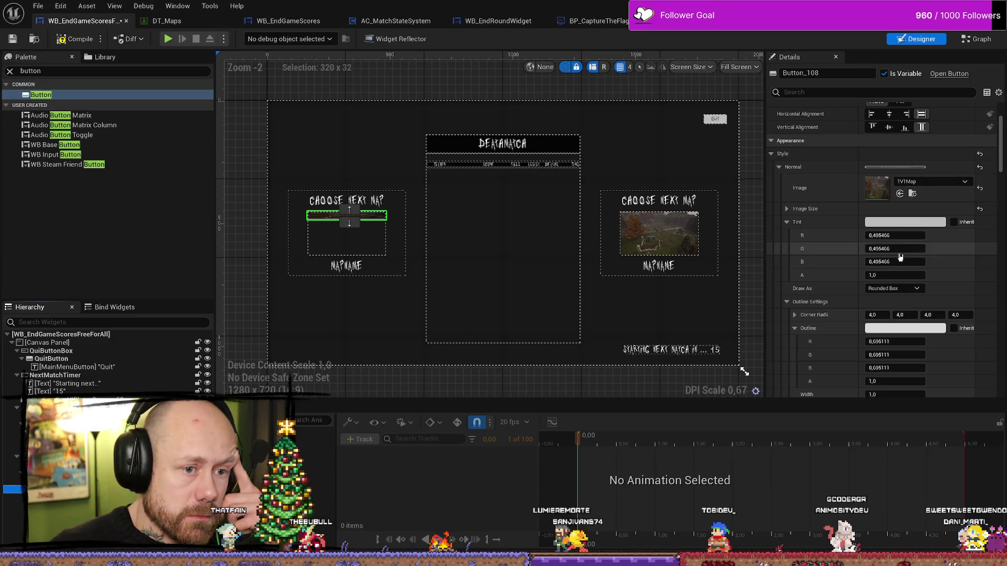
pyautogui.scroll(3, 870, 183)
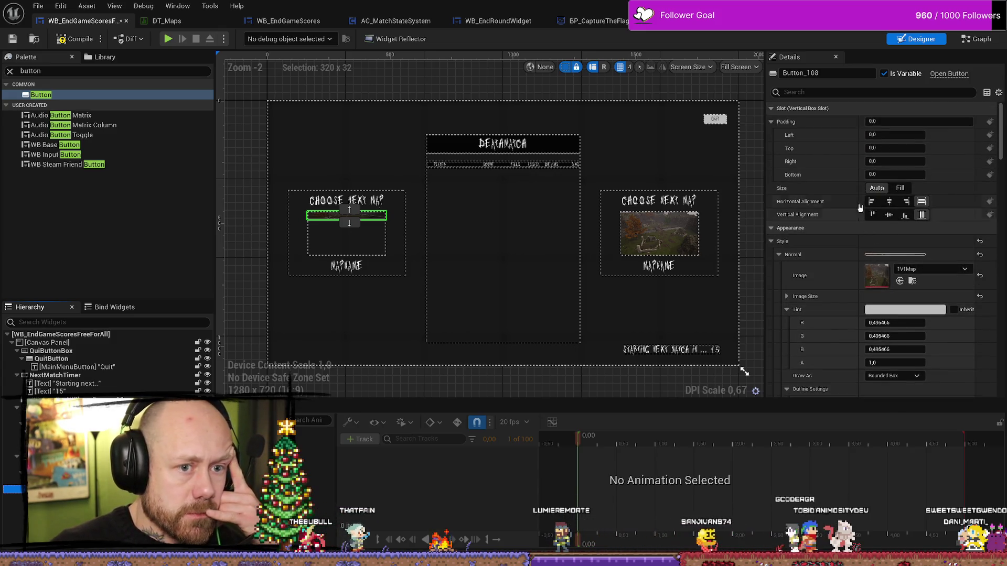
pyautogui.click(901, 187)
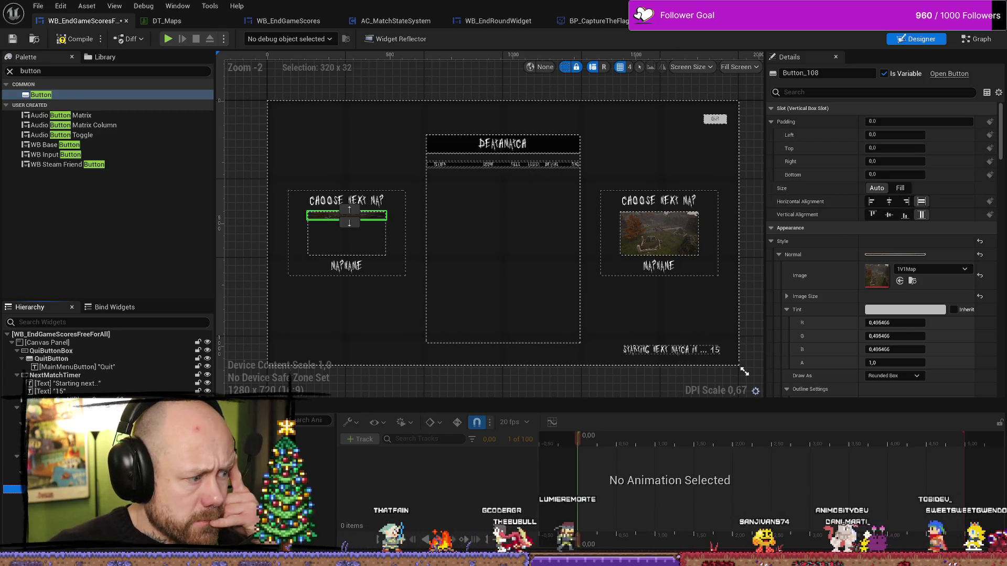
pyautogui.click(53, 481)
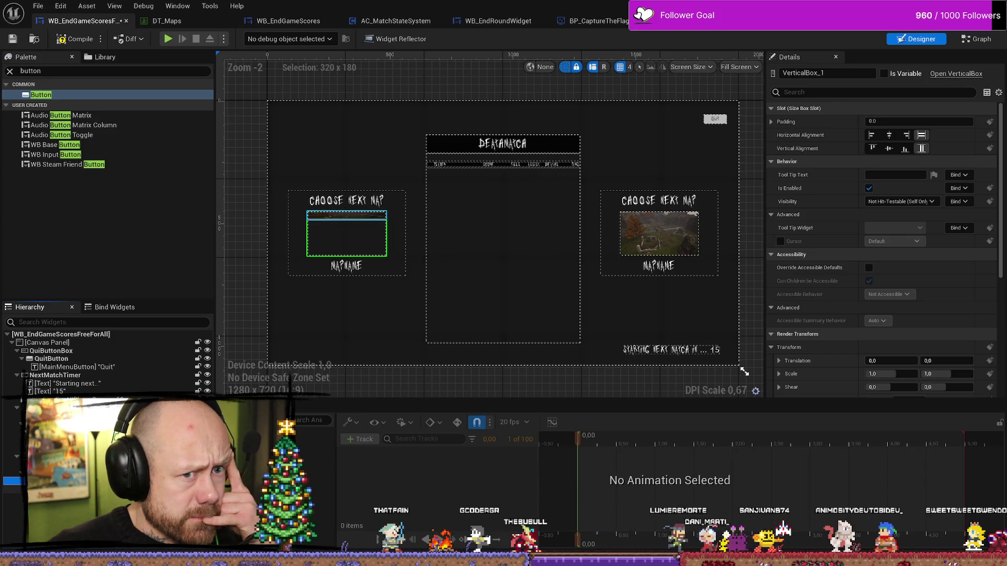
pyautogui.press('Down')
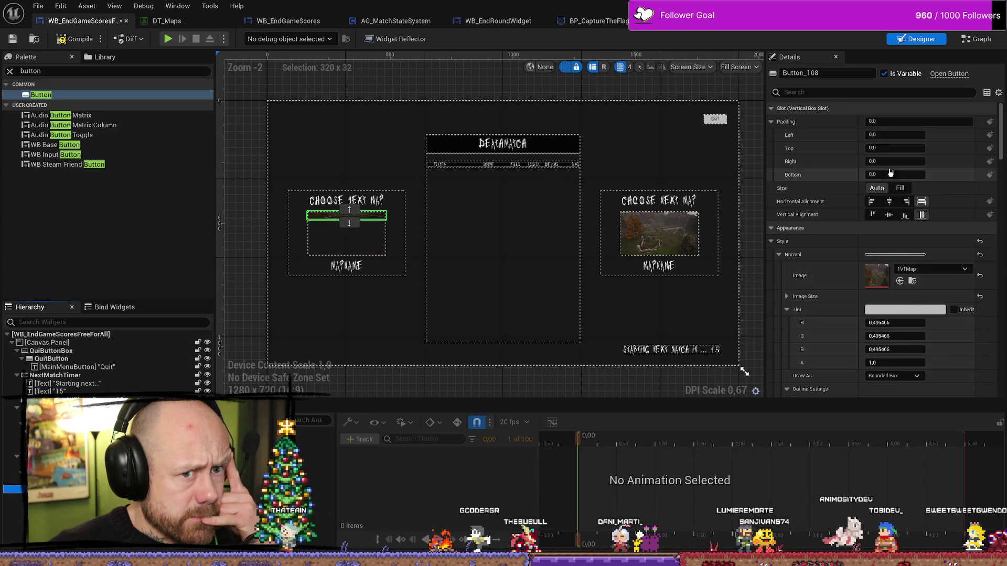
pyautogui.click(900, 188)
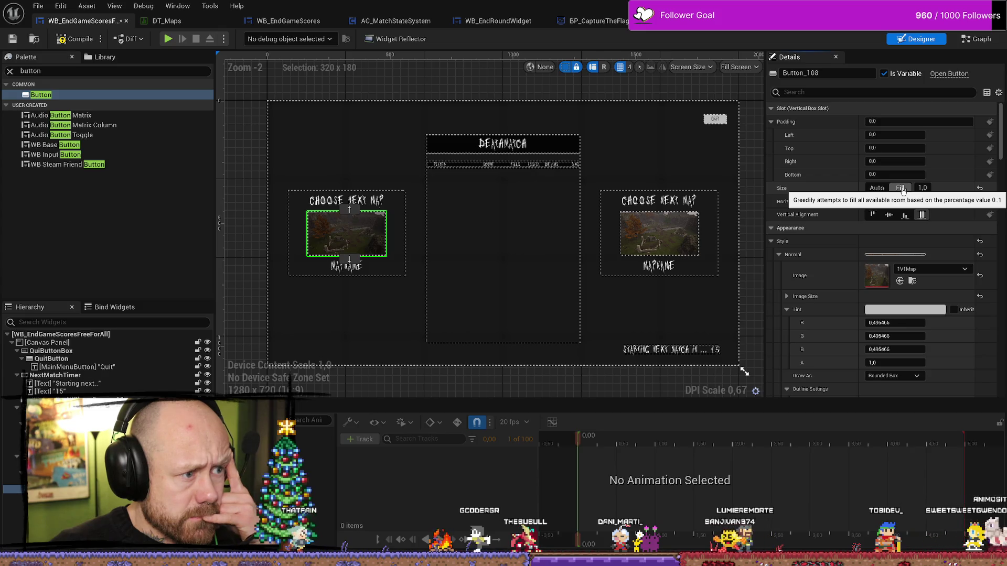
pyautogui.click(393, 155)
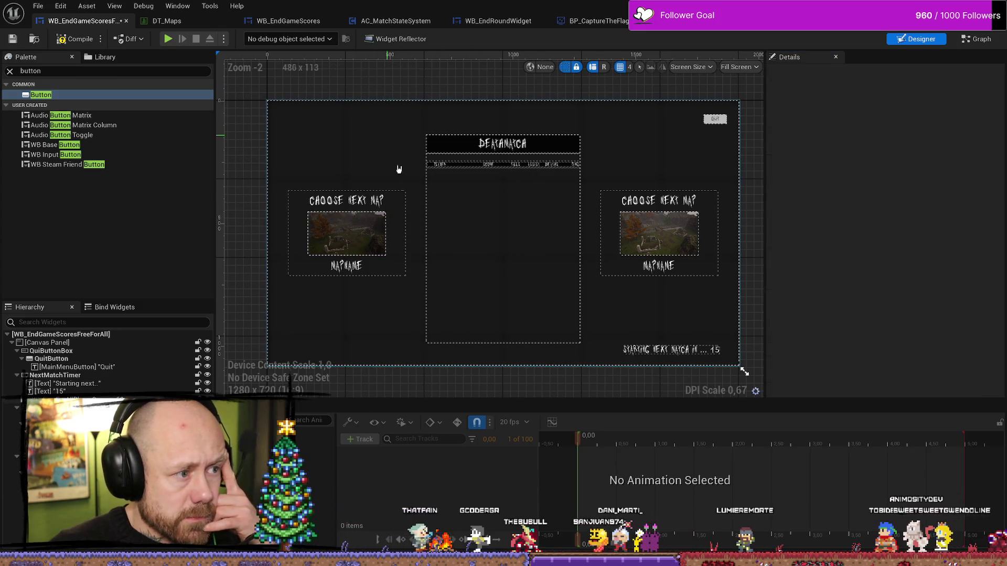
pyautogui.click(344, 233)
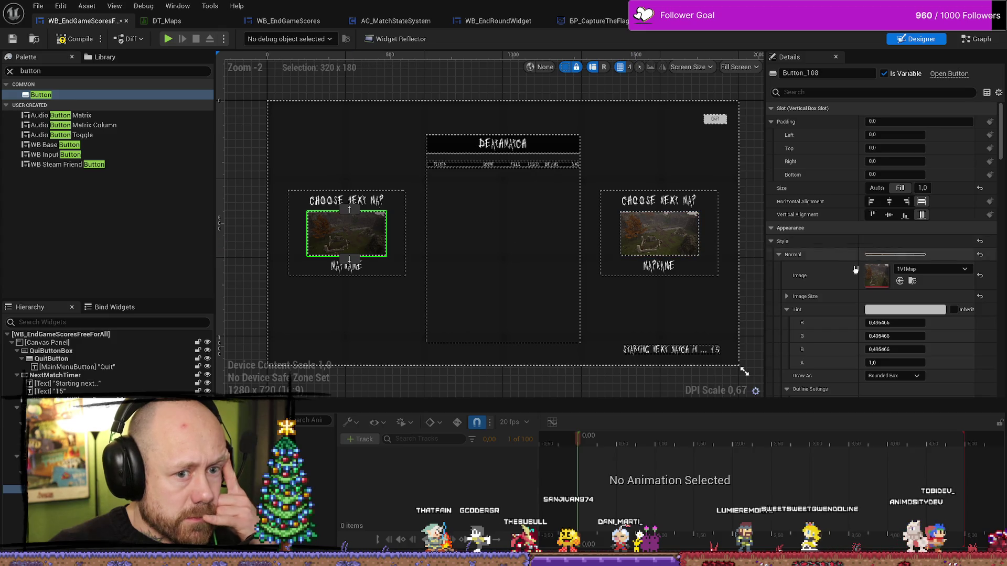
pyautogui.click(786, 297)
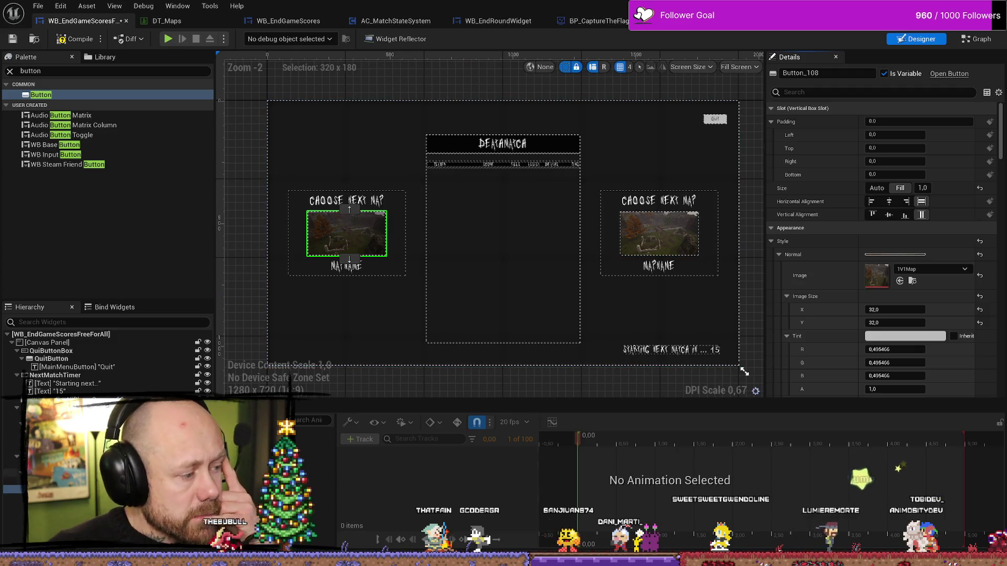
# - Select NextMap1Button and compile the scores widget
pyautogui.rightClick(73, 344)
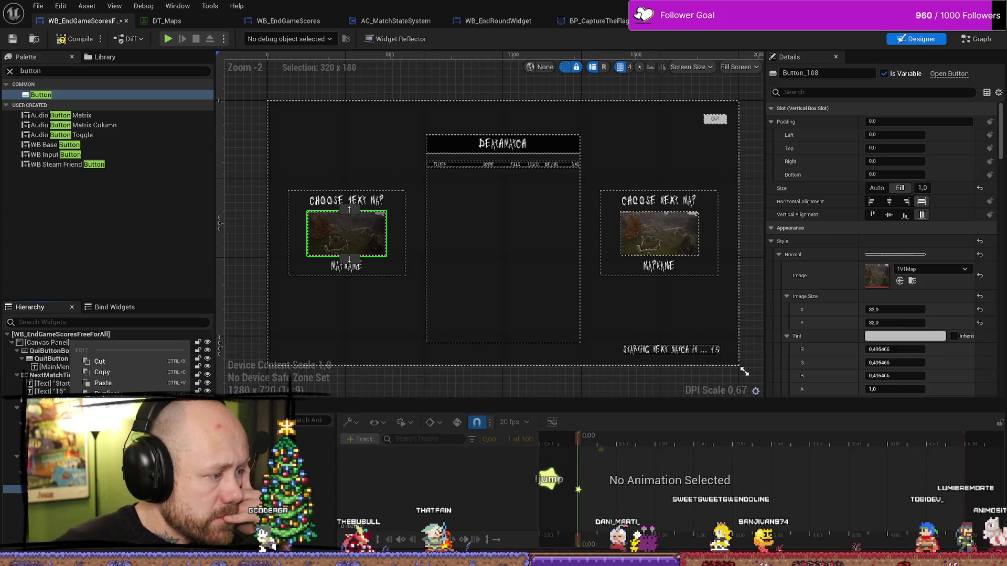
pyautogui.press('Escape')
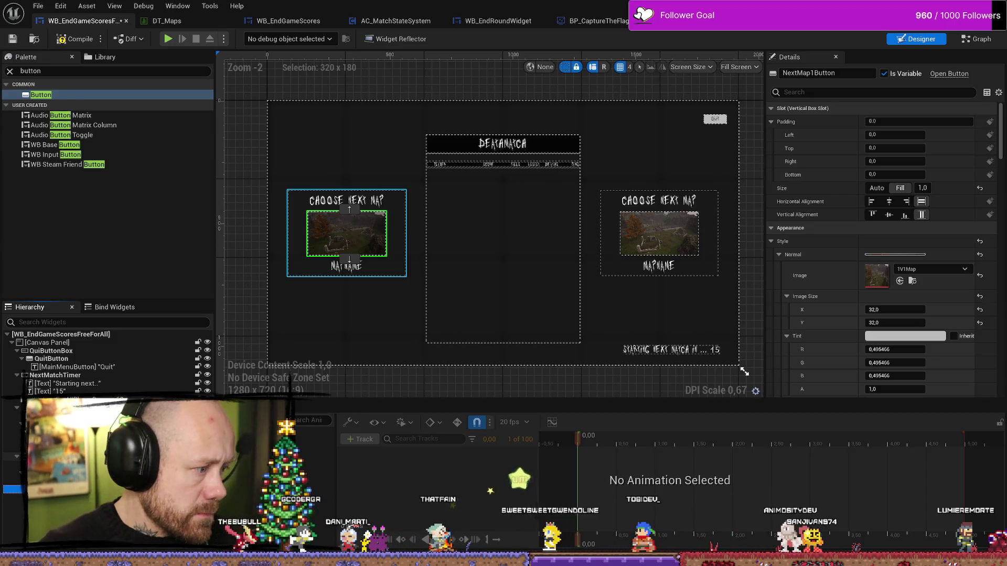
pyautogui.click(425, 308)
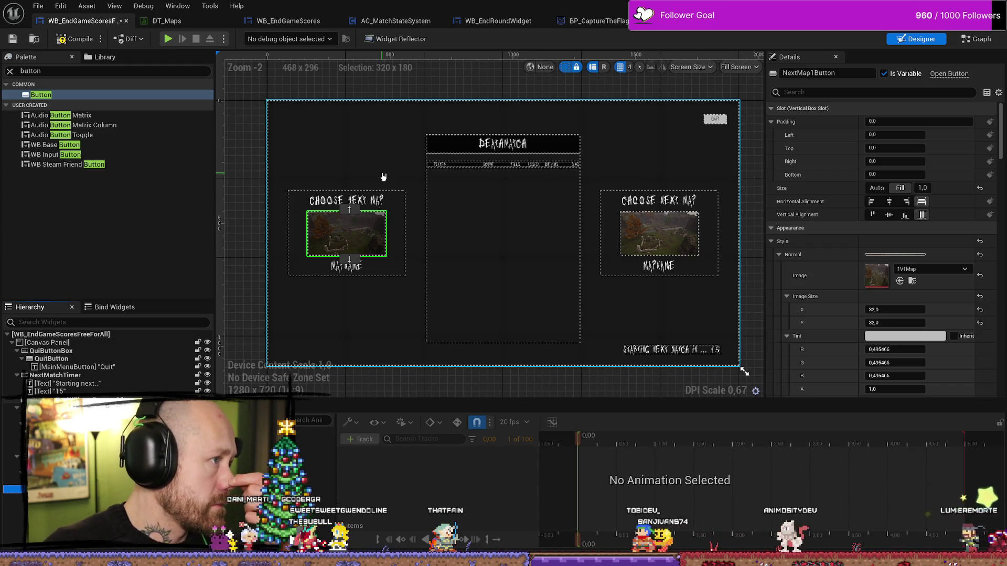
pyautogui.click(60, 41)
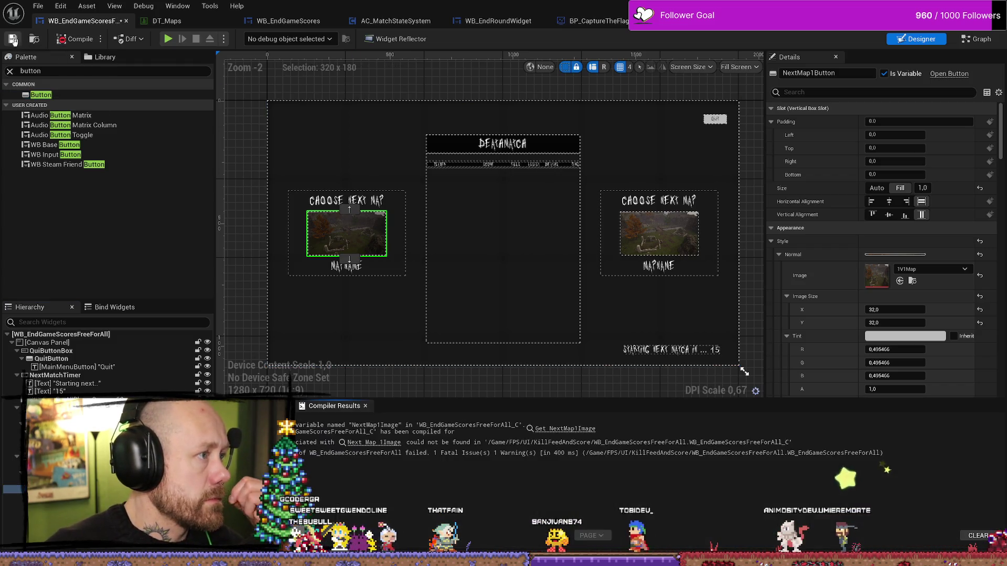
# - In the Graph, delete the errored Next Map 1 Image node and move the Set Brush group down
pyautogui.click(977, 39)
pyautogui.scroll(1, 620, 381)
pyautogui.moveTo(623, 366)
pyautogui.mouseDown()
pyautogui.moveTo(615, 303)
pyautogui.moveTo(593, 362)
pyautogui.mouseUp()
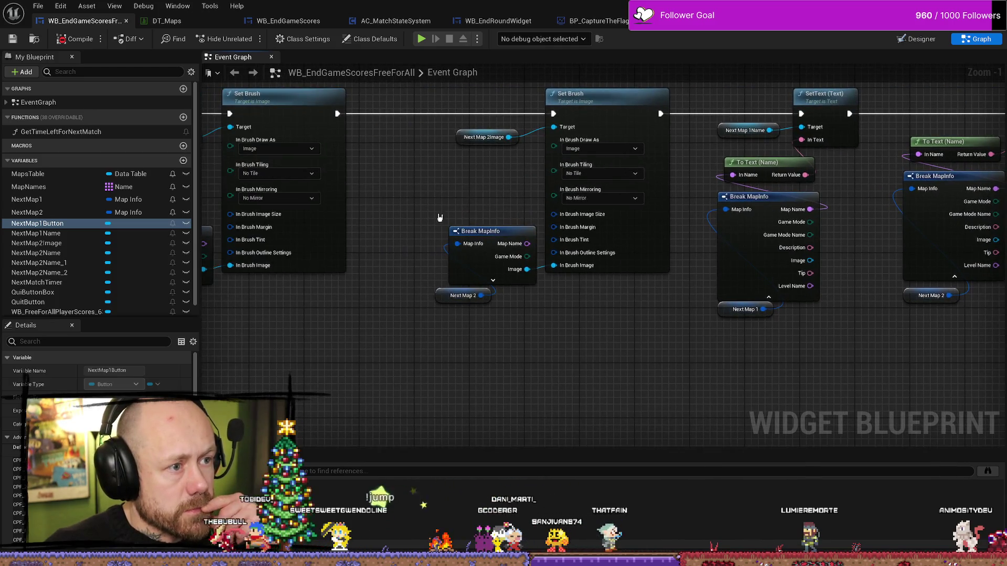
pyautogui.scroll(-2, 472, 179)
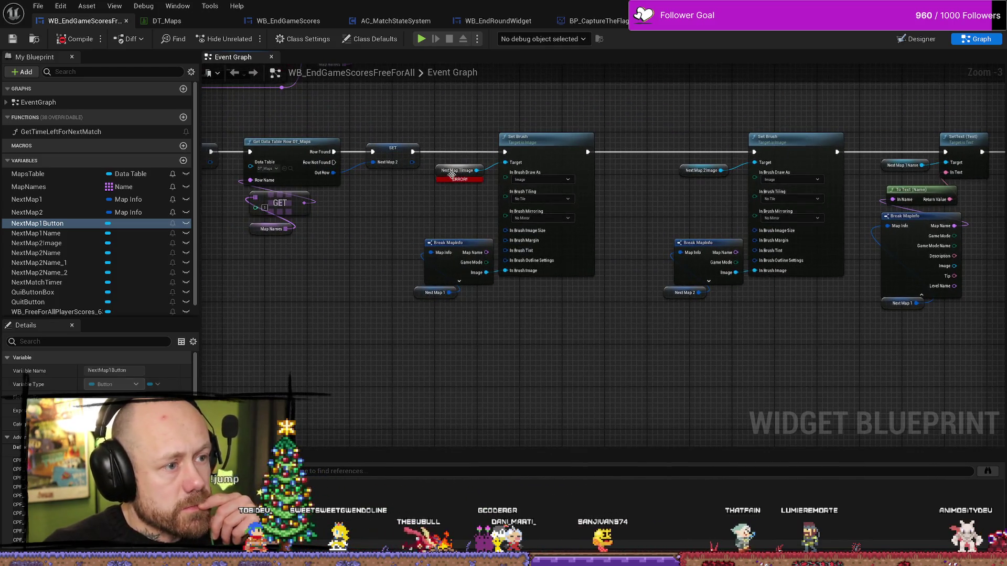
pyautogui.click(451, 178)
pyautogui.press('Delete')
pyautogui.moveTo(523, 414); pyautogui.dragTo(542, 422)
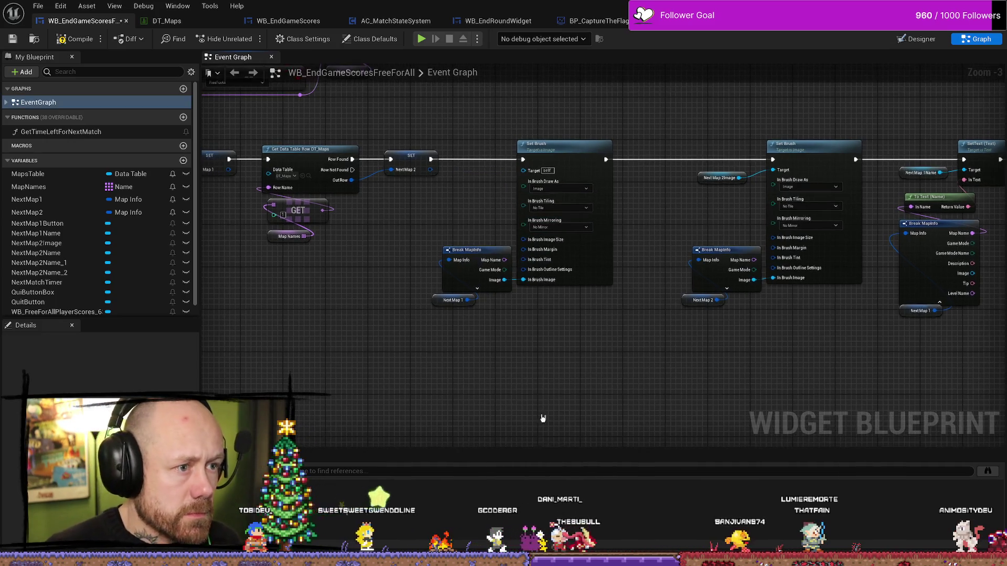
pyautogui.moveTo(591, 135); pyautogui.dragTo(474, 312)
pyautogui.moveTo(556, 169); pyautogui.dragTo(556, 260)
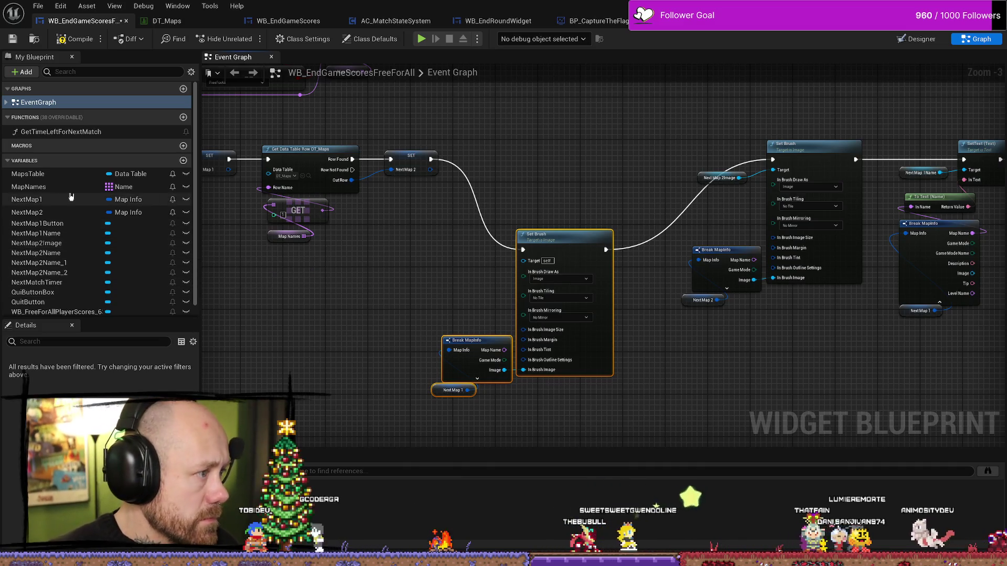
# - Add a Next Map 1Button getter; a trial Set Style node is added then deleted
pyautogui.scroll(-1, 84, 262)
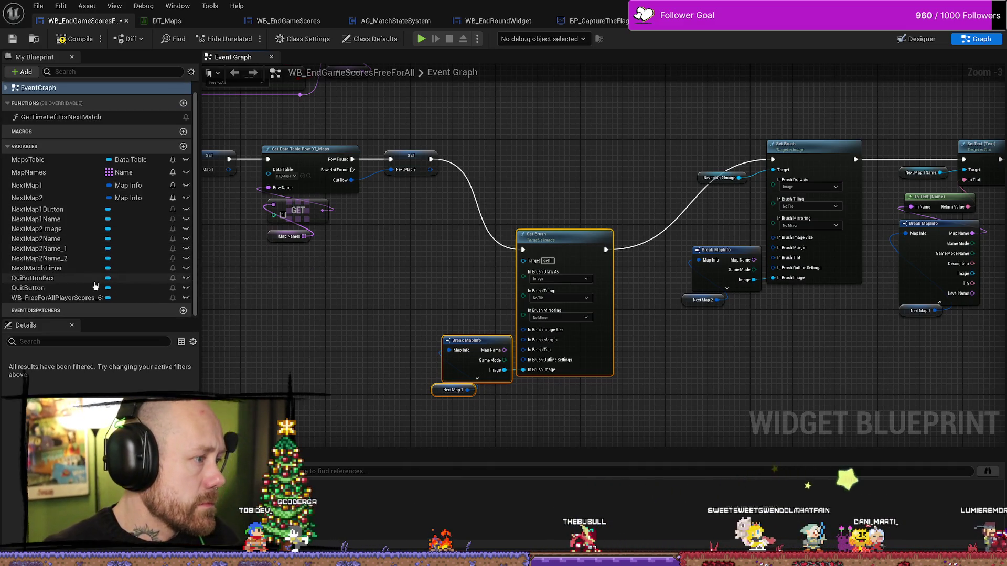
pyautogui.moveTo(67, 209); pyautogui.dragTo(429, 250)
pyautogui.click(435, 266)
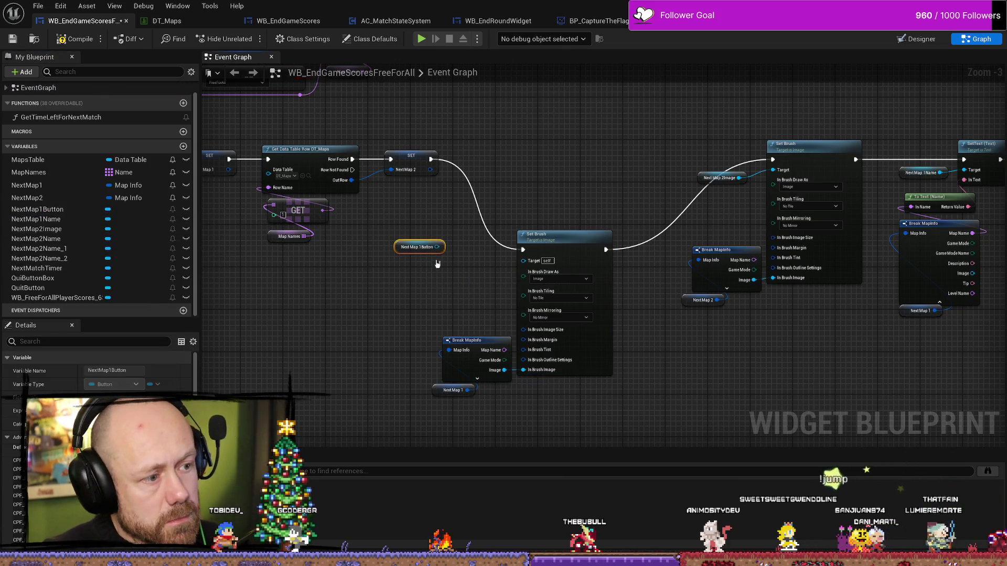
pyautogui.scroll(3, 452, 233)
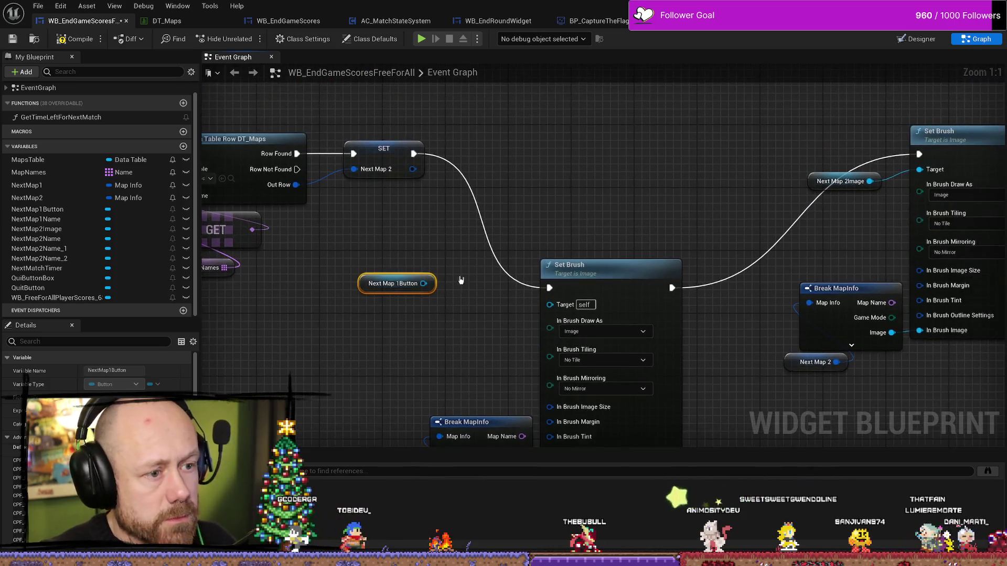
pyautogui.moveTo(431, 288)
pyautogui.mouseDown()
pyautogui.moveTo(548, 178)
pyautogui.moveTo(529, 173)
pyautogui.mouseUp()
pyautogui.write('set app')
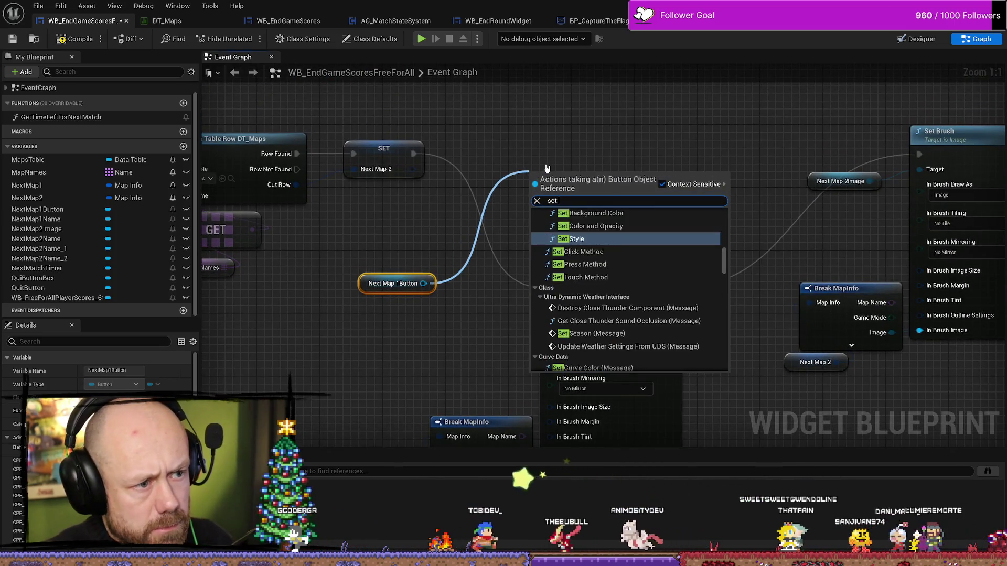
pyautogui.press('Return')
pyautogui.moveTo(573, 172); pyautogui.dragTo(611, 140)
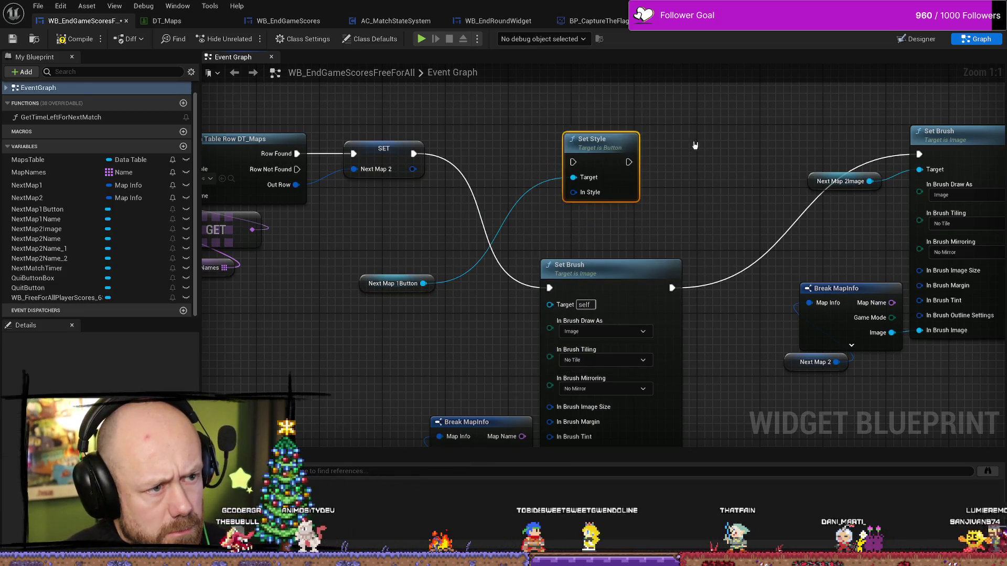
pyautogui.press('Delete')
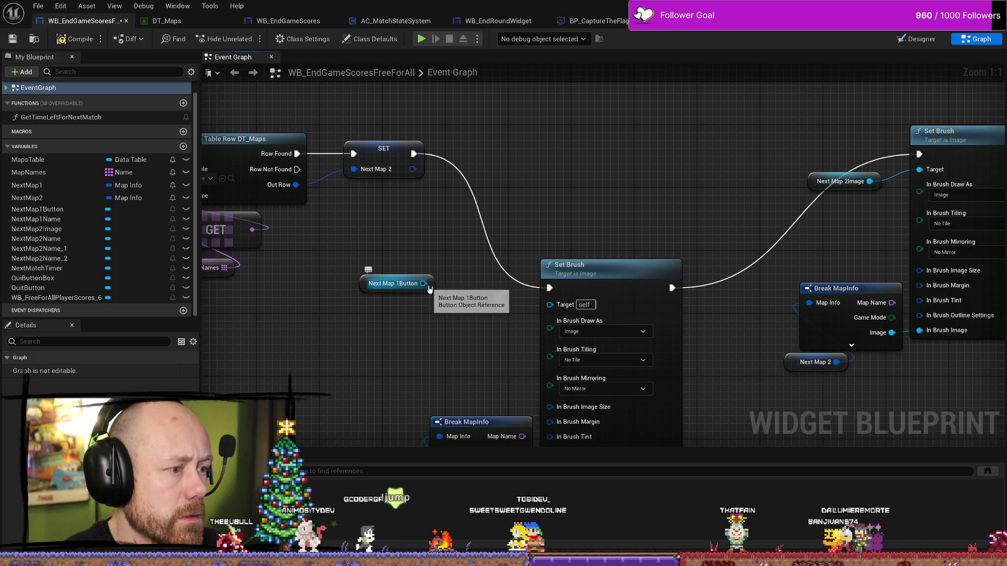
pyautogui.press('F7')
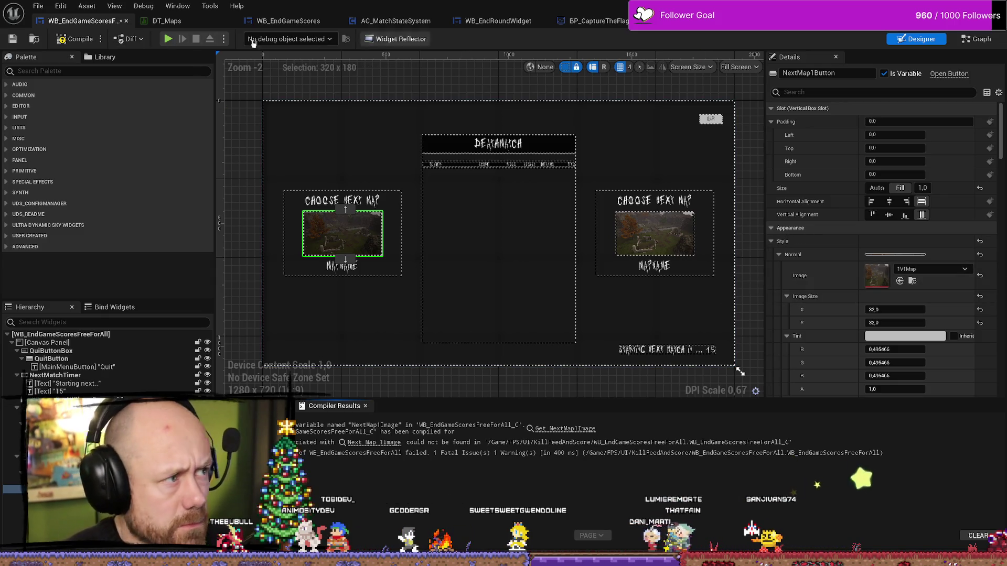
# - Wire a Set Background Color node to Next Map 1Button via the 'appear' search and position it
pyautogui.click(976, 39)
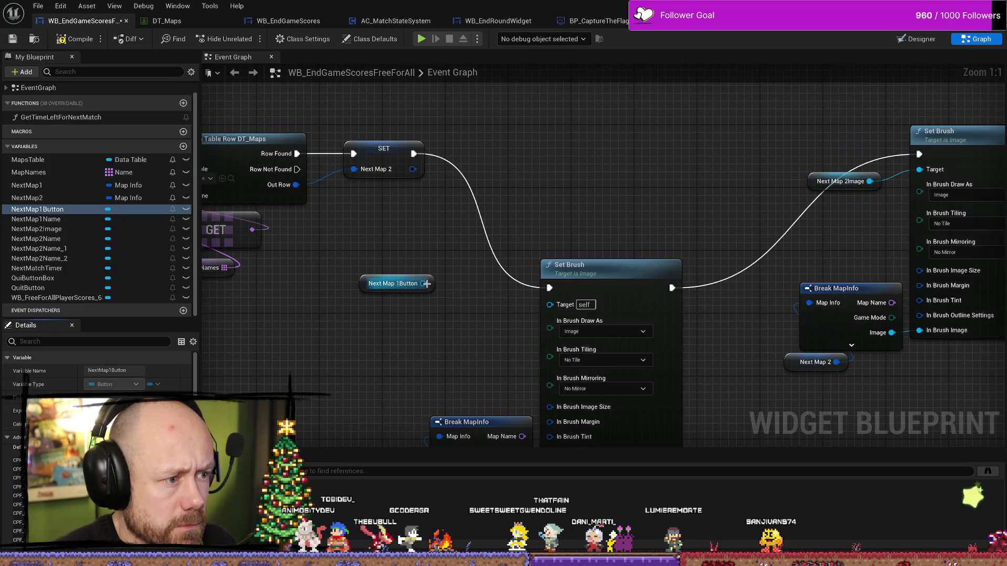
pyautogui.moveTo(426, 284); pyautogui.dragTo(516, 211)
pyautogui.write('appear')
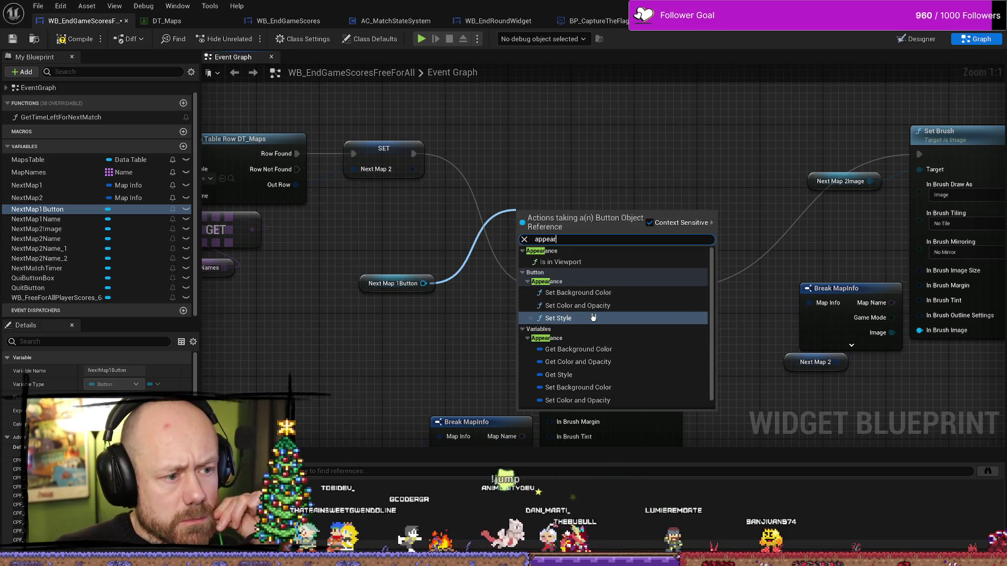
pyautogui.scroll(-1, 619, 322)
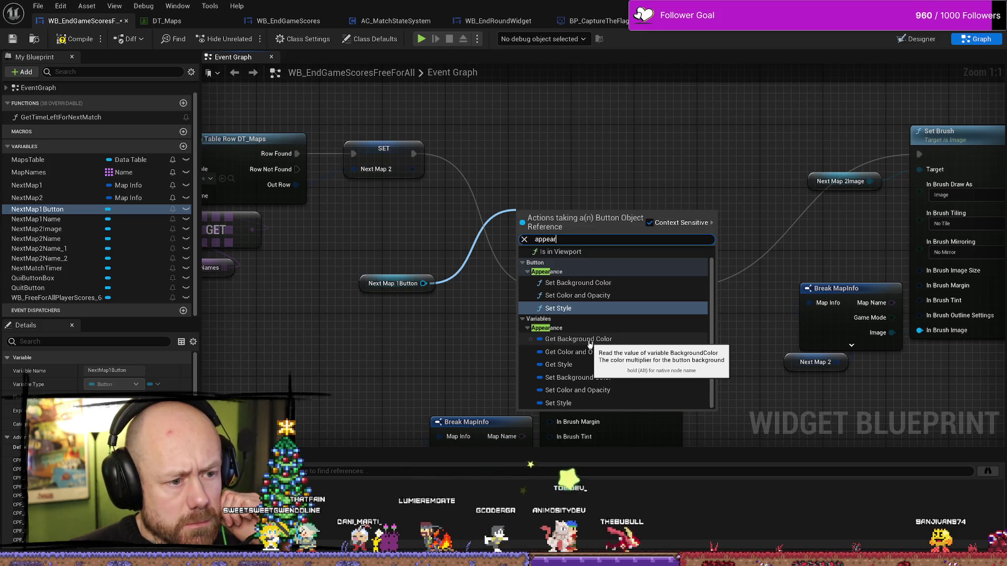
pyautogui.click(577, 283)
pyautogui.moveTo(576, 195); pyautogui.dragTo(608, 132)
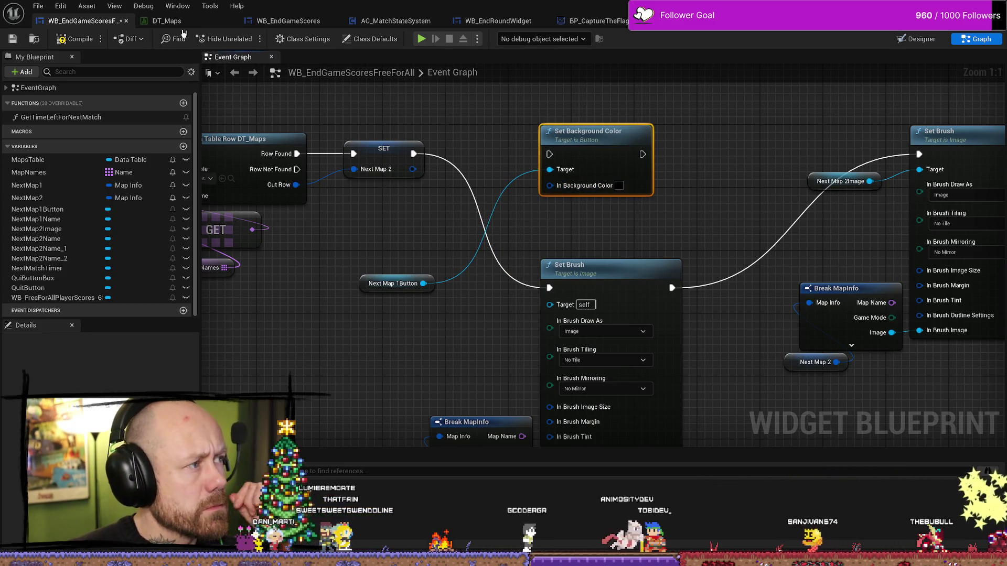
# - Inspect the button's Style settings in the Designer, then return to the Graph
pyautogui.click(917, 39)
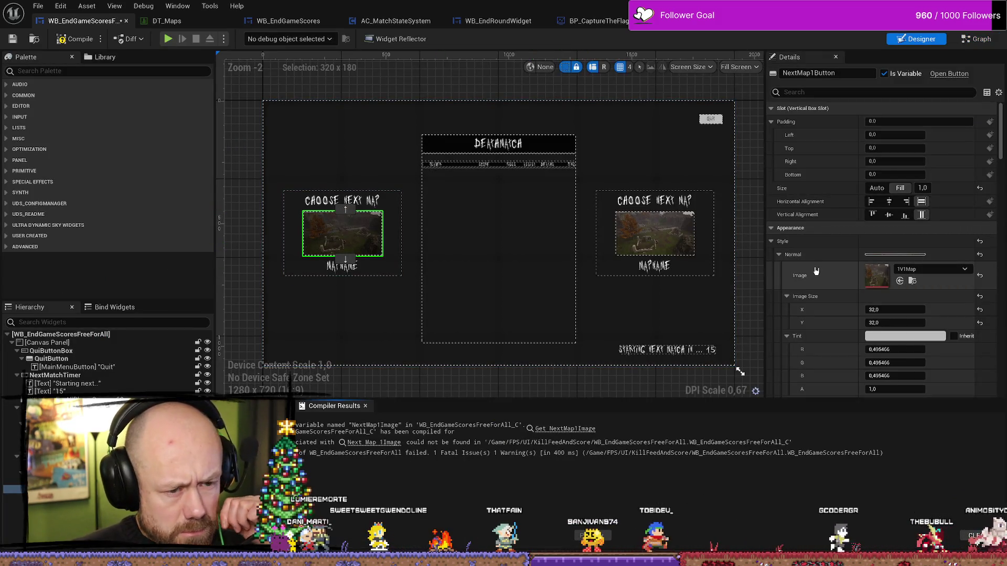
pyautogui.scroll(-4, 850, 241)
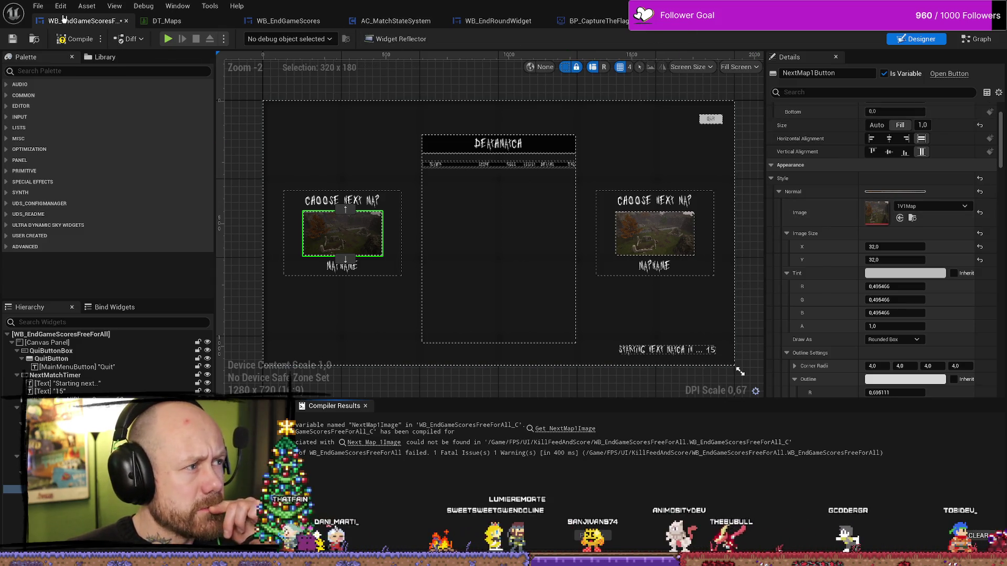
pyautogui.click(976, 39)
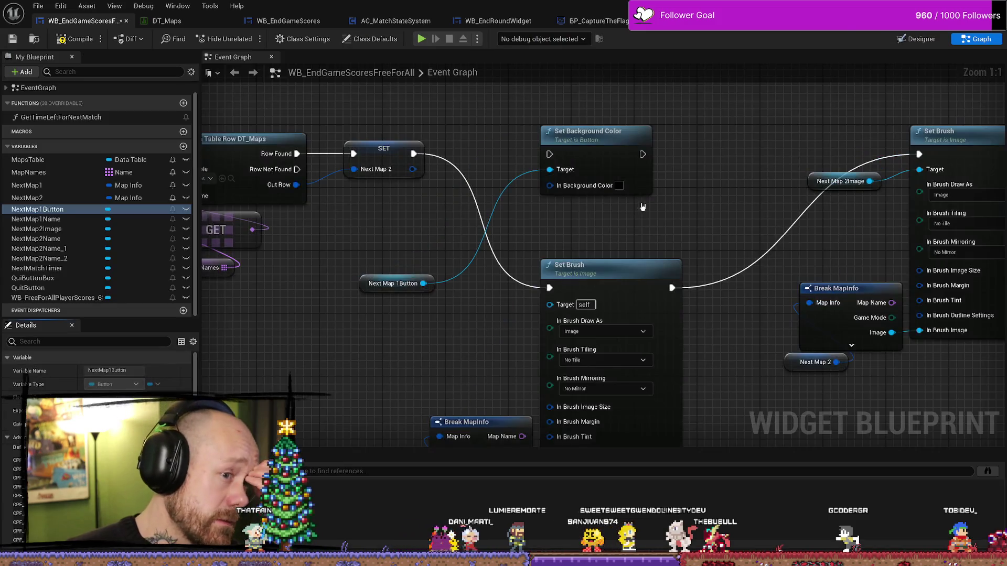
pyautogui.rightClick(603, 143)
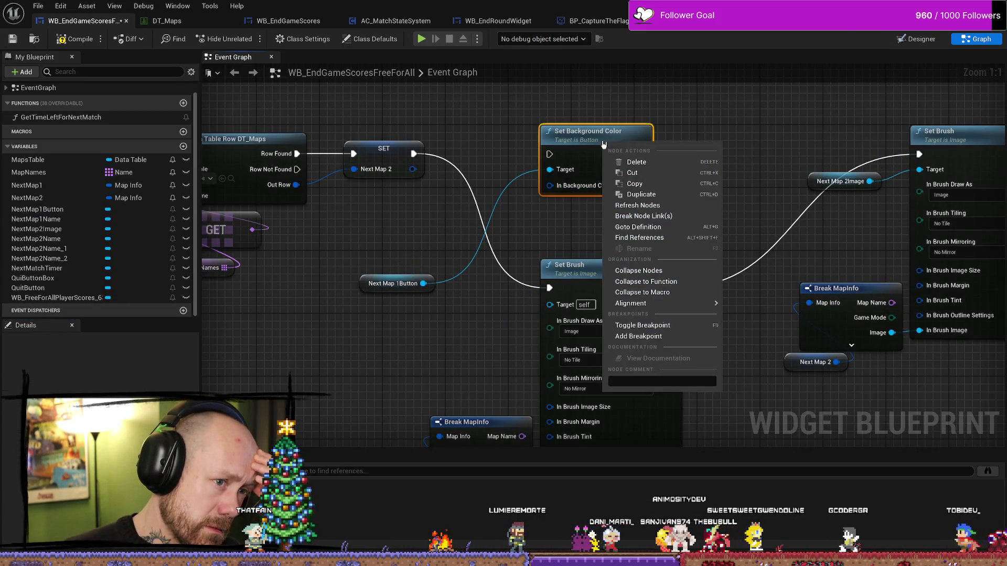
pyautogui.click(467, 299)
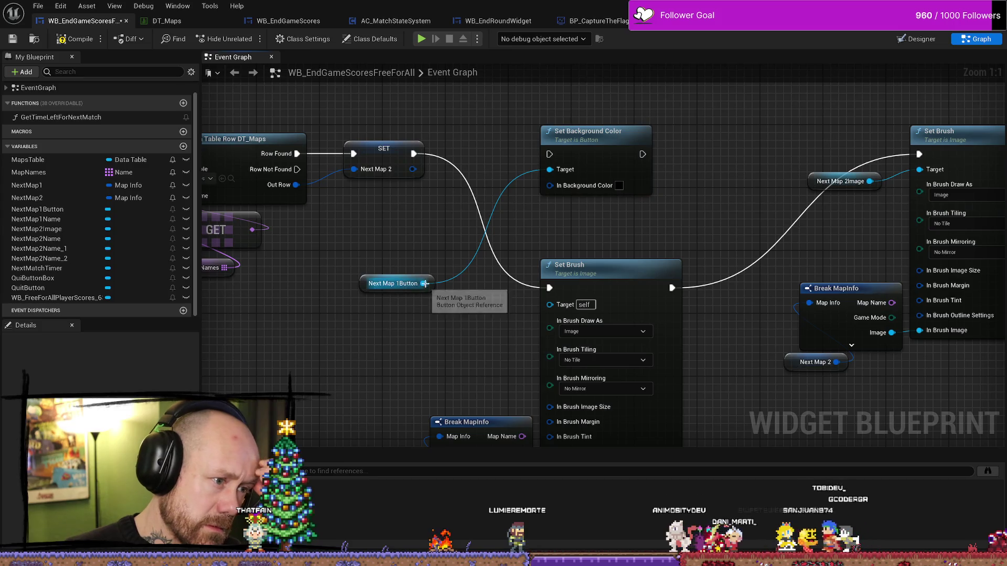
pyautogui.moveTo(423, 283); pyautogui.dragTo(441, 231)
pyautogui.write('image')
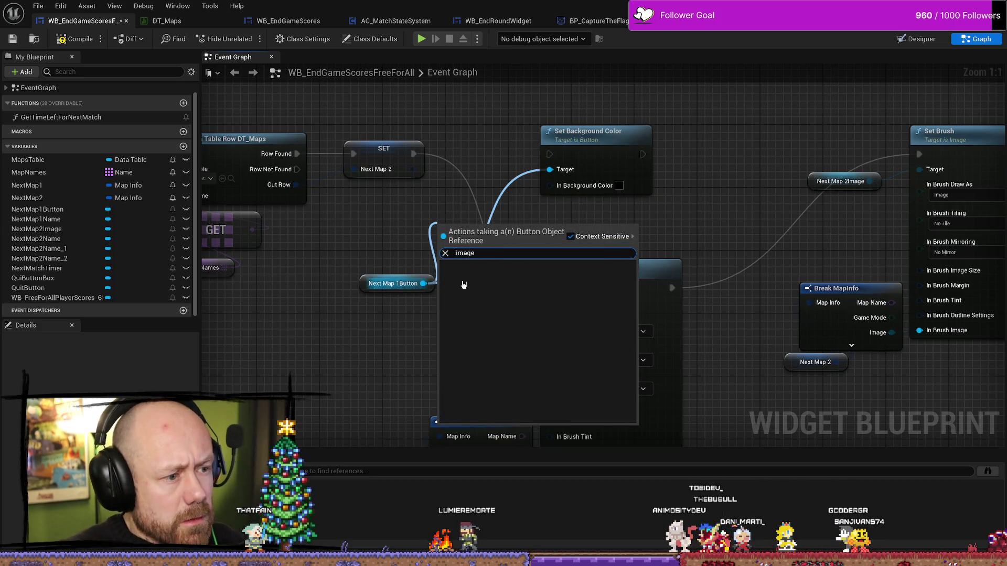
pyautogui.press('BackSpace')
pyautogui.press('BackSpace')
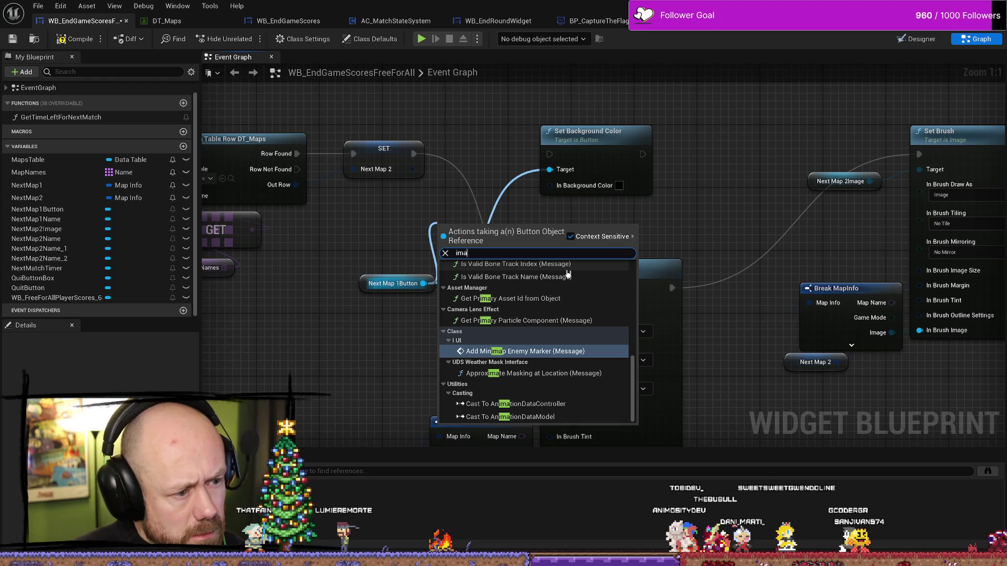
pyautogui.press('BackSpace')
pyautogui.press('BackSpace')
pyautogui.press('BackSpace')
pyautogui.write('back')
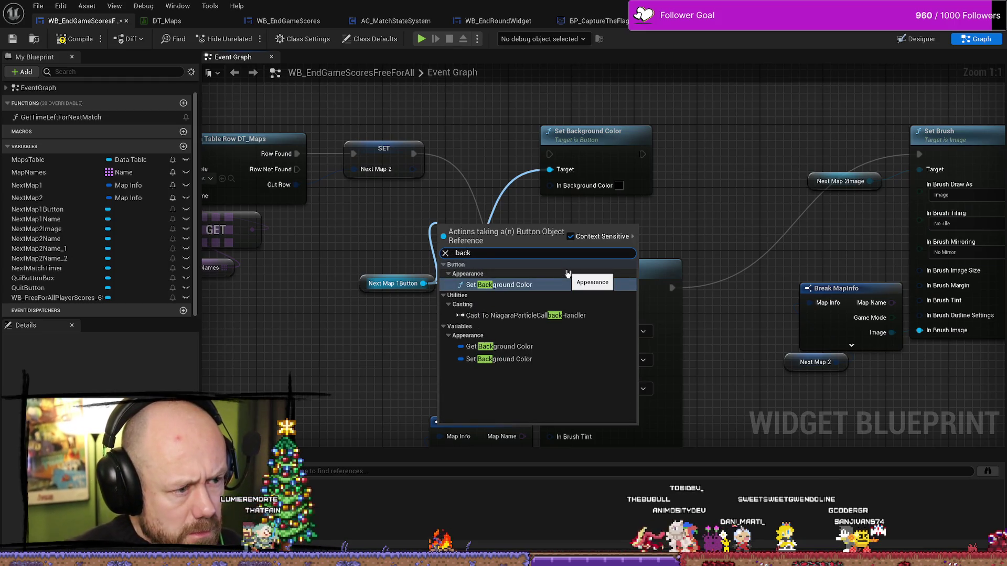
pyautogui.click(503, 359)
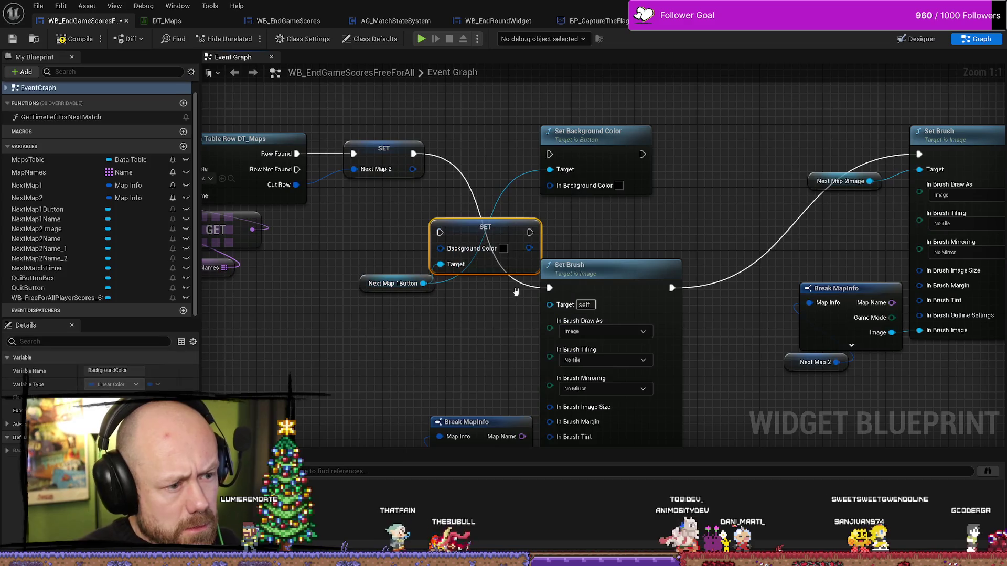
pyautogui.moveTo(499, 227); pyautogui.dragTo(602, 203)
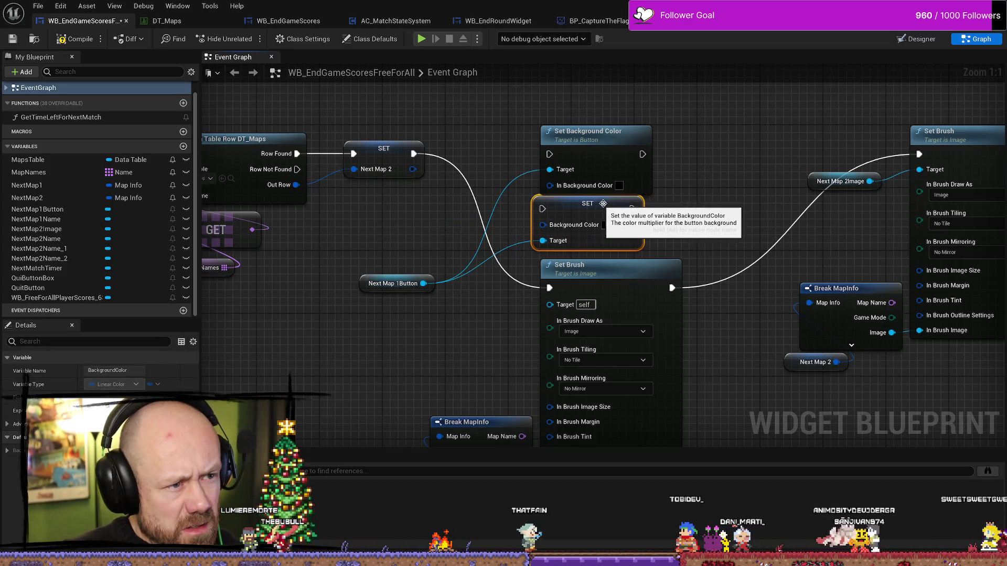
pyautogui.click(606, 225)
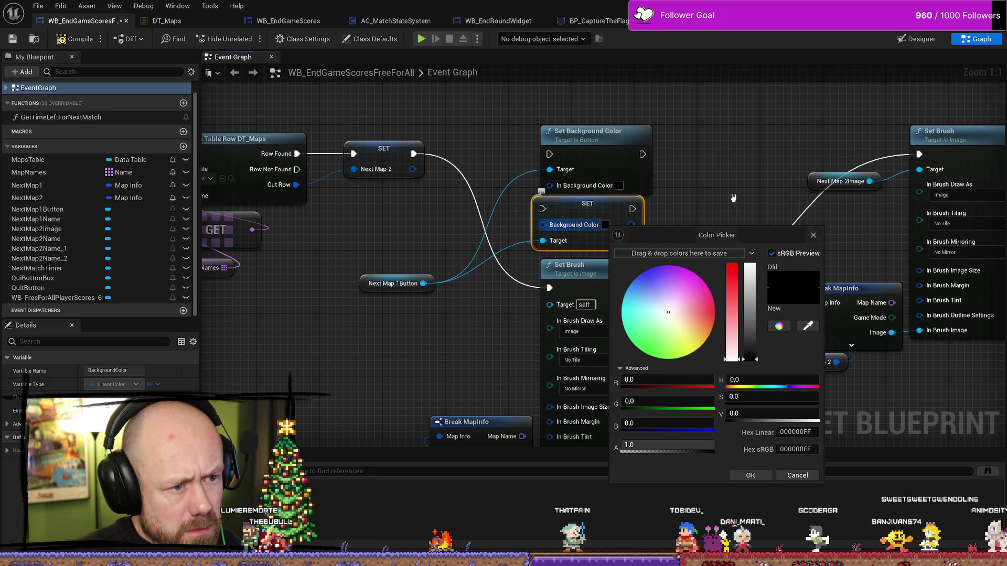
pyautogui.press('Escape')
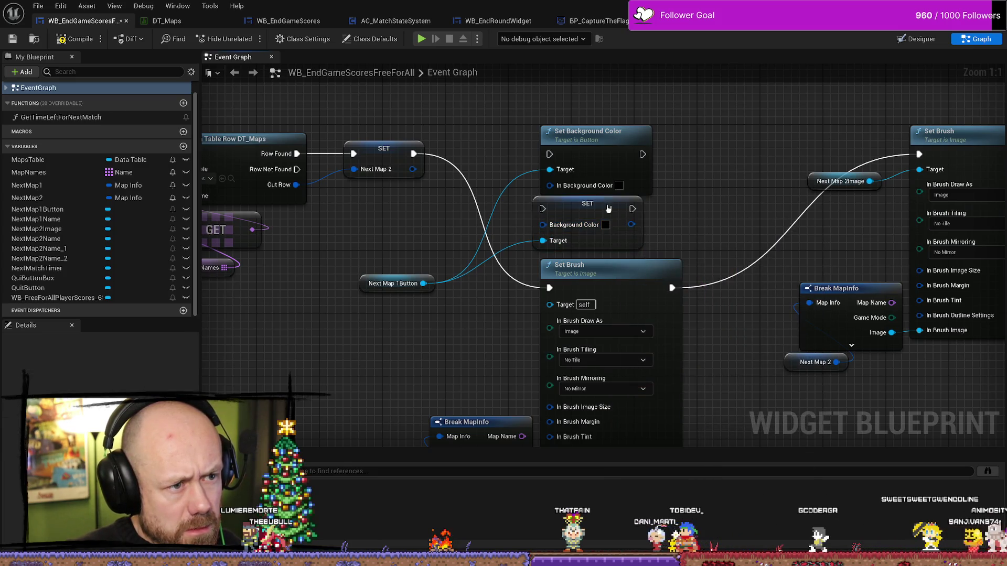
pyautogui.press('Delete')
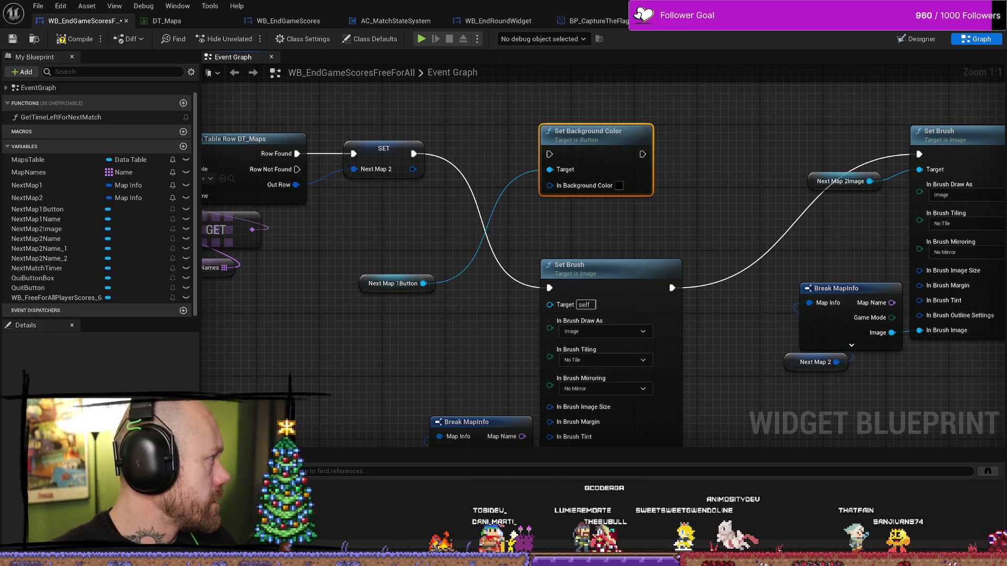
# - Search Firefox for 'unreal engine button change background image in graph'
pyautogui.moveTo(0, 91); pyautogui.dragTo(428, 91)
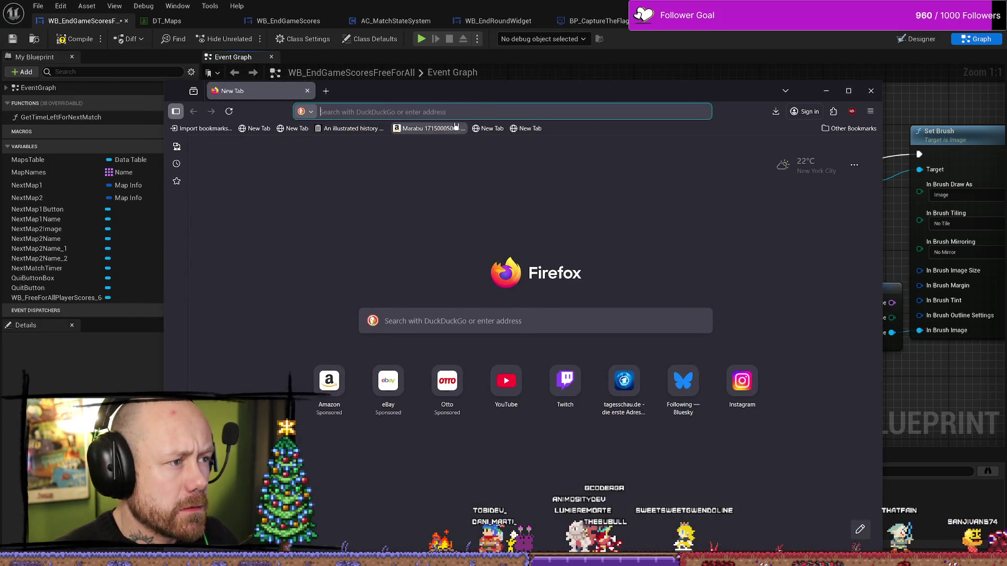
pyautogui.write('unreal engine set back')
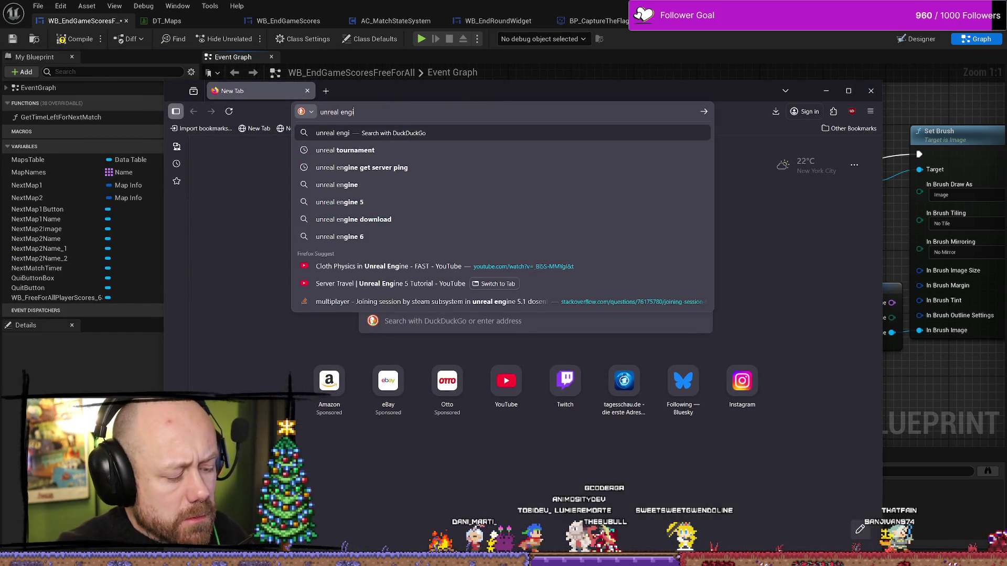
pyautogui.write('g')
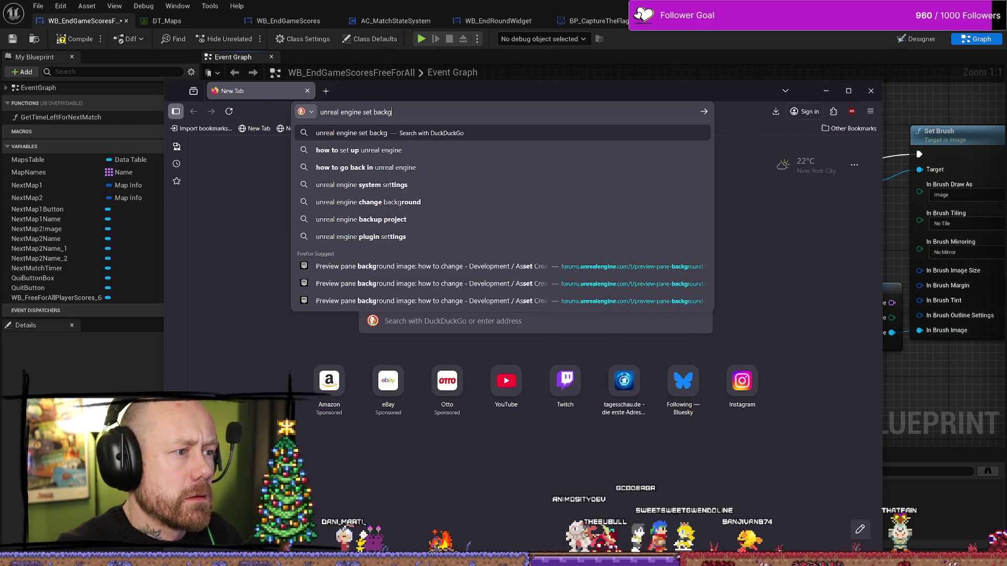
pyautogui.write('round ')
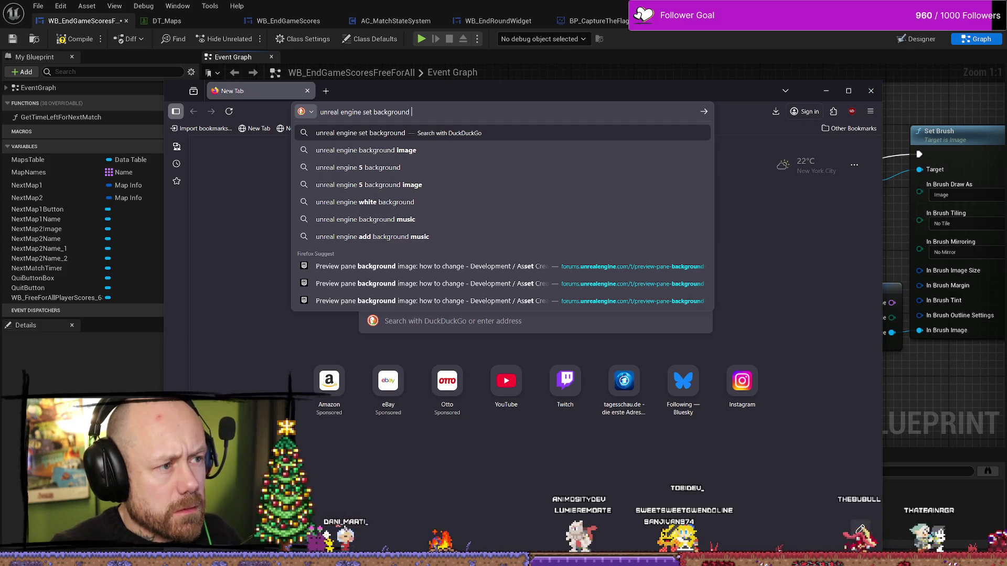
pyautogui.write('image')
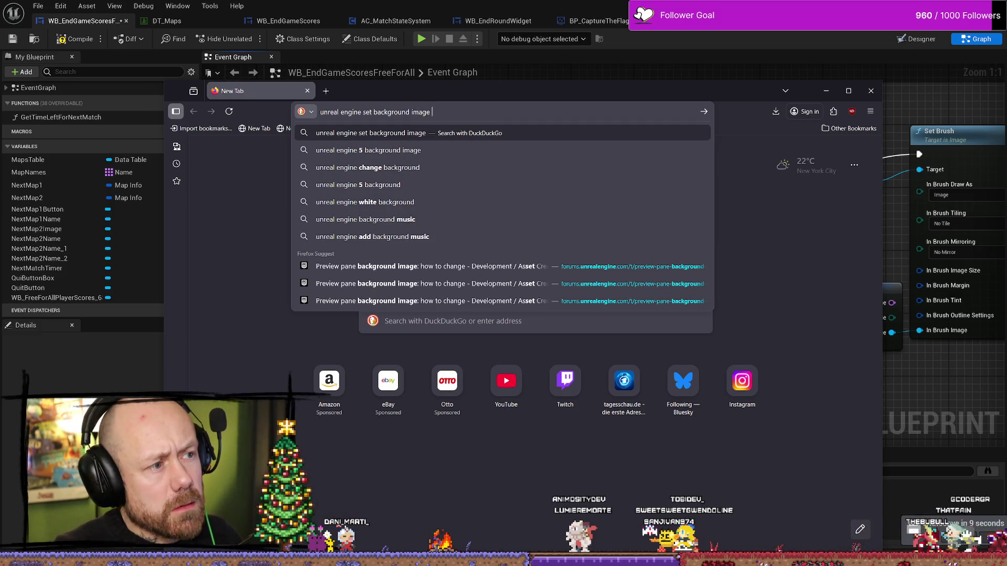
pyautogui.press('BackSpace')
pyautogui.press('BackSpace')
pyautogui.press('BackSpace')
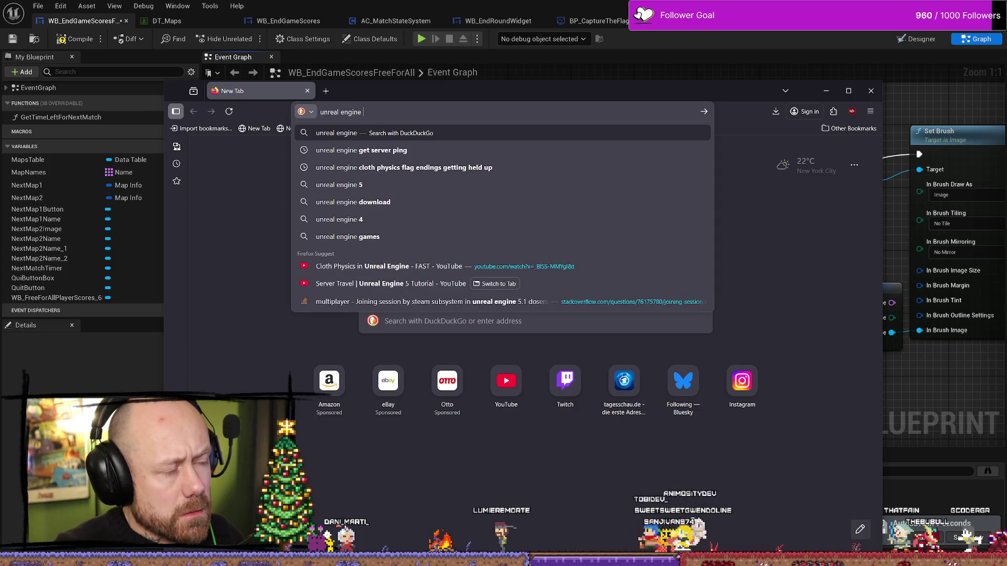
pyautogui.write('button chagne')
pyautogui.press('BackSpace')
pyautogui.press('BackSpace')
pyautogui.press('BackSpace')
pyautogui.write('ange back')
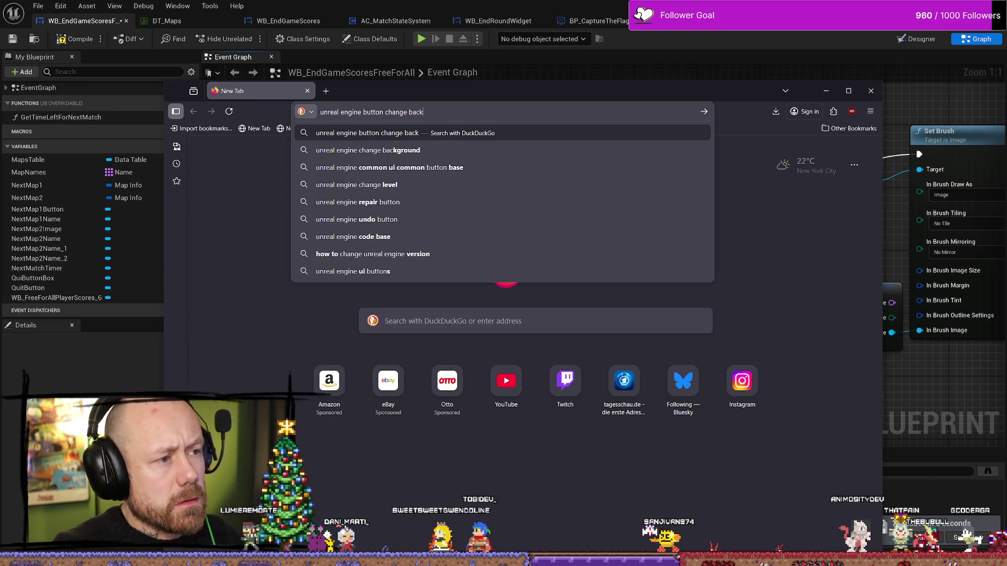
pyautogui.write('ground image in')
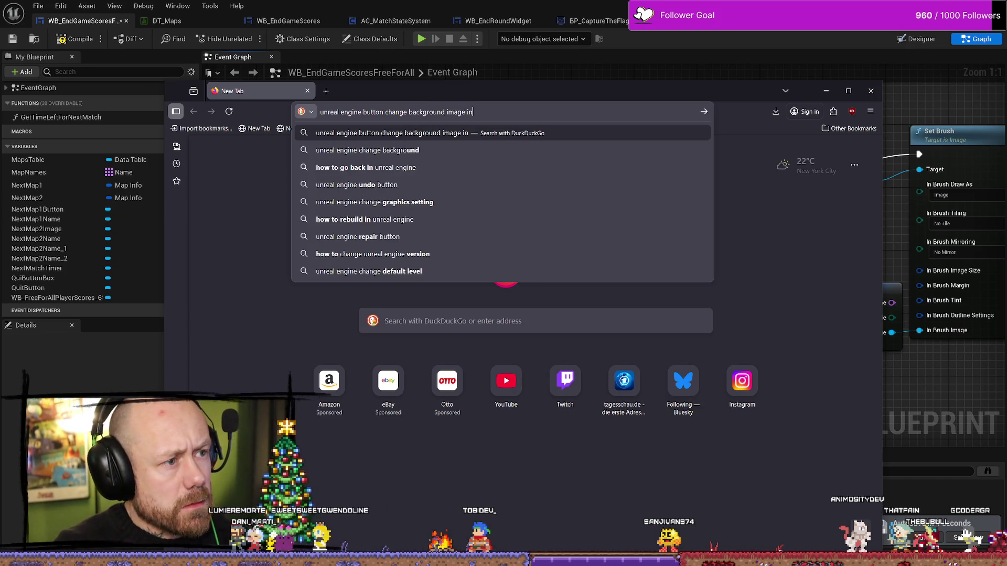
pyautogui.write(' grap')
pyautogui.write('h')
pyautogui.press('Return')
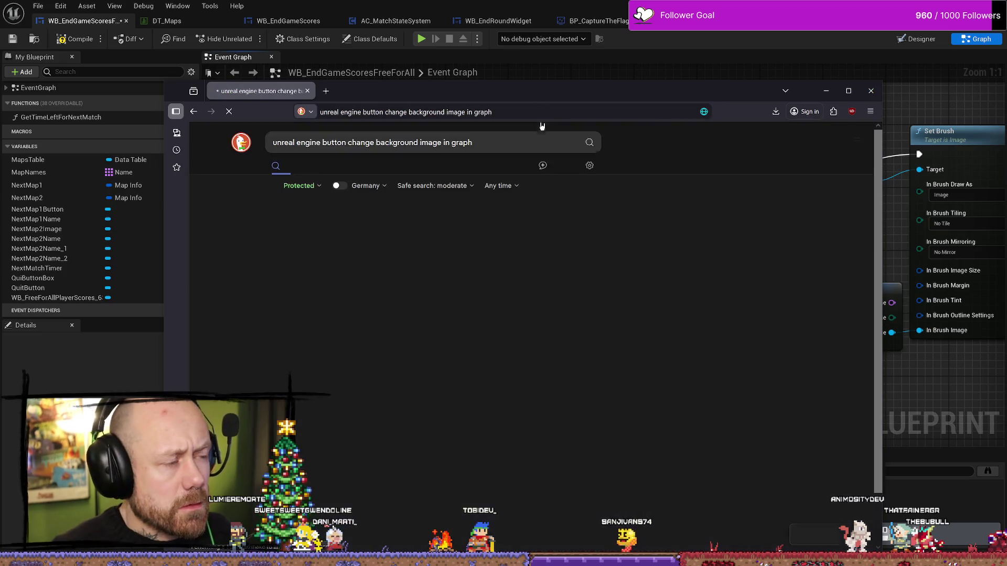
# - Read the Epic forum answer on changing button images, then open the Versluis article on replacing a button image
pyautogui.scroll(-3, 468, 282)
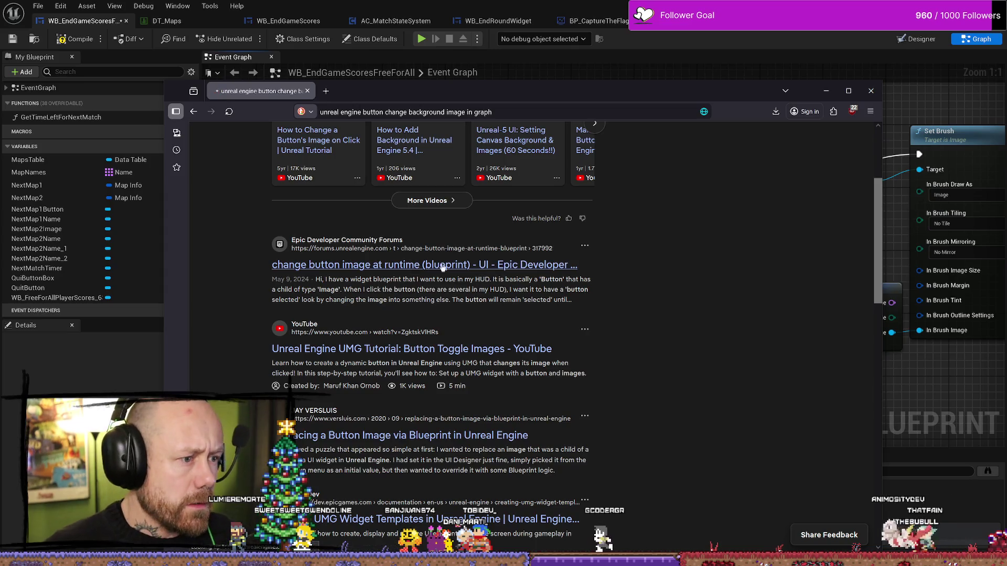
pyautogui.click(467, 264)
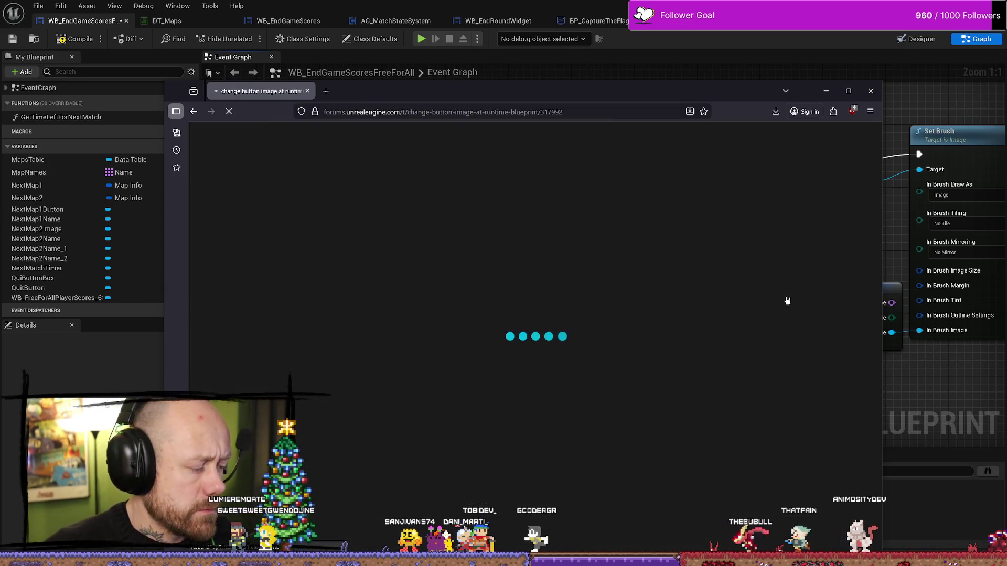
pyautogui.scroll(-5, 655, 337)
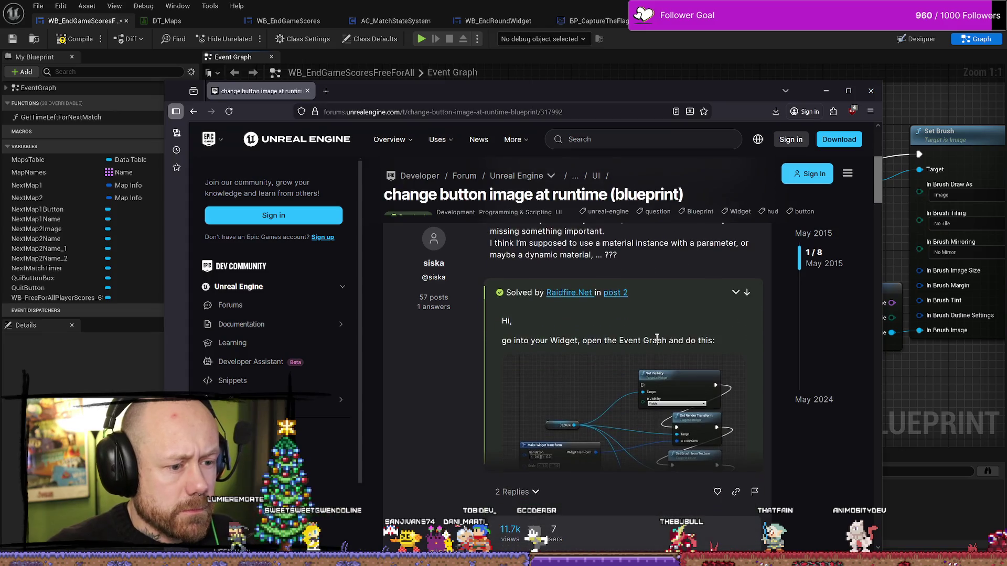
pyautogui.scroll(-1, 716, 399)
pyautogui.click(716, 394)
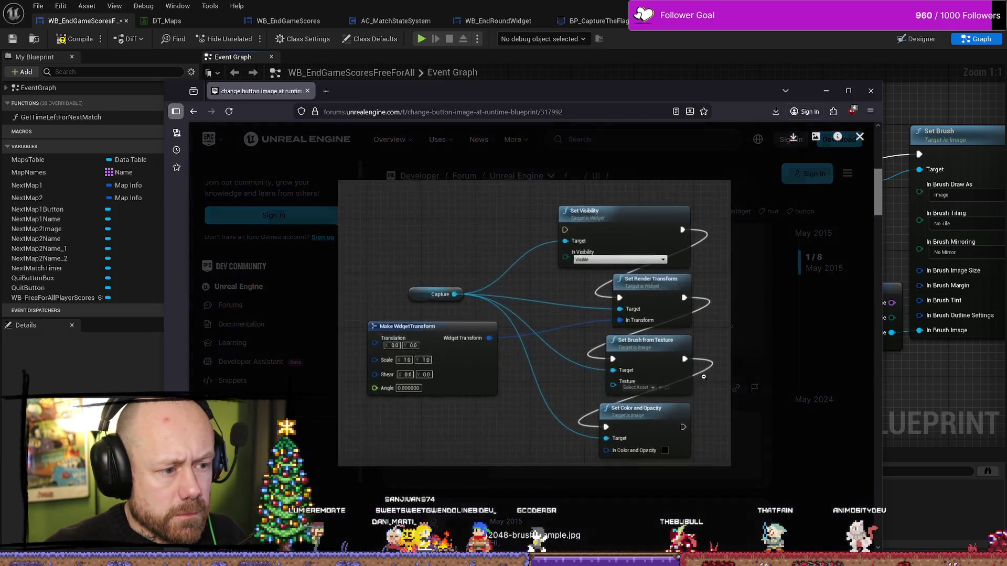
pyautogui.click(751, 359)
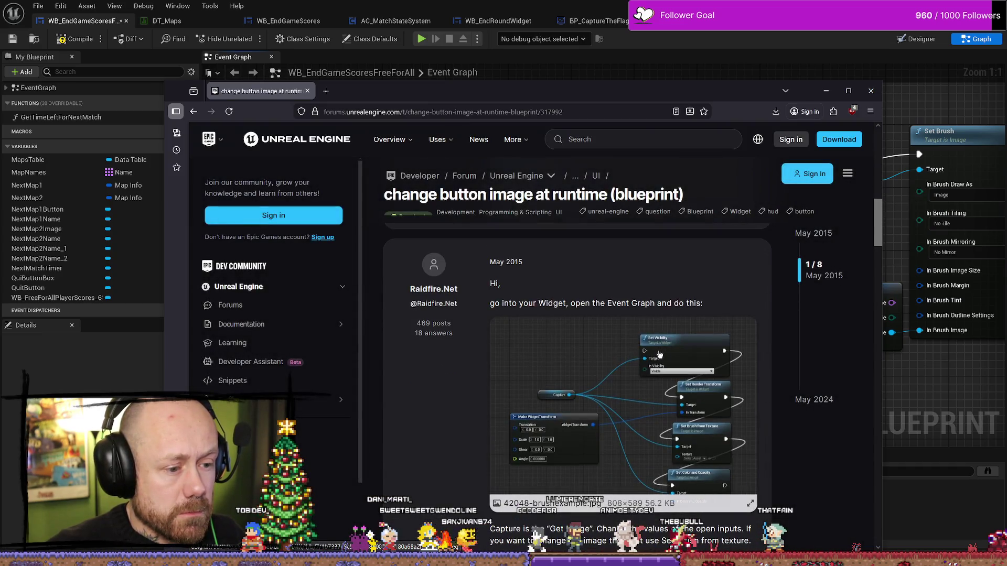
pyautogui.scroll(-4, 446, 369)
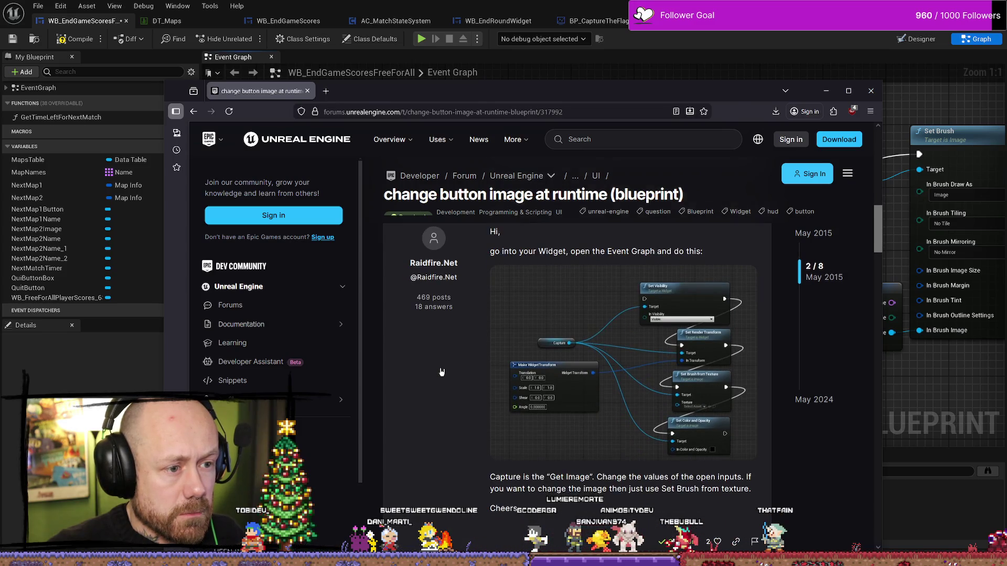
pyautogui.hotkey('alt', 'Left')
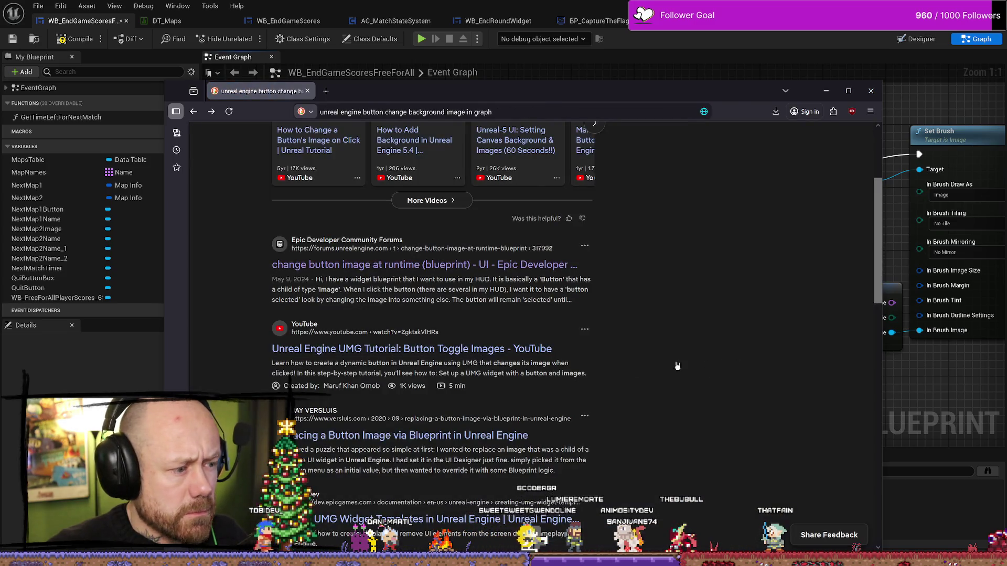
pyautogui.click(380, 436)
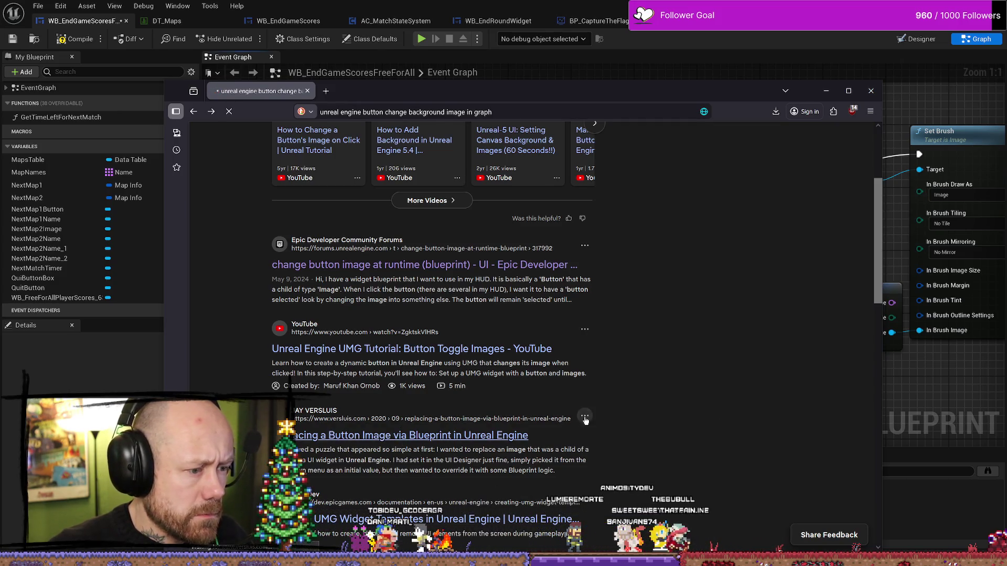
# - Read the Versluis passages on setting a button image through a Slate Brush, then return to the blueprint
pyautogui.scroll(-3, 553, 388)
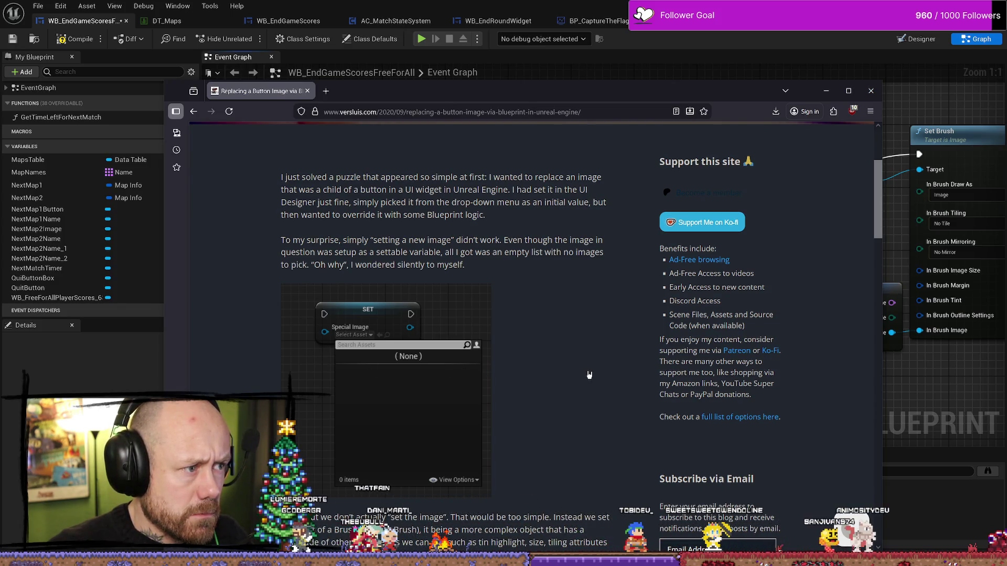
pyautogui.scroll(-4, 590, 375)
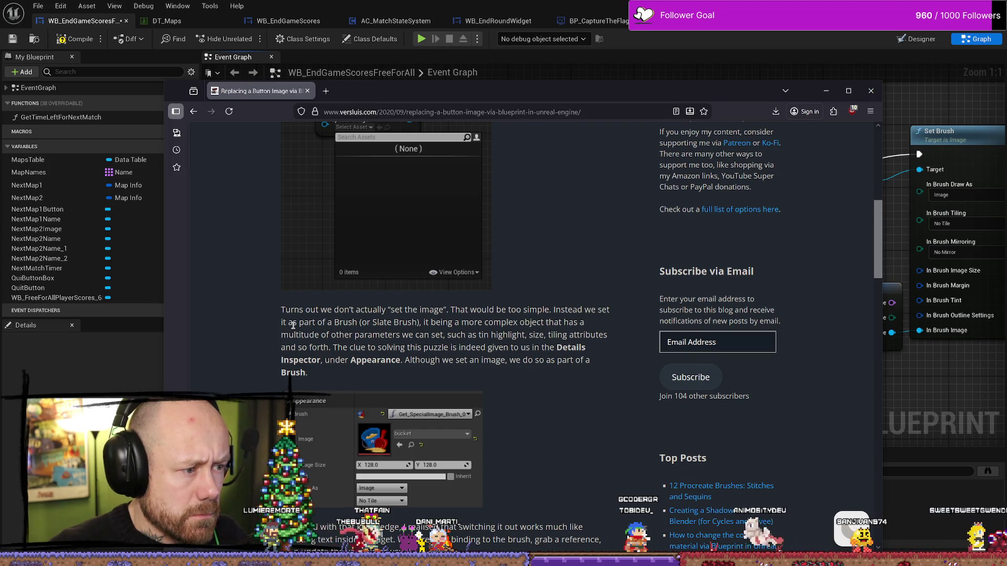
pyautogui.moveTo(281, 322); pyautogui.dragTo(429, 323)
pyautogui.click(344, 325)
pyautogui.moveTo(344, 323)
pyautogui.mouseDown()
pyautogui.moveTo(459, 323)
pyautogui.moveTo(466, 335)
pyautogui.mouseUp()
pyautogui.click(486, 346)
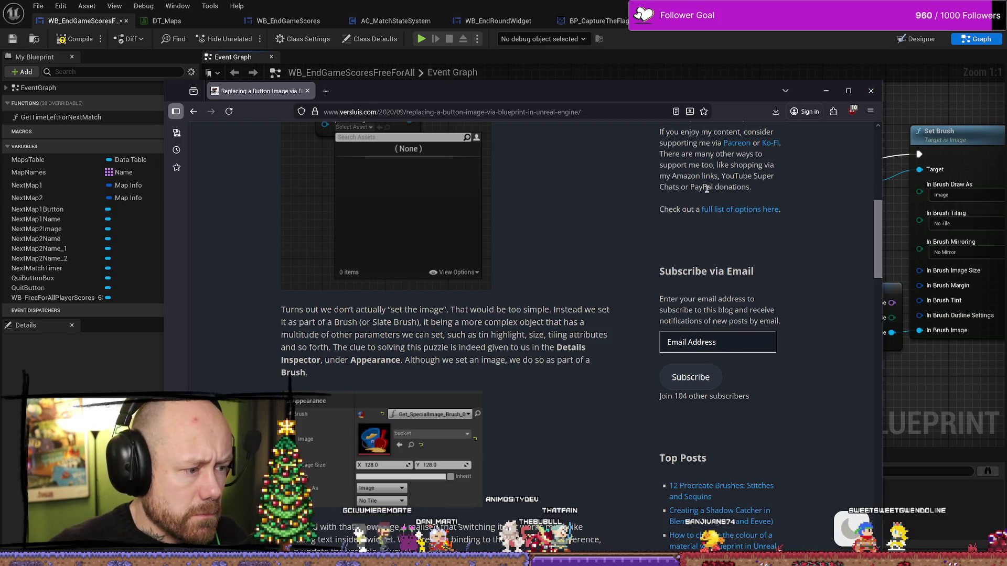
pyautogui.click(835, 92)
pyautogui.moveTo(433, 281); pyautogui.dragTo(489, 129)
# - Search Next Map 1Button's actions for 'set brush', cancel, and delete the Set Background Color node
pyautogui.write('brush')
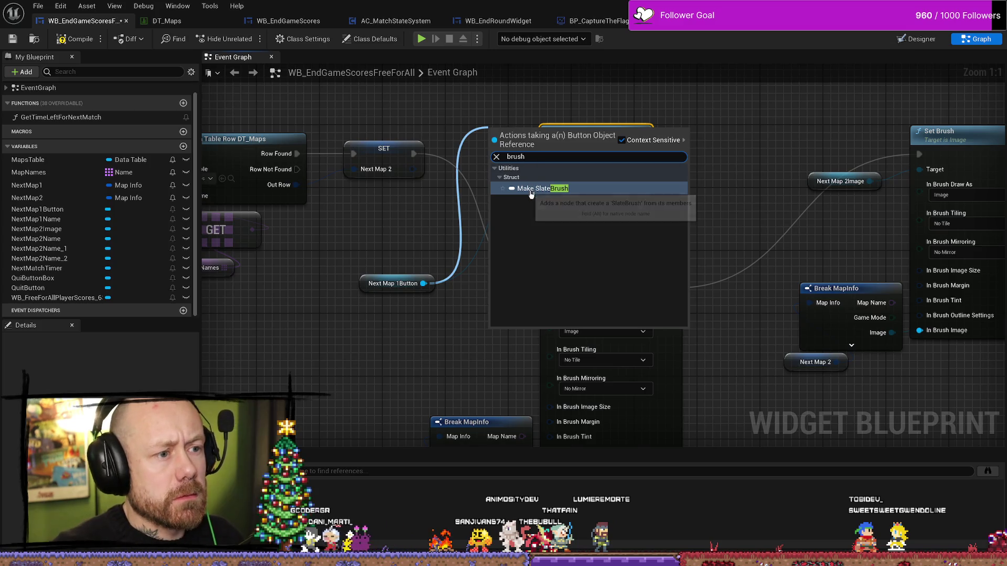
pyautogui.press('BackSpace')
pyautogui.press('BackSpace')
pyautogui.press('BackSpace')
pyautogui.write('set brusg')
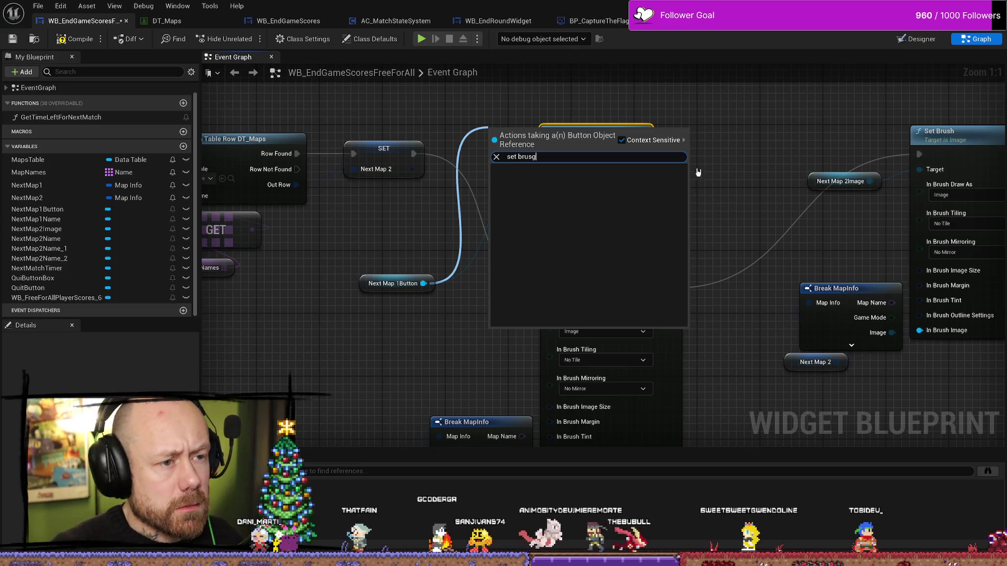
pyautogui.press('Escape')
pyautogui.press('Delete')
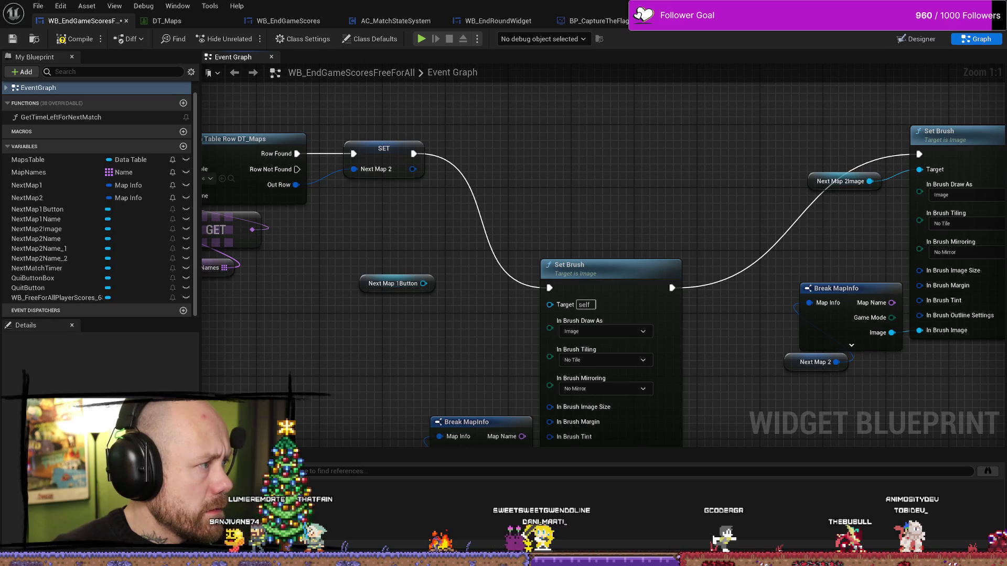
pyautogui.hotkey('alt', 'Tab')
# - Scroll back and forth through the versluis.com article on replacing a button image
pyautogui.scroll(-10, 549, 273)
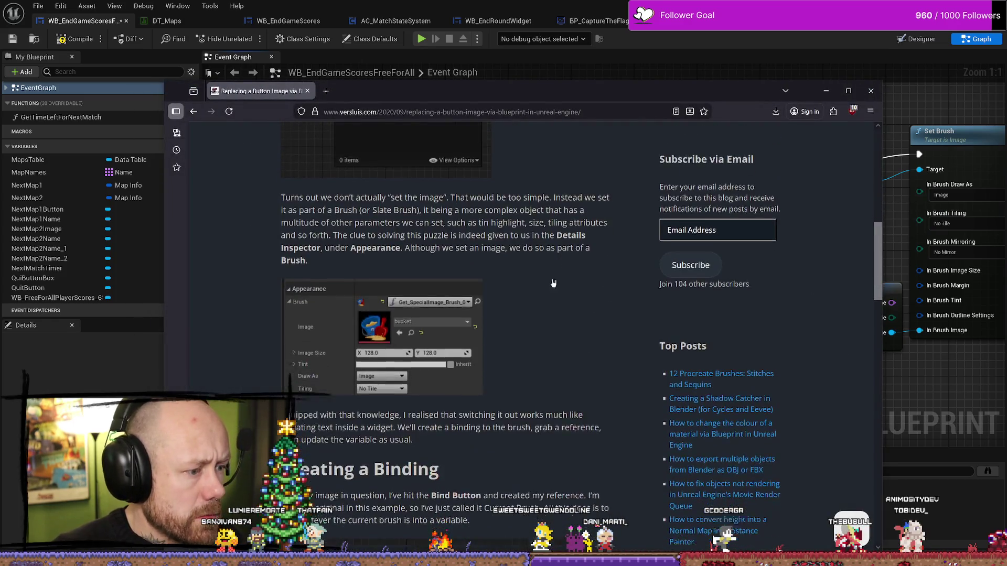
pyautogui.scroll(4, 548, 301)
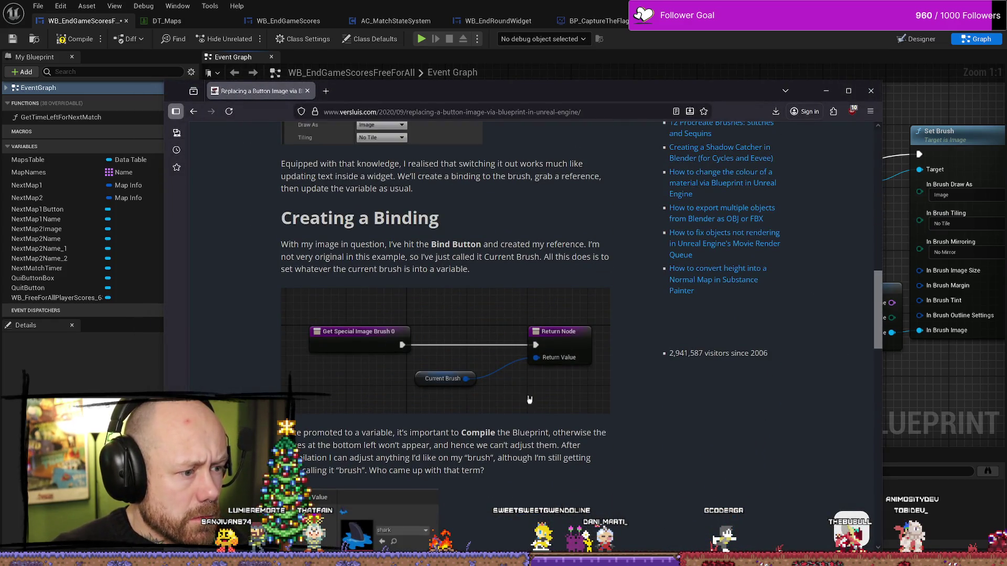
pyautogui.scroll(-5, 526, 388)
pyautogui.scroll(3, 503, 294)
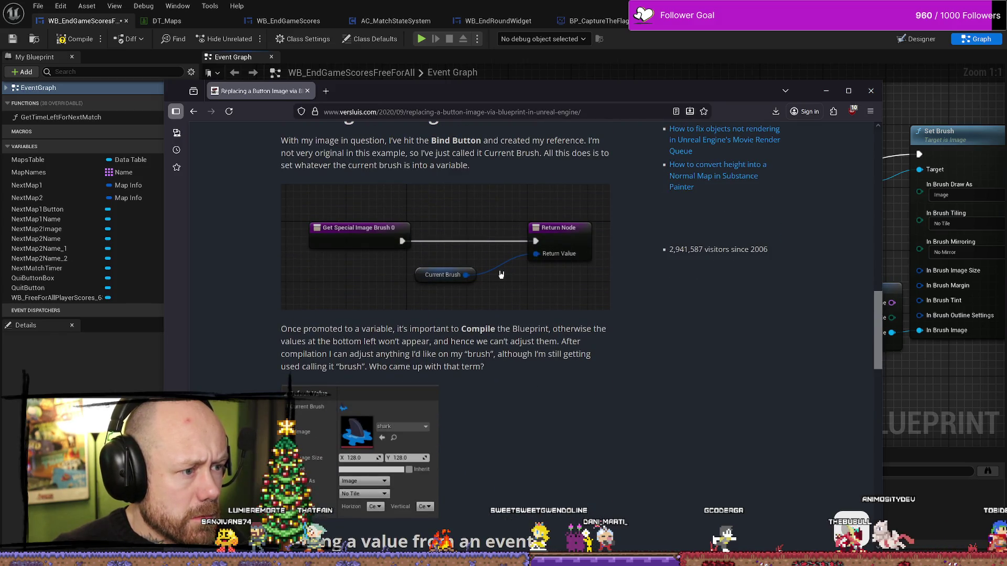
pyautogui.scroll(-10, 524, 294)
pyautogui.scroll(-8, 545, 308)
pyautogui.scroll(12, 569, 299)
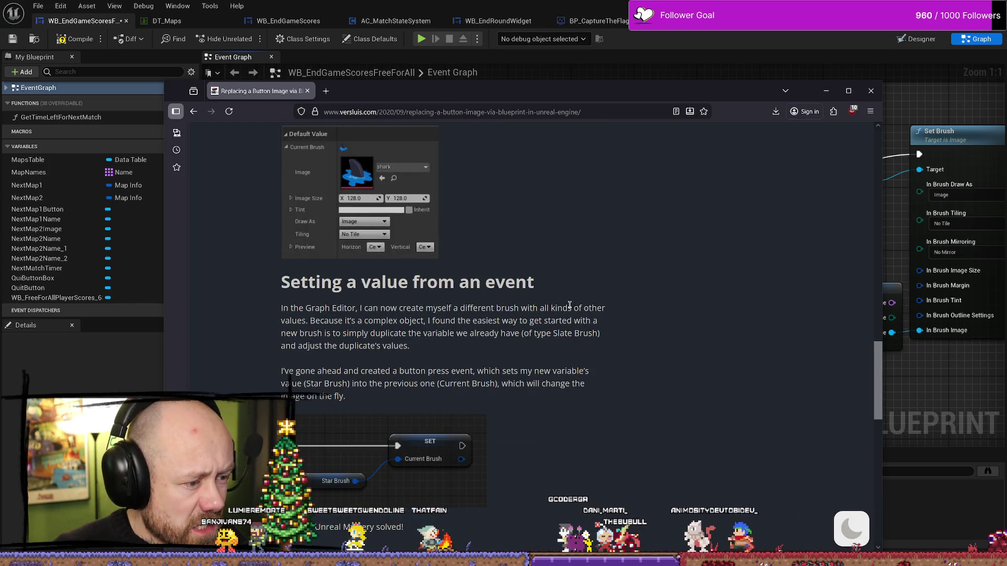
pyautogui.scroll(15, 571, 306)
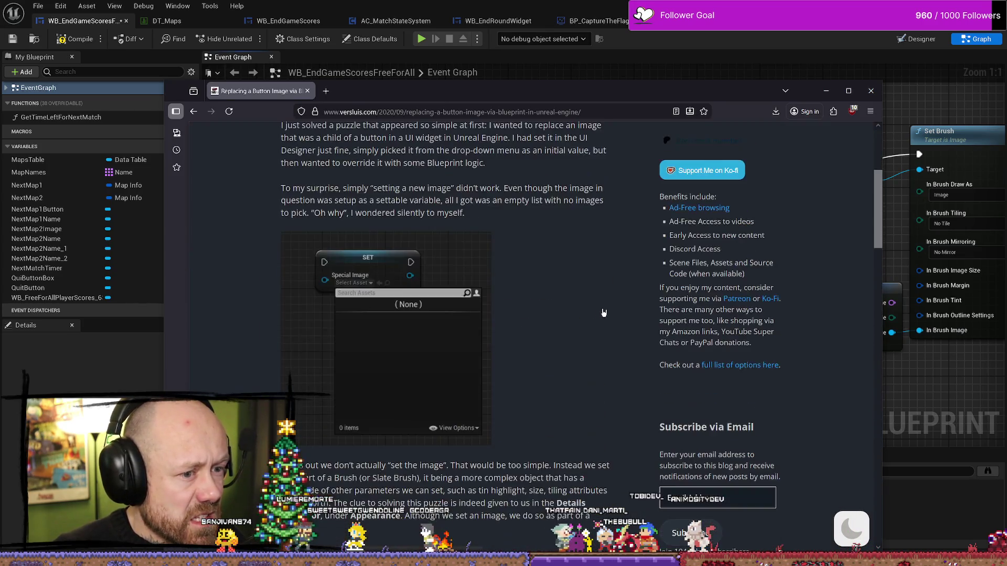
pyautogui.scroll(-2, 603, 312)
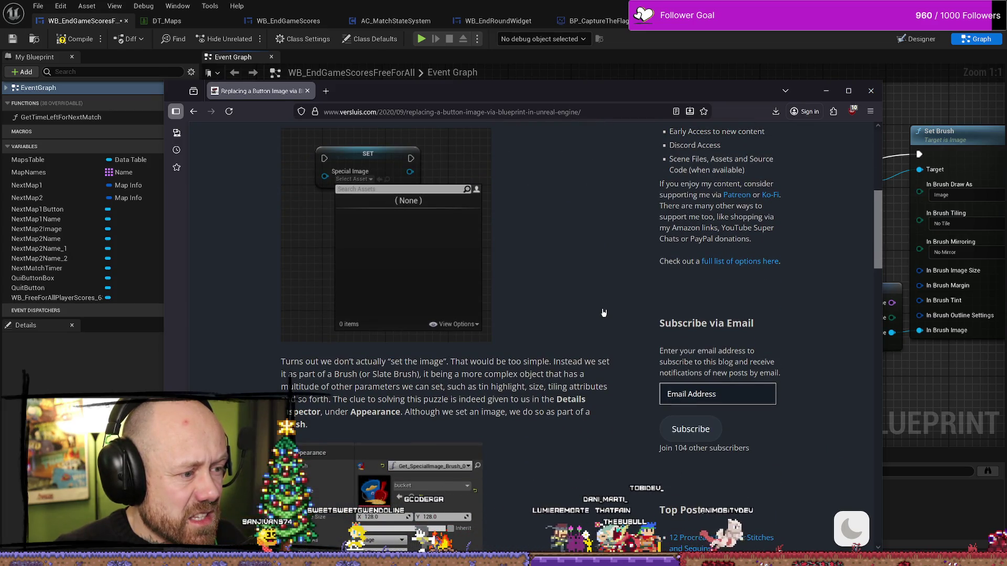
pyautogui.scroll(-6, 602, 312)
pyautogui.scroll(3, 601, 317)
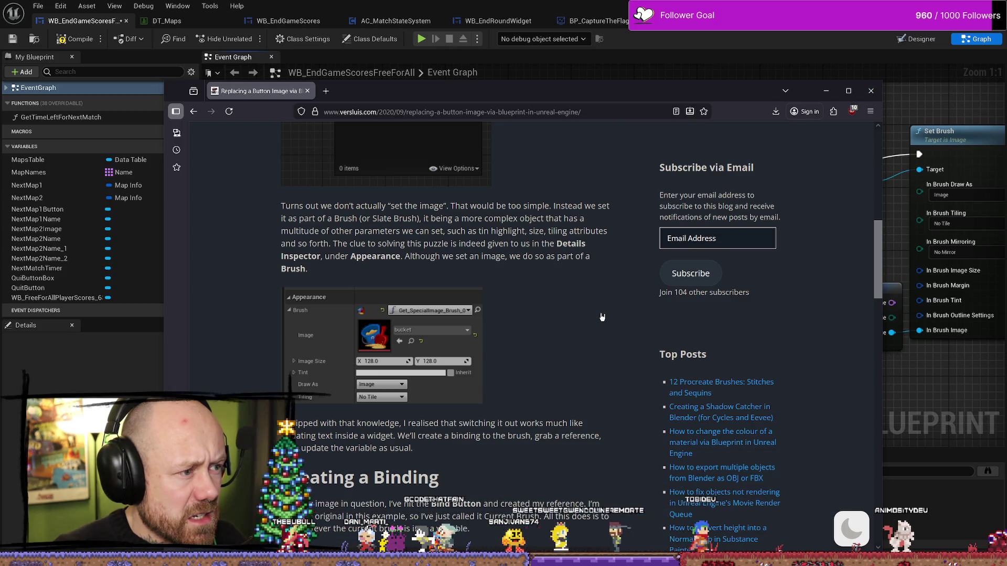
# - Highlight the article's clue about the Details Inspector's Appearance section
pyautogui.moveTo(418, 245); pyautogui.dragTo(506, 244)
pyautogui.click(547, 243)
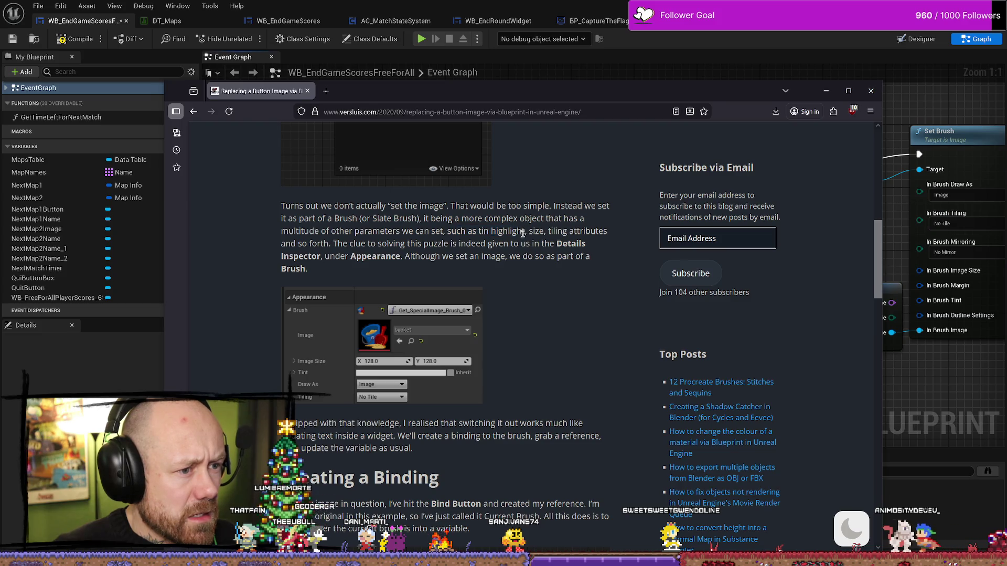
pyautogui.click(434, 221)
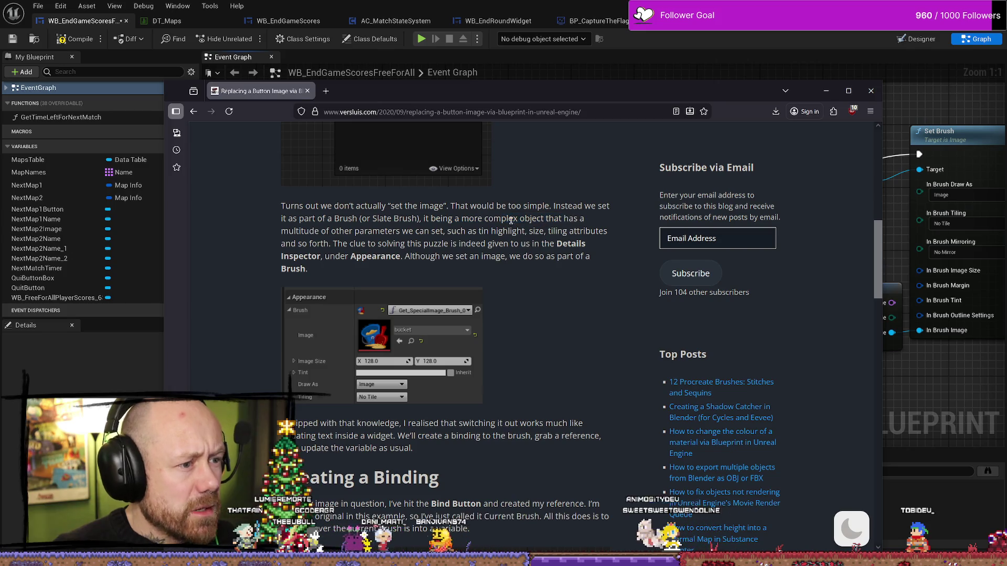
pyautogui.moveTo(288, 231); pyautogui.dragTo(370, 231)
pyautogui.click(370, 231)
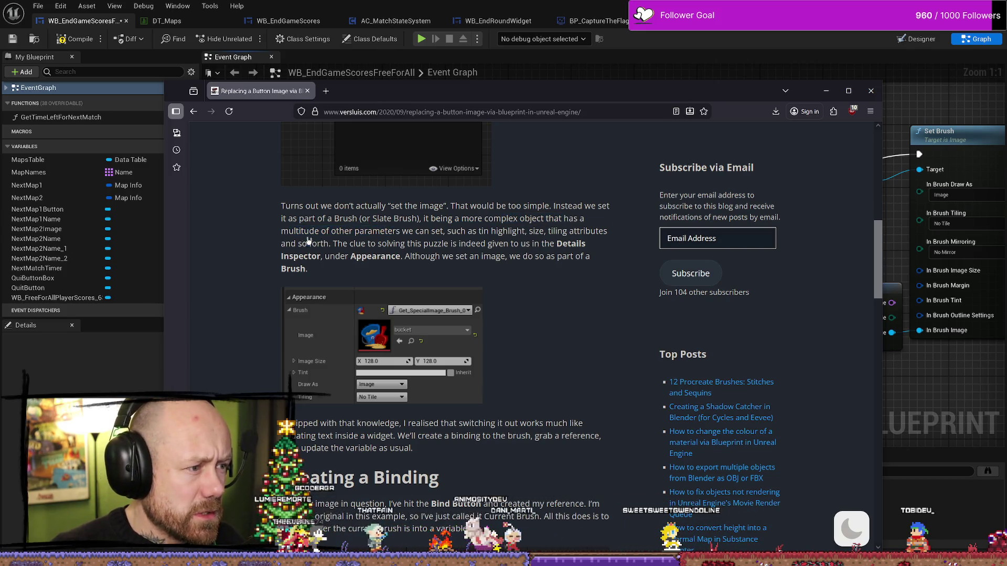
pyautogui.moveTo(439, 231); pyautogui.dragTo(609, 231)
pyautogui.click(388, 233)
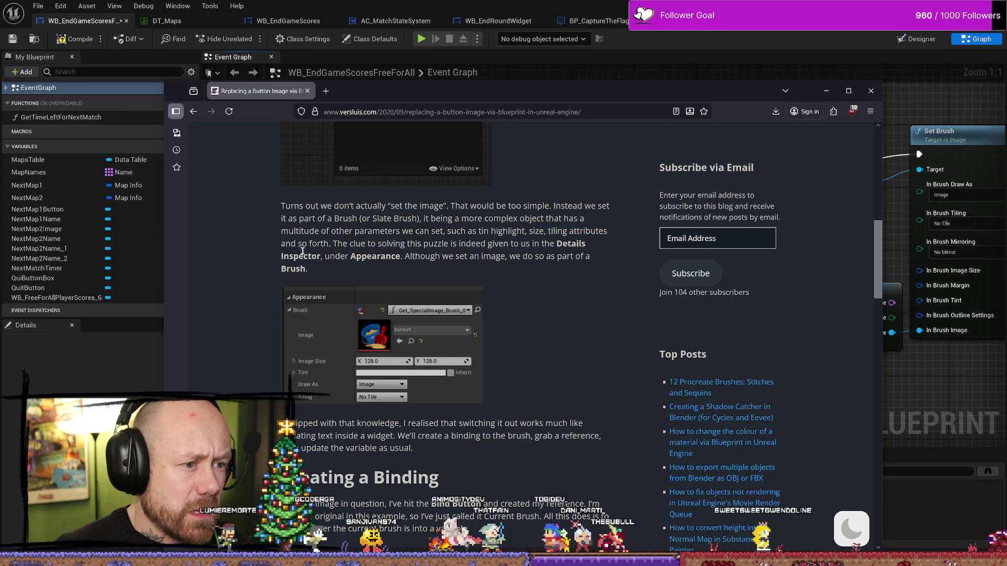
pyautogui.moveTo(378, 245)
pyautogui.mouseDown()
pyautogui.moveTo(448, 245)
pyautogui.moveTo(378, 257)
pyautogui.mouseUp()
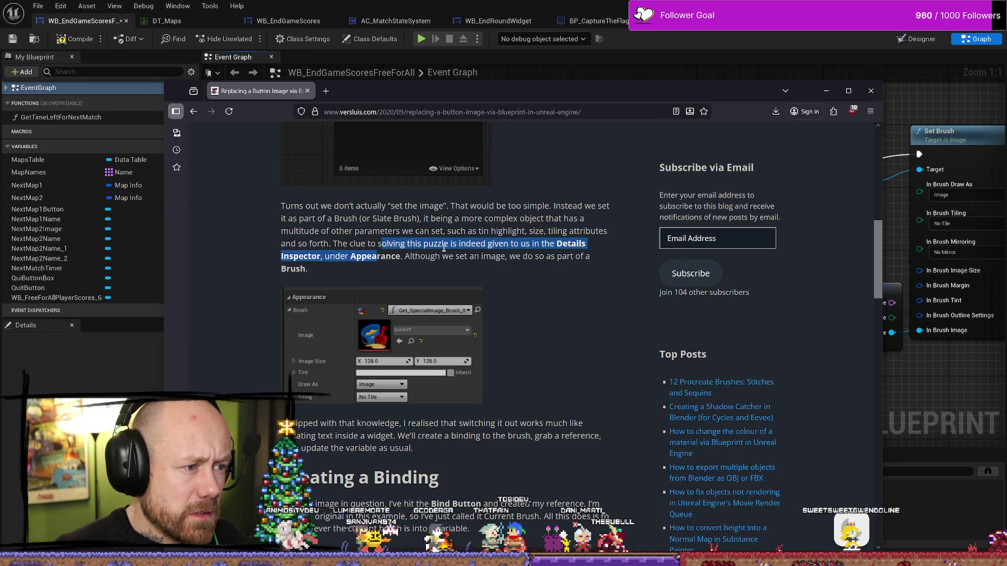
pyautogui.click(447, 246)
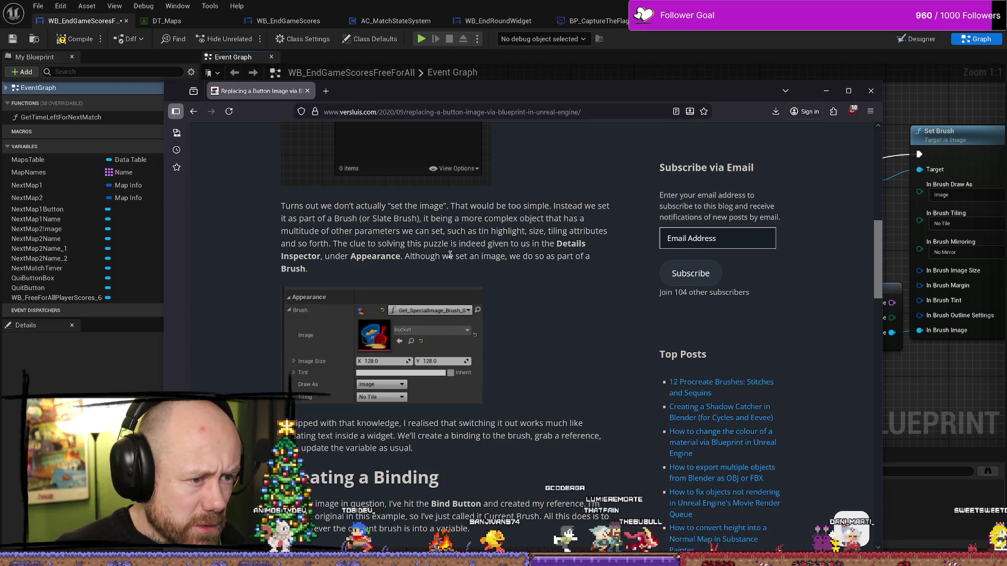
# - Read the binding and variable-update instructions, then bring the Unreal event graph back
pyautogui.scroll(-4, 498, 252)
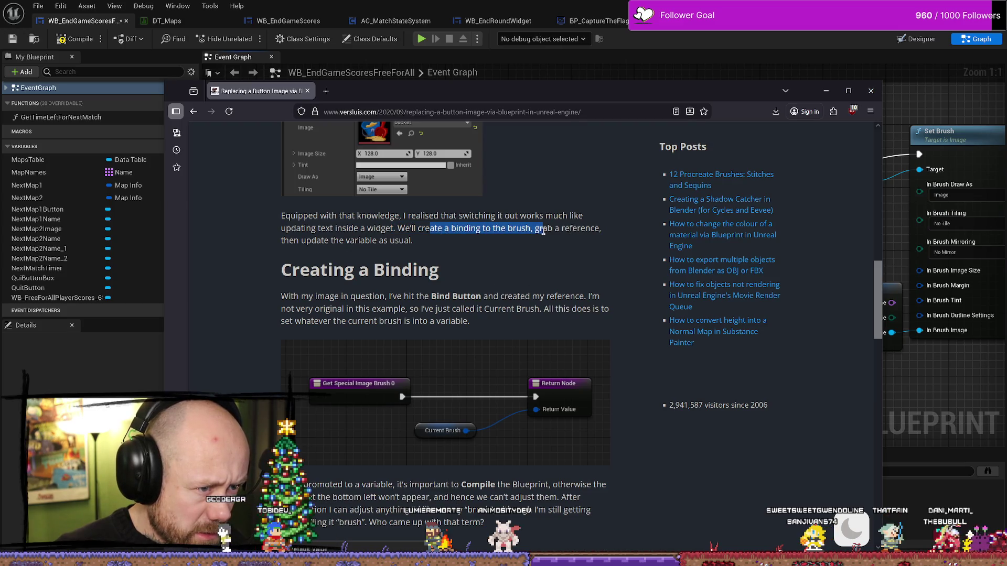
pyautogui.moveTo(330, 240); pyautogui.dragTo(413, 240)
pyautogui.click(357, 239)
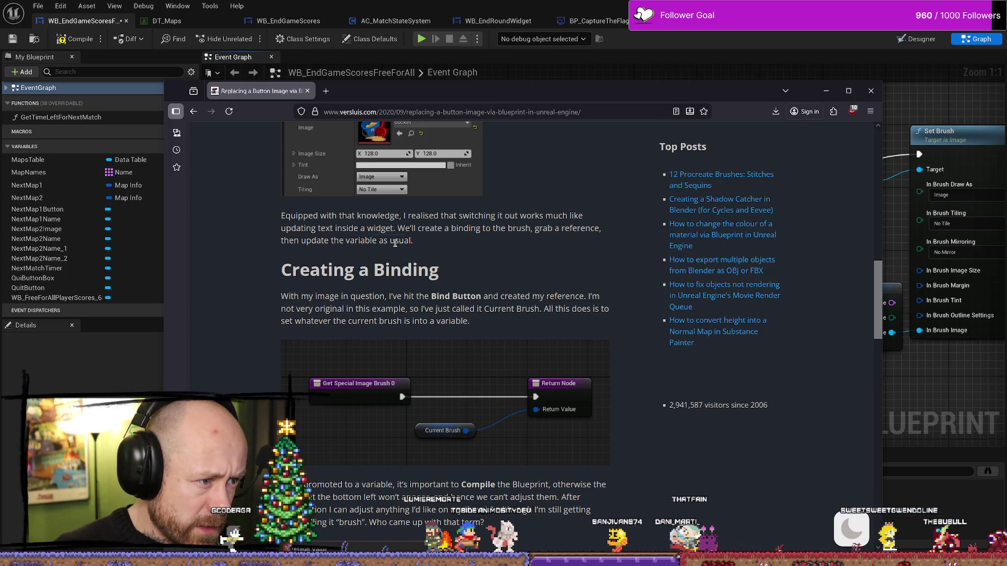
pyautogui.click(407, 244)
pyautogui.scroll(-2, 258, 226)
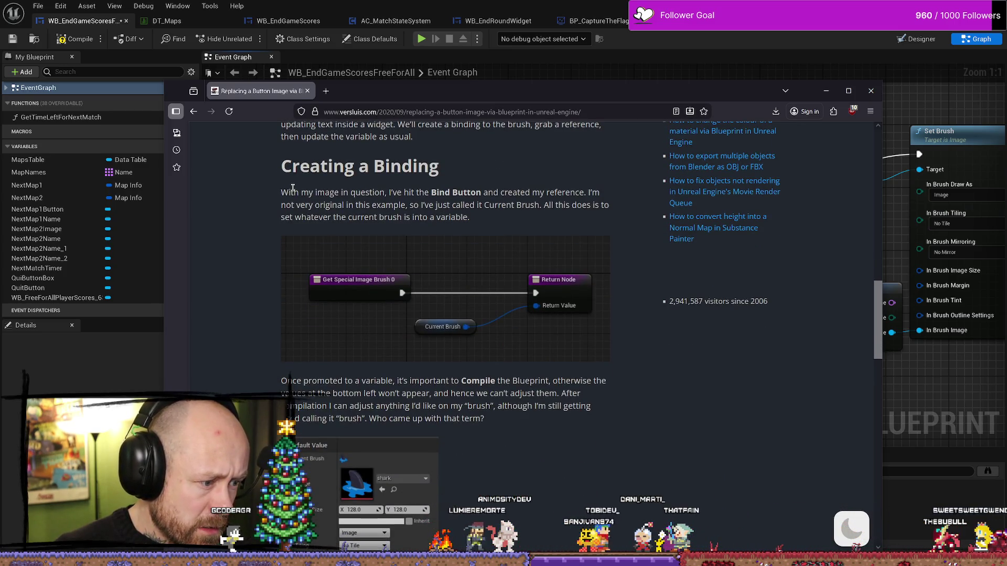
pyautogui.scroll(-2, 293, 187)
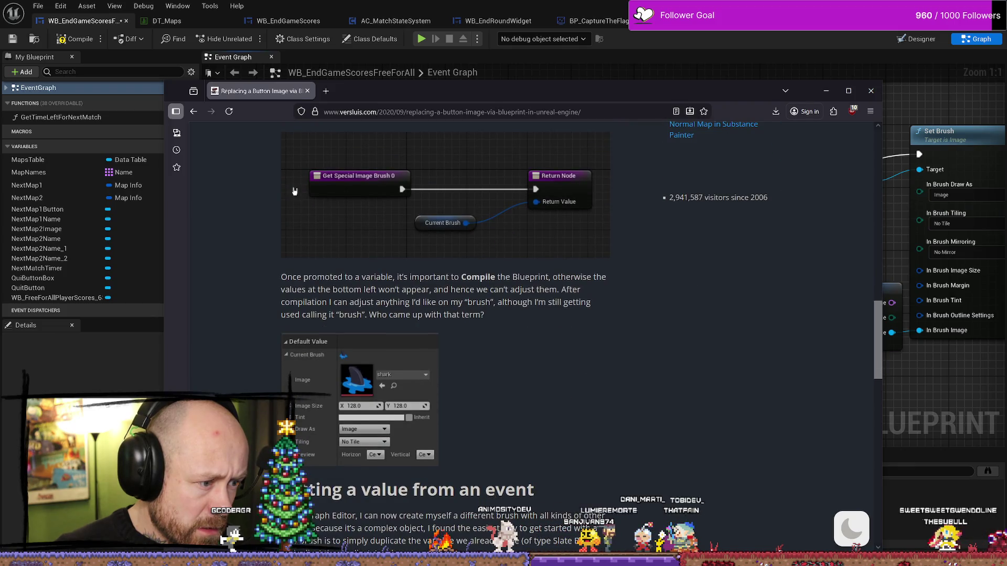
pyautogui.scroll(-5, 294, 191)
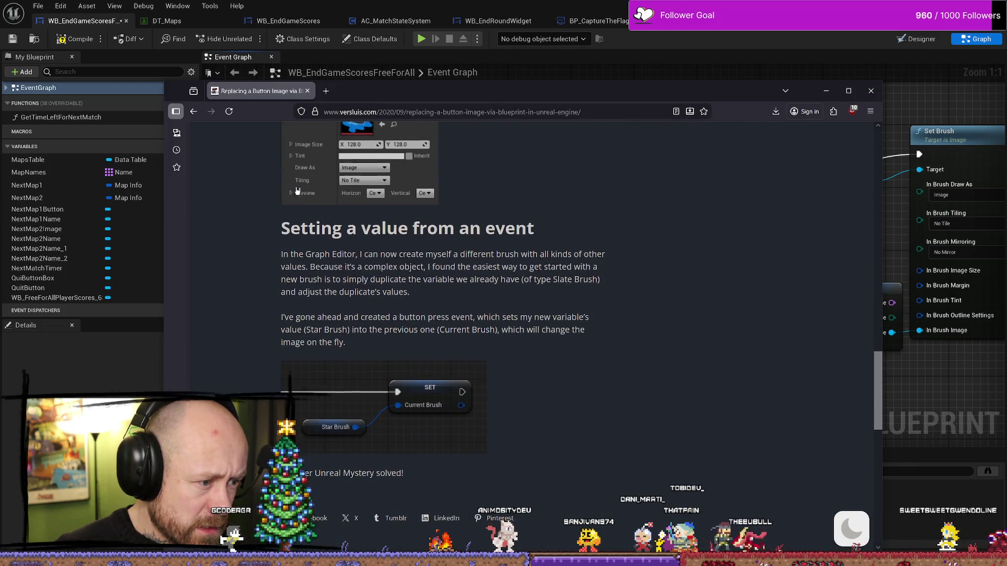
pyautogui.scroll(-2, 297, 190)
pyautogui.scroll(3, 295, 187)
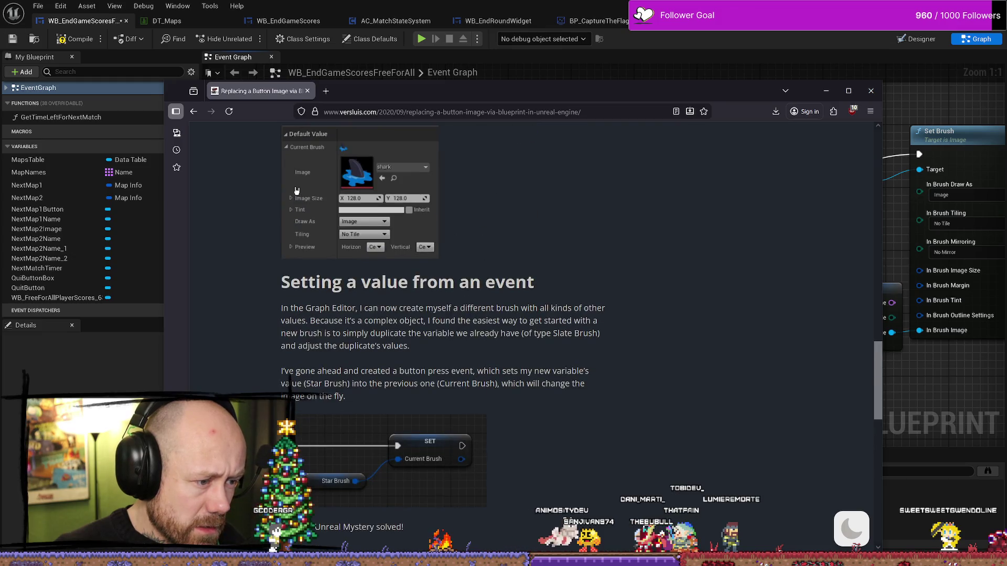
pyautogui.scroll(6, 296, 191)
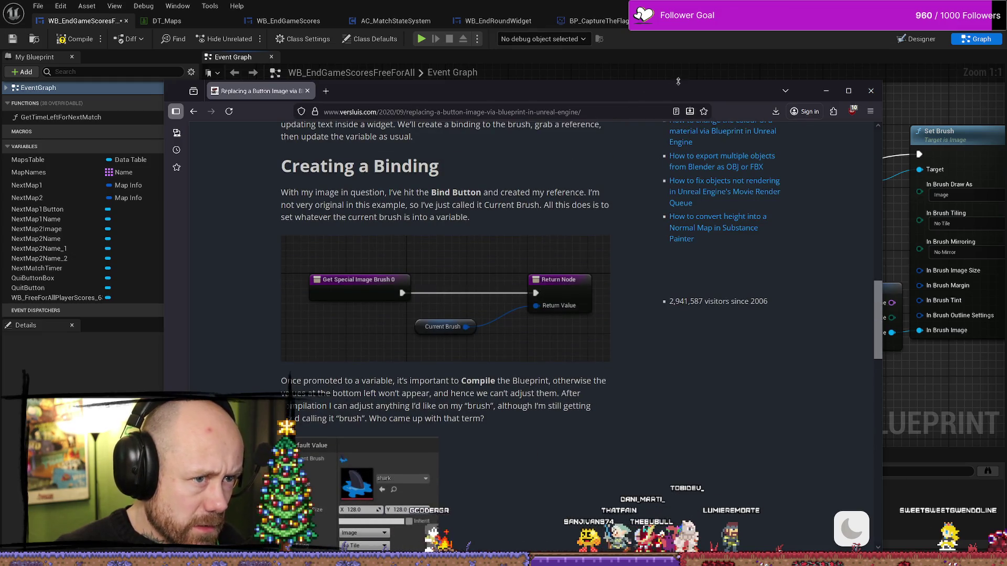
pyautogui.click(678, 79)
pyautogui.moveTo(572, 210)
pyautogui.mouseDown()
pyautogui.moveTo(569, 220)
pyautogui.moveTo(546, 168)
pyautogui.moveTo(546, 135)
pyautogui.moveTo(534, 231)
pyautogui.mouseUp()
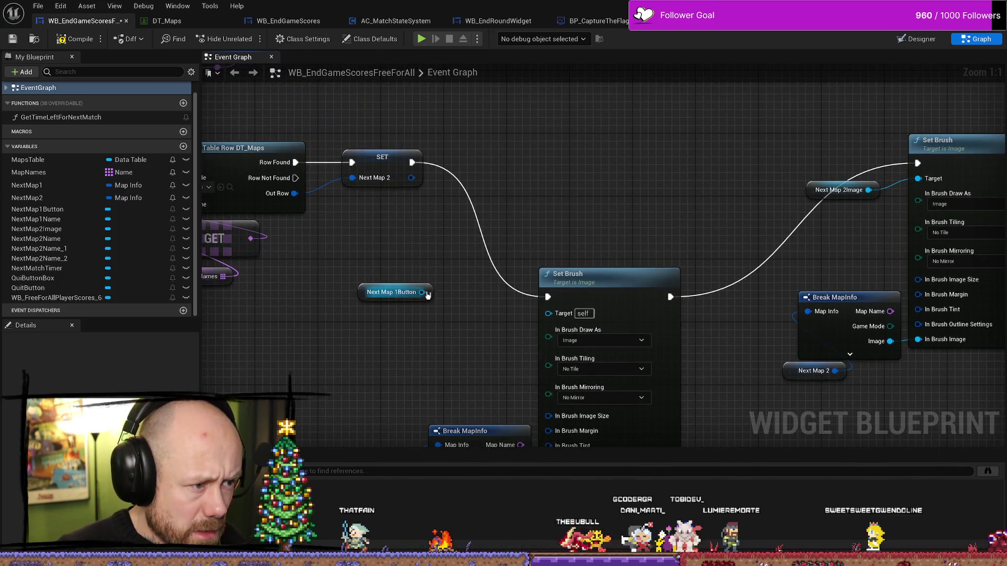
# - From Next Map 1Button, search 'appear' and add the Set Style node under Variables > Appearance
pyautogui.moveTo(427, 295)
pyautogui.mouseDown()
pyautogui.moveTo(452, 290)
pyautogui.moveTo(450, 250)
pyautogui.mouseUp()
pyautogui.write('get br')
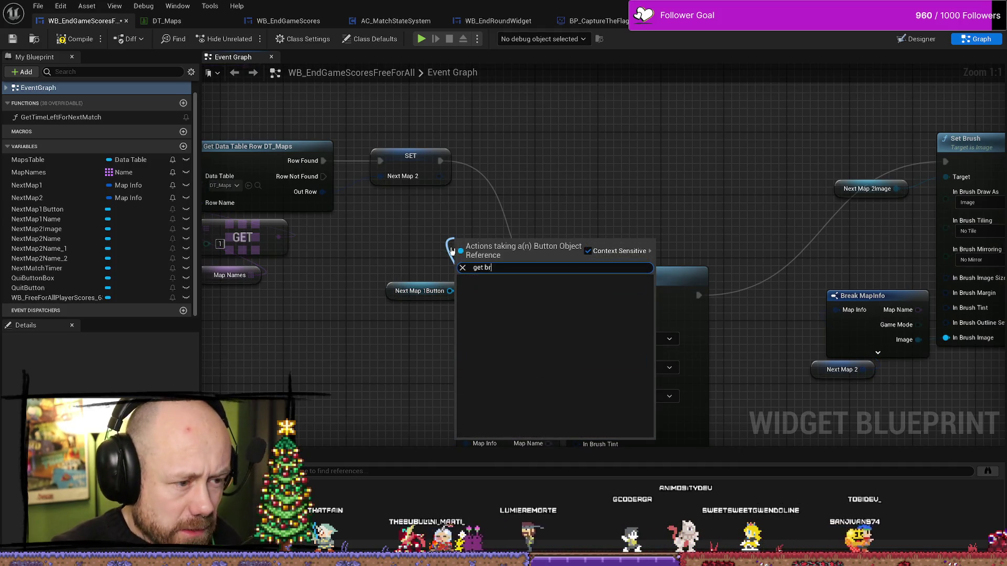
pyautogui.press('BackSpace')
pyautogui.write('b')
pyautogui.press('BackSpace')
pyautogui.press('BackSpace')
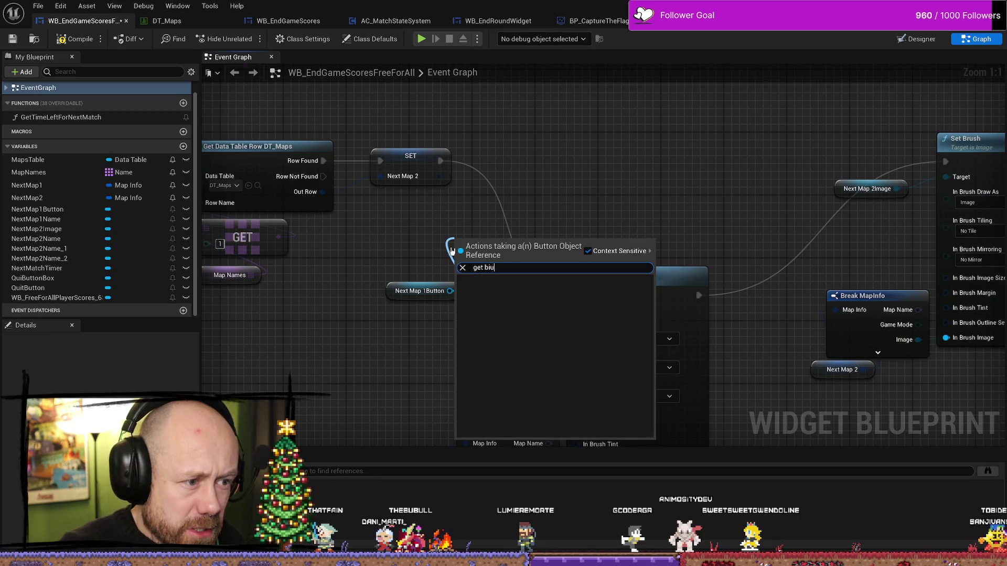
pyautogui.write('rush')
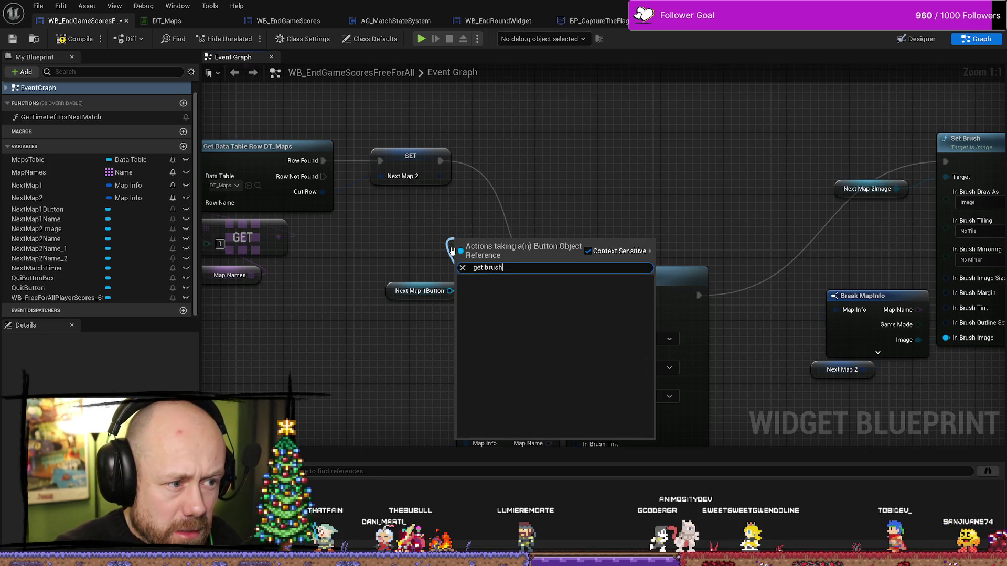
pyautogui.press('BackSpace')
pyautogui.press('BackSpace')
pyautogui.press('BackSpace')
pyautogui.press('BackSpace')
pyautogui.press('BackSpace')
pyautogui.write('app')
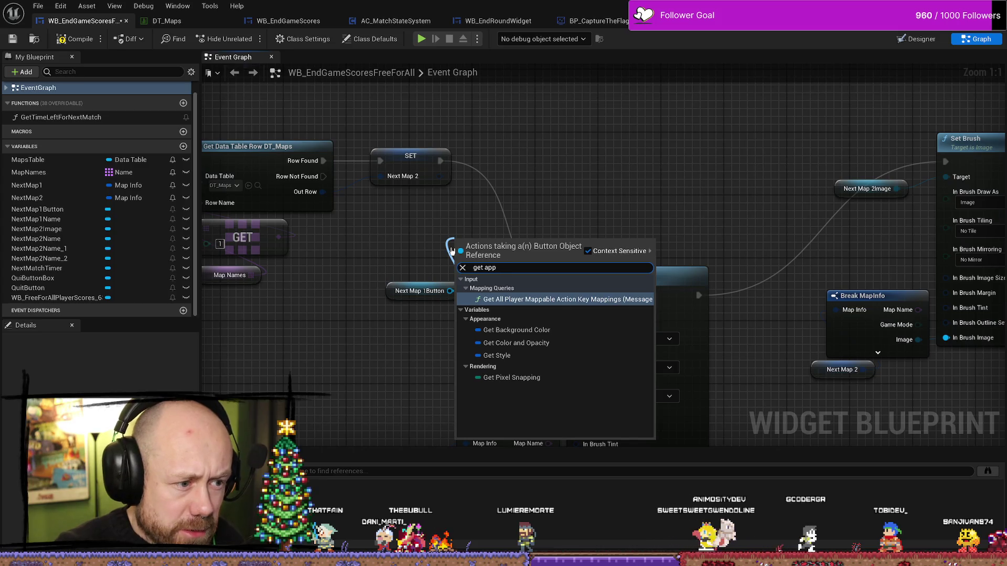
pyautogui.press('BackSpace')
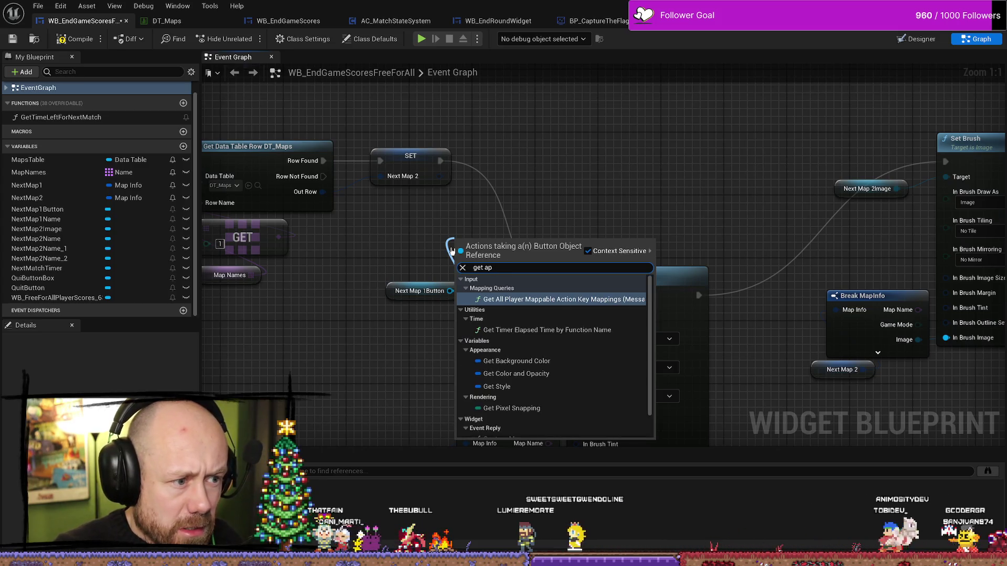
pyautogui.press('BackSpace')
pyautogui.press('BackSpace')
pyautogui.press('BackSpace')
pyautogui.write('appear')
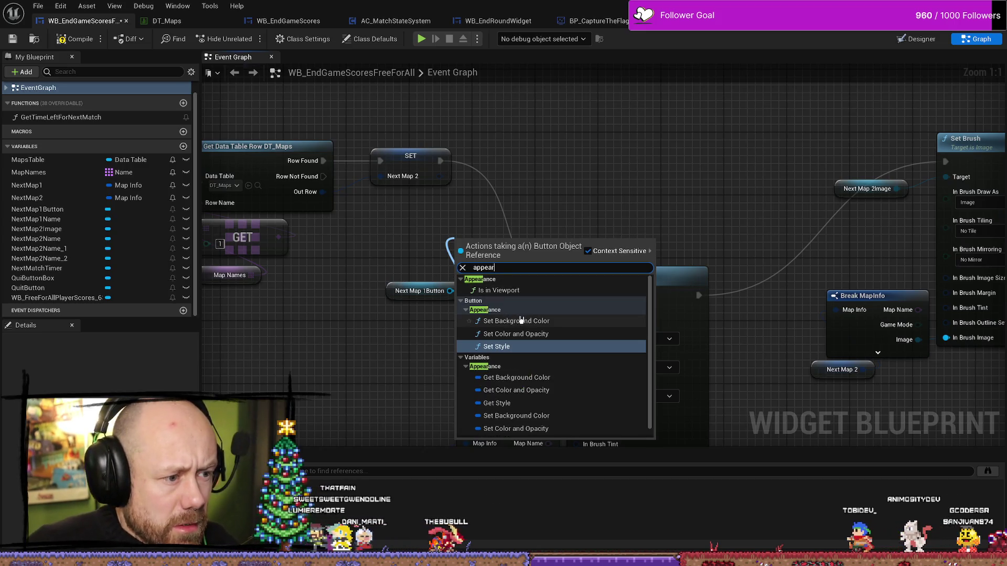
pyautogui.scroll(-1, 529, 338)
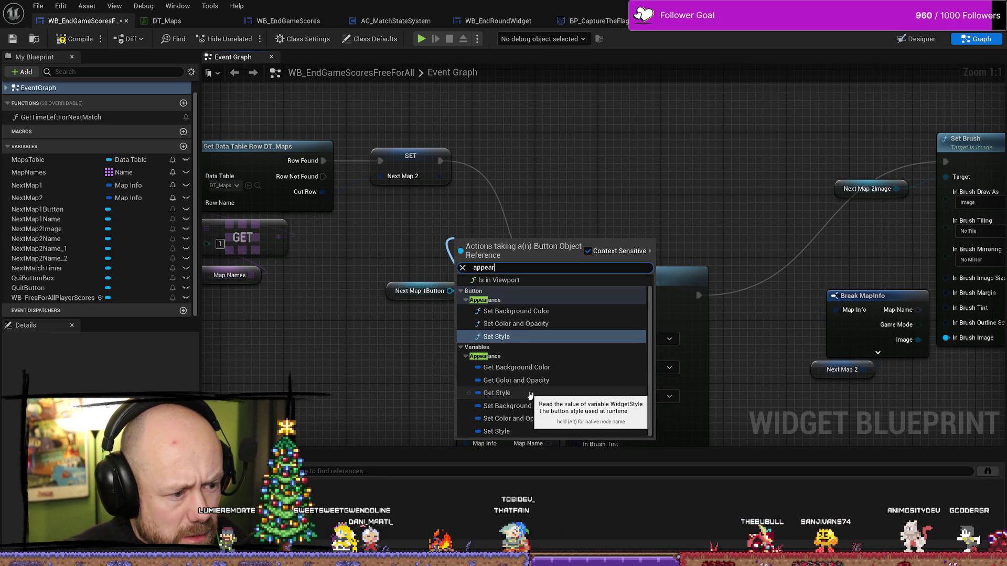
pyautogui.click(498, 431)
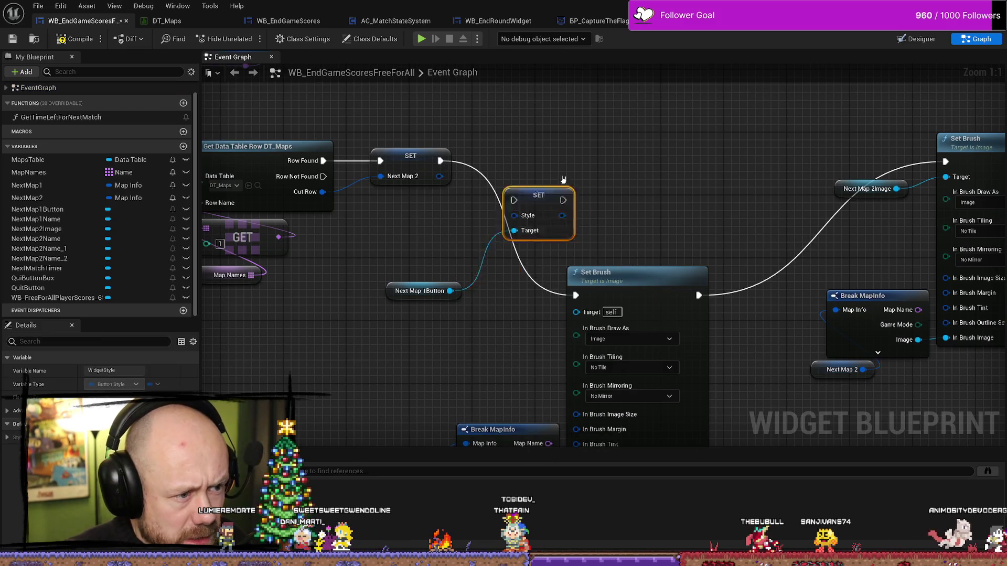
# - Promote the SET node's Style input to a new Button Style variable named Style
pyautogui.moveTo(516, 239); pyautogui.dragTo(611, 176)
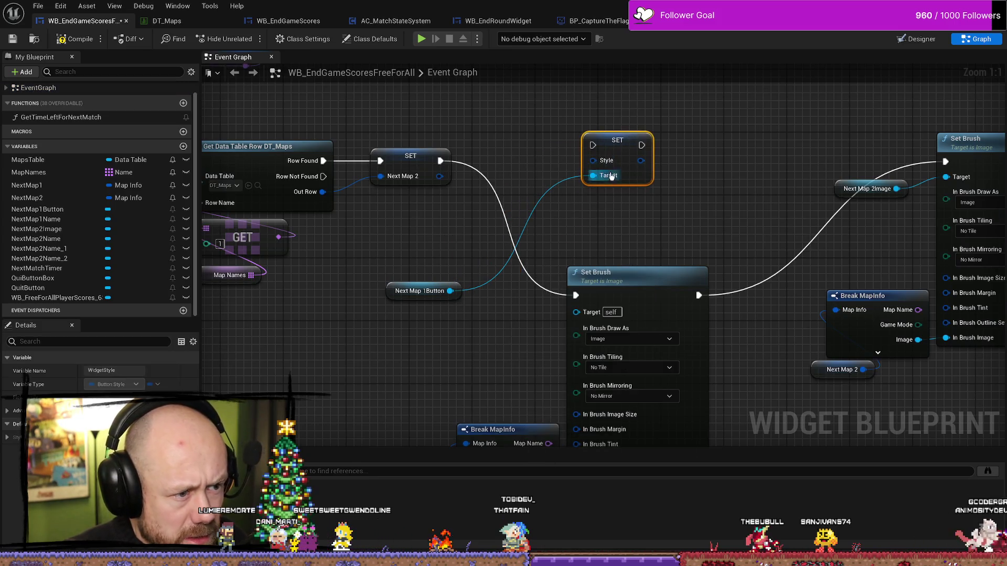
pyautogui.rightClick(596, 162)
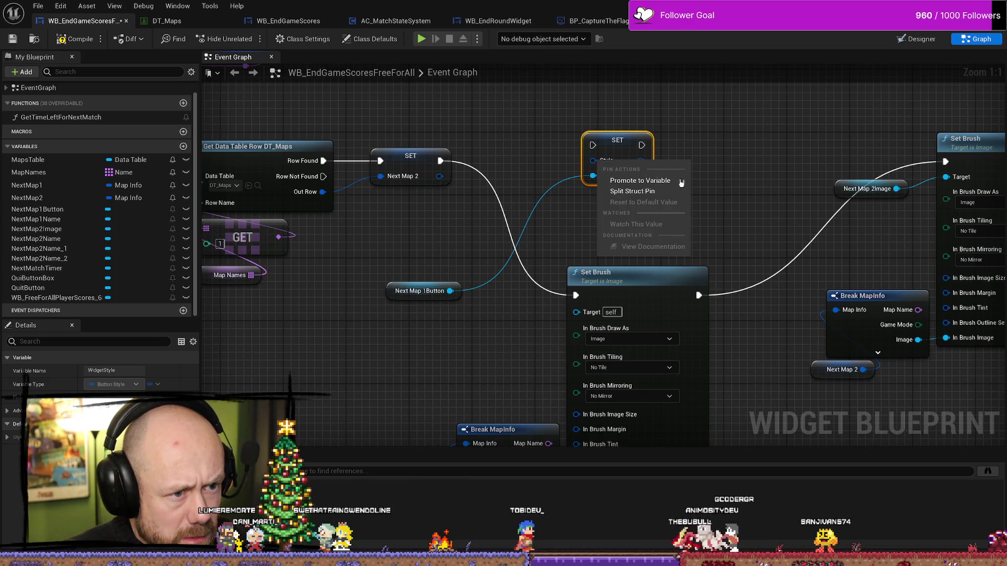
pyautogui.click(715, 174)
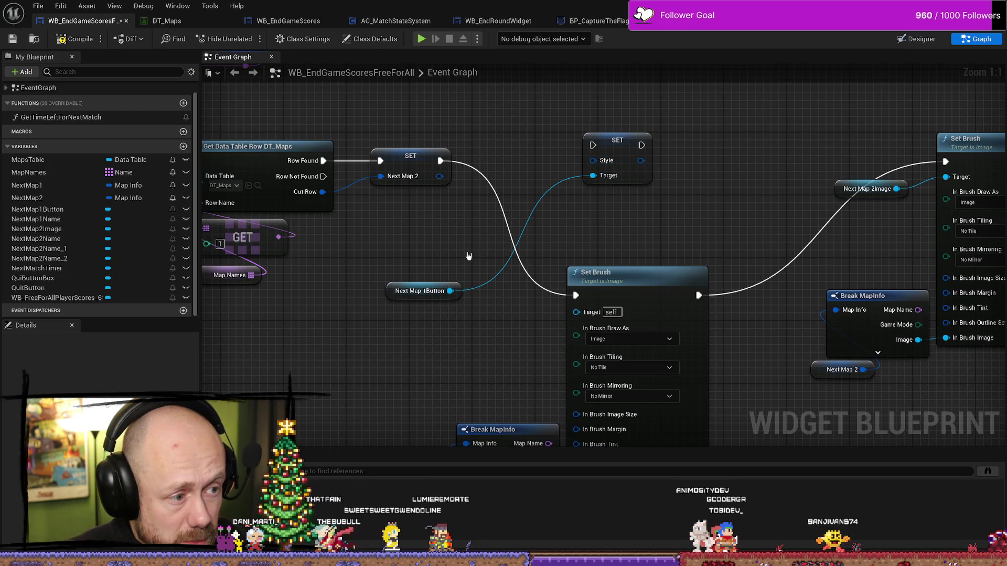
pyautogui.moveTo(616, 142); pyautogui.dragTo(607, 165)
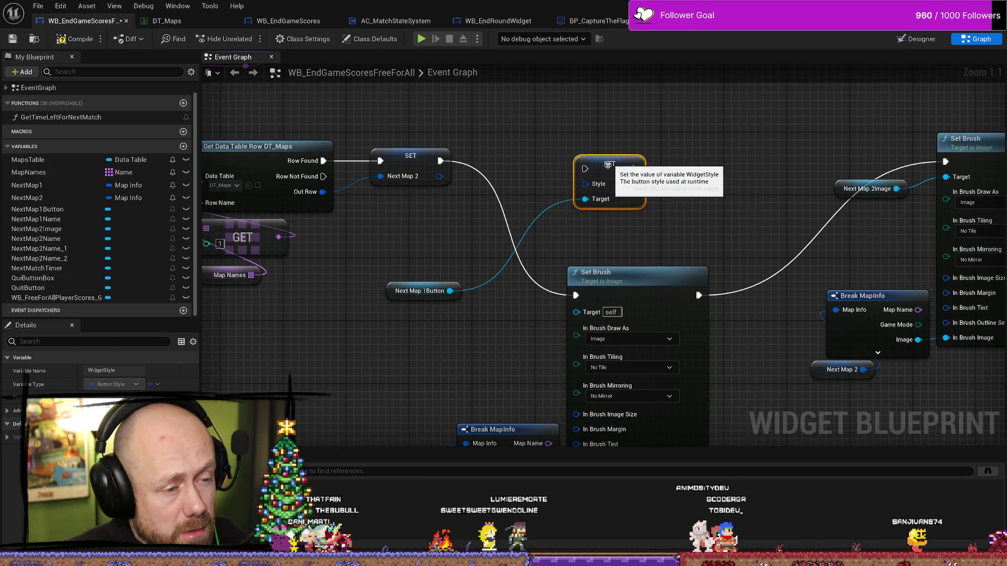
pyautogui.rightClick(585, 185)
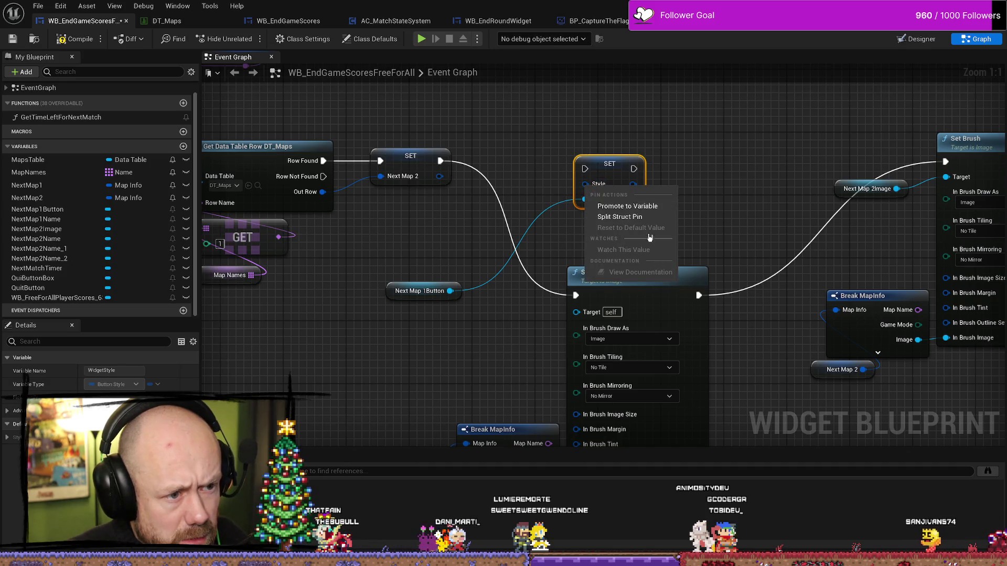
pyautogui.click(648, 207)
pyautogui.press('Return')
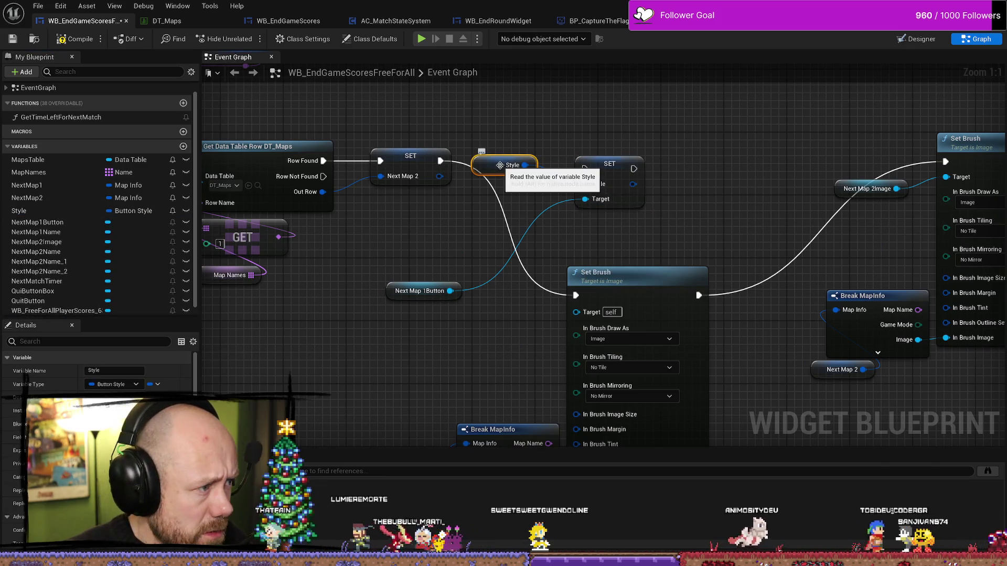
pyautogui.moveTo(508, 169)
pyautogui.mouseDown()
pyautogui.moveTo(441, 237)
pyautogui.moveTo(401, 237)
pyautogui.moveTo(472, 254)
pyautogui.moveTo(450, 250)
pyautogui.mouseUp()
# - Add a Break ButtonStyle node from the Style getter, expand it, and move it up
pyautogui.write('break')
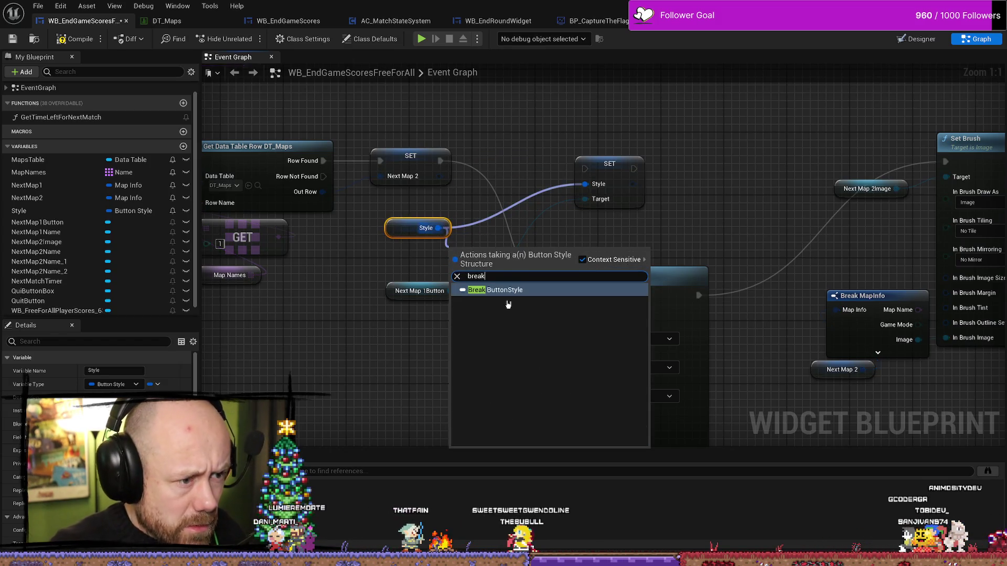
pyautogui.press('Return')
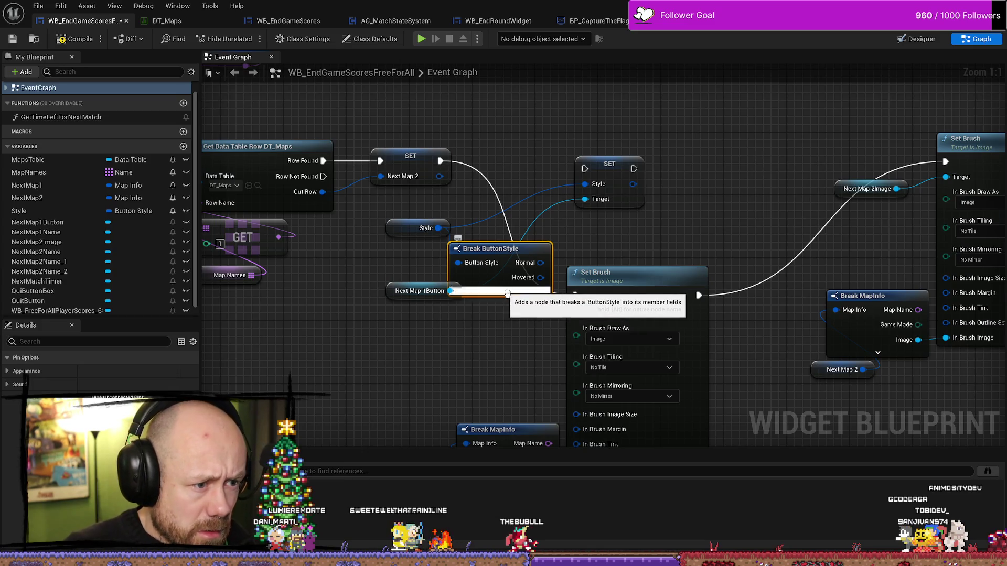
pyautogui.click(499, 290)
pyautogui.scroll(-2, 502, 379)
pyautogui.moveTo(448, 257)
pyautogui.mouseDown()
pyautogui.moveTo(502, 223)
pyautogui.moveTo(616, 102)
pyautogui.moveTo(649, 91)
pyautogui.mouseUp()
pyautogui.moveTo(266, 322)
pyautogui.mouseDown()
pyautogui.moveTo(366, 212)
pyautogui.moveTo(366, 178)
pyautogui.mouseUp()
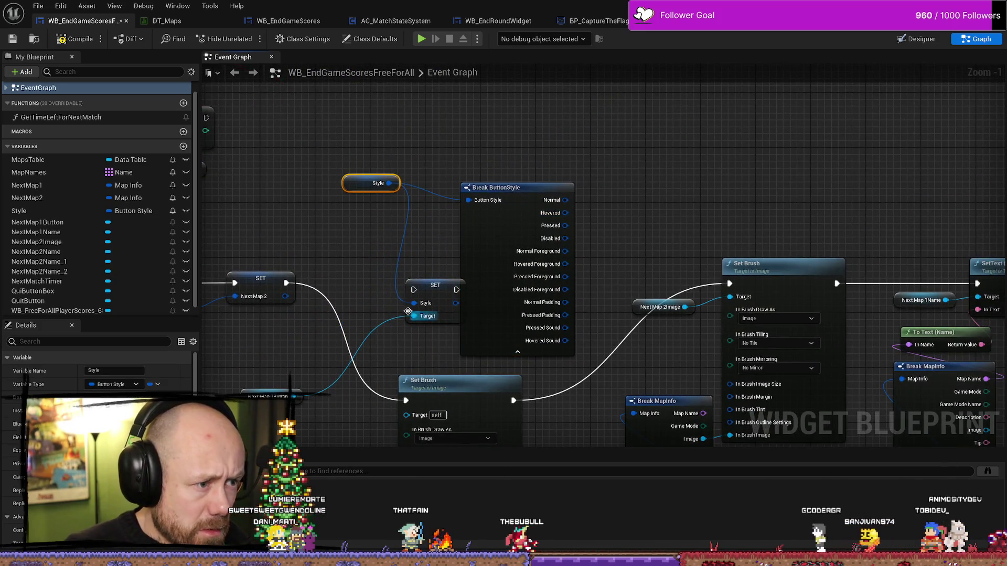
# - Cut the Style wire to the SET Style node, rearrange the nodes, and delete Break ButtonStyle
pyautogui.moveTo(413, 296)
pyautogui.mouseDown()
pyautogui.moveTo(525, 183)
pyautogui.moveTo(560, 121)
pyautogui.mouseUp()
pyautogui.press('Escape')
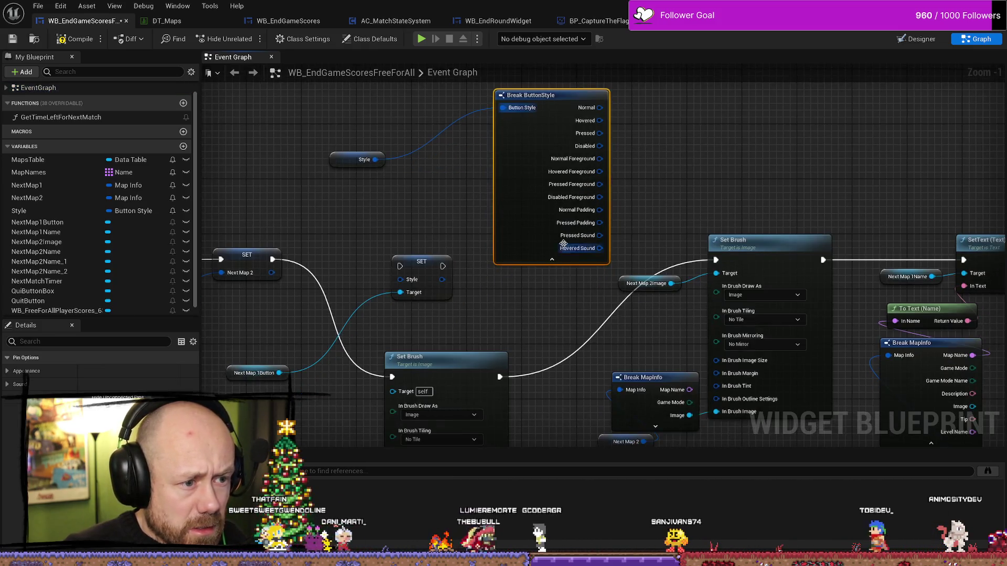
pyautogui.scroll(1, 431, 204)
pyautogui.moveTo(260, 205); pyautogui.dragTo(379, 145)
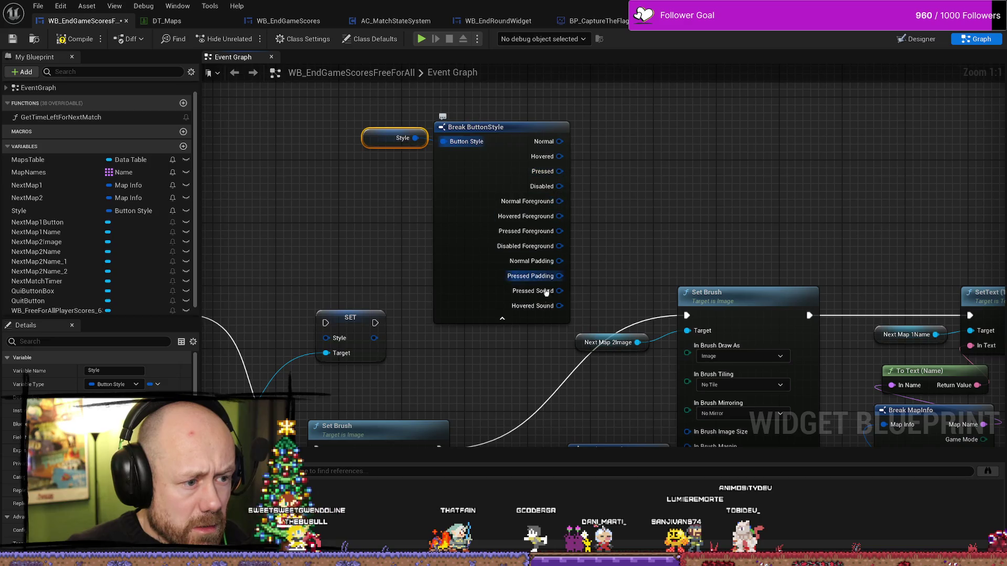
pyautogui.moveTo(503, 127); pyautogui.dragTo(527, 198)
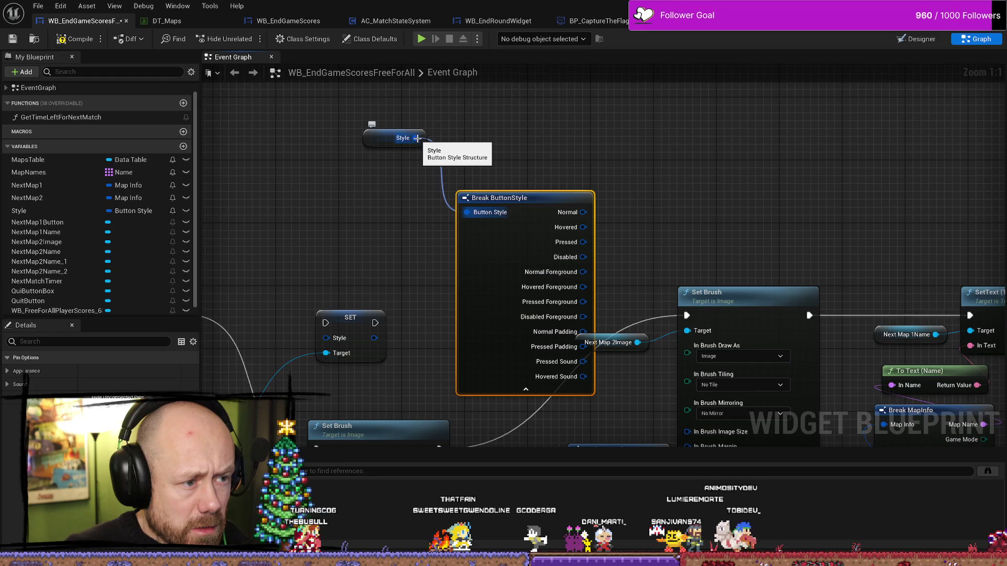
pyautogui.moveTo(417, 137); pyautogui.dragTo(480, 105)
pyautogui.write('set b')
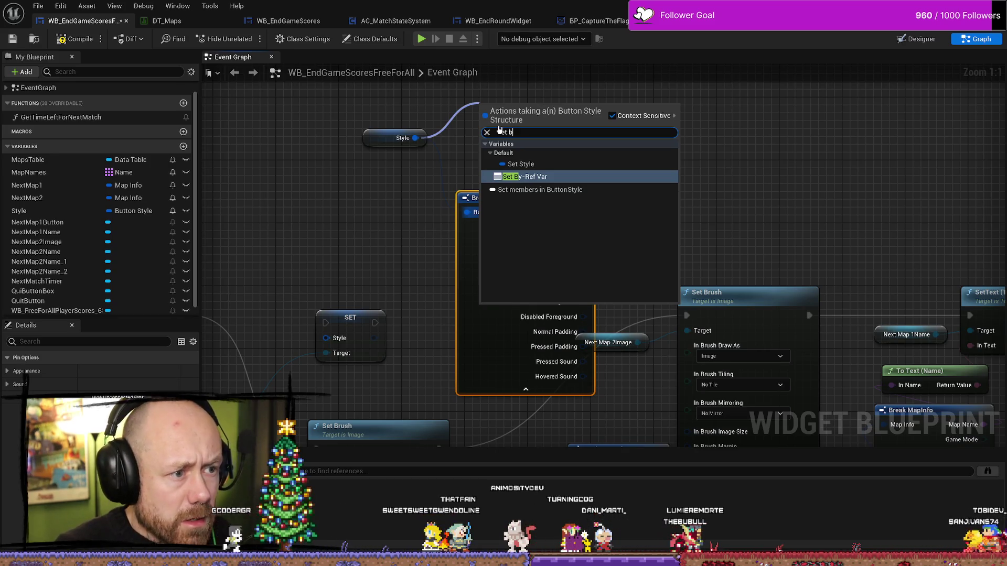
pyautogui.click(436, 204)
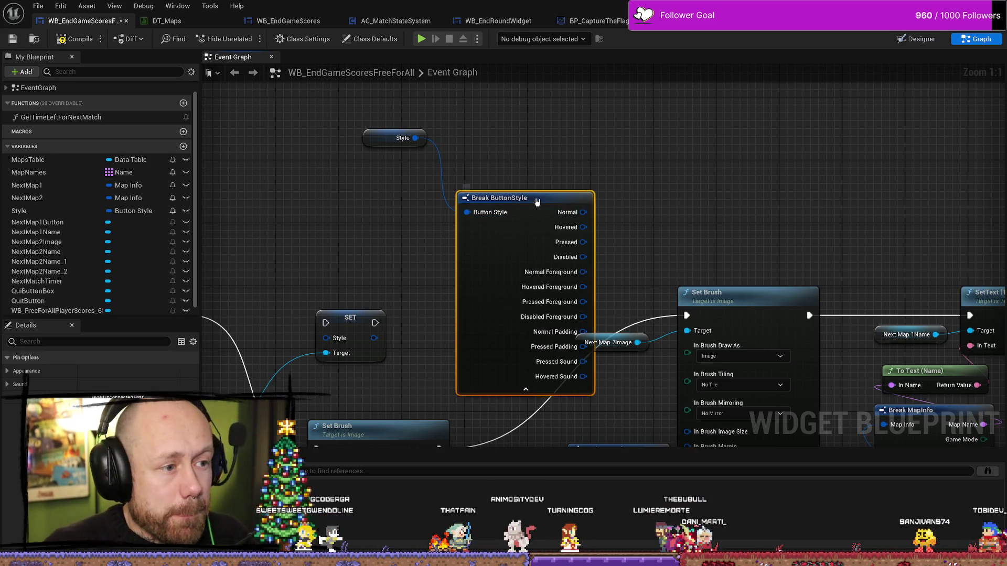
pyautogui.moveTo(535, 197); pyautogui.dragTo(536, 151)
pyautogui.press('Delete')
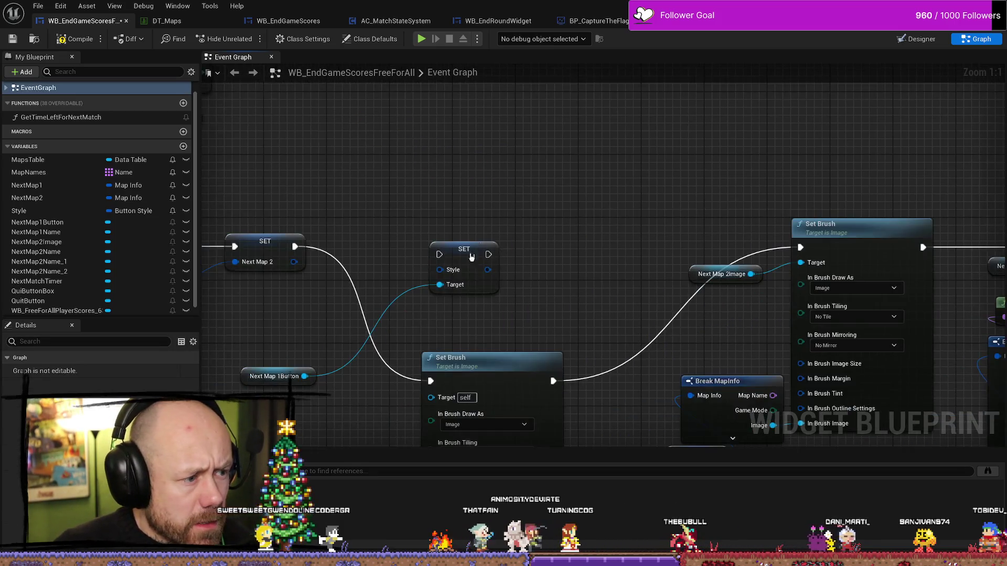
# - Delete the SET Style node and browse Next Map 1Button's 'appea' actions without adding any
pyautogui.click(464, 249)
pyautogui.press('Delete')
pyautogui.moveTo(304, 376); pyautogui.dragTo(406, 197)
pyautogui.write('s')
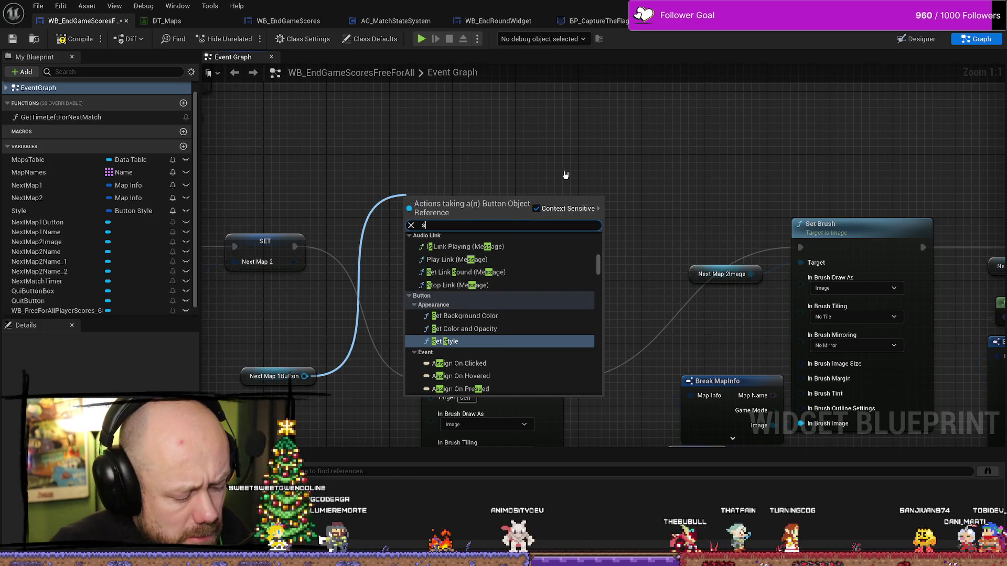
pyautogui.press('BackSpace')
pyautogui.write('appea')
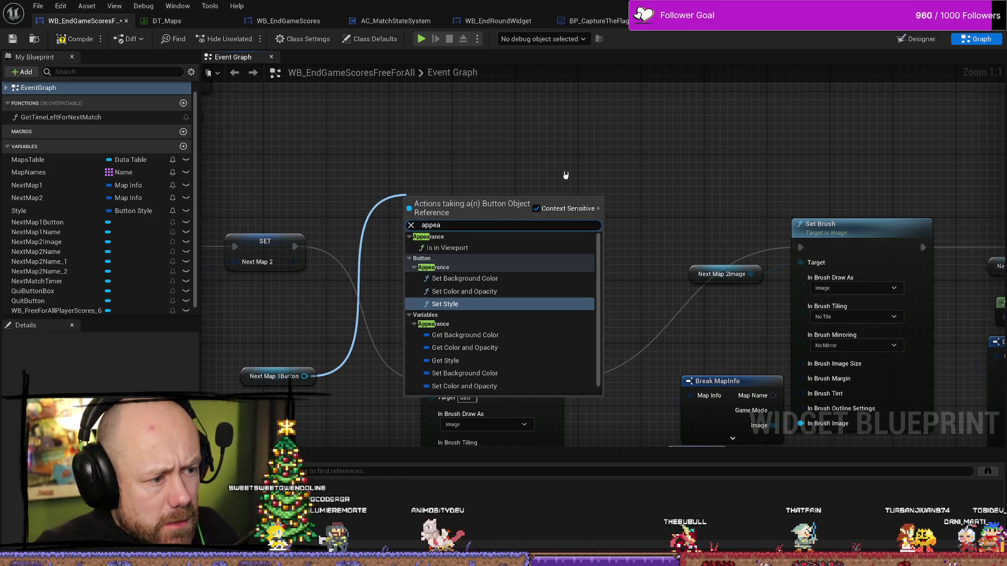
pyautogui.scroll(-1, 474, 335)
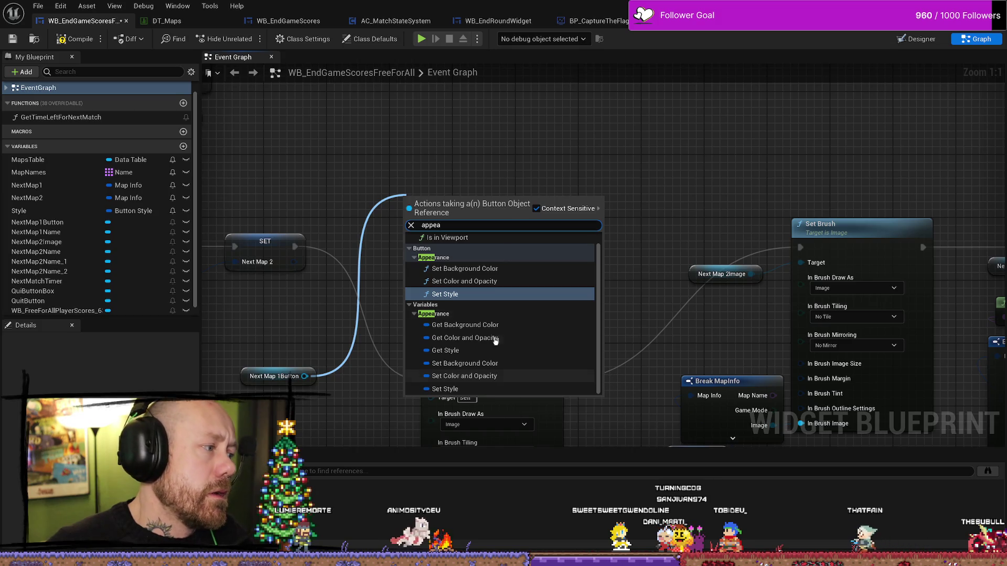
pyautogui.click(555, 160)
# - Delete the Style variable from My Blueprint and switch to the Designer view
pyautogui.click(30, 212)
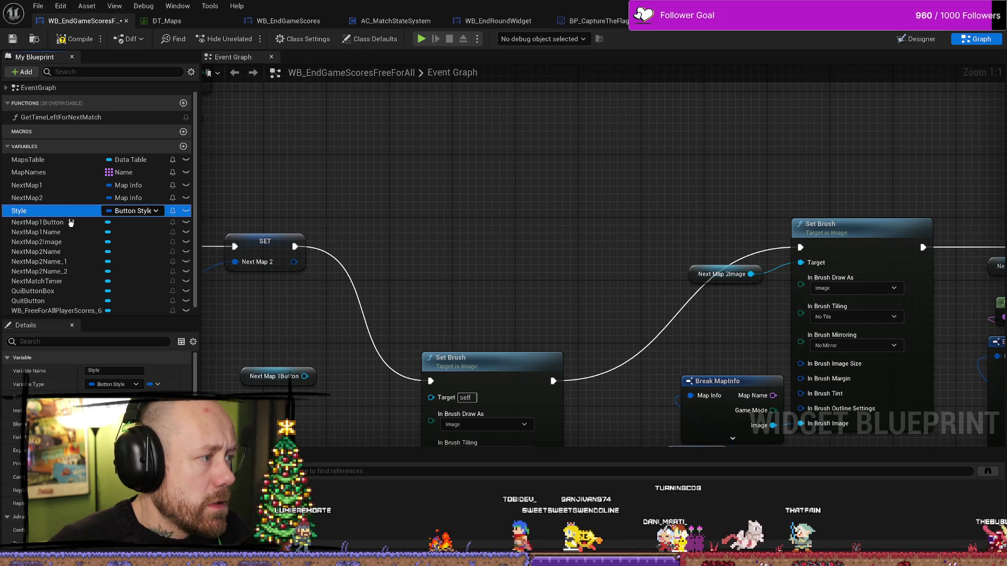
pyautogui.press('Delete')
pyautogui.click(490, 195)
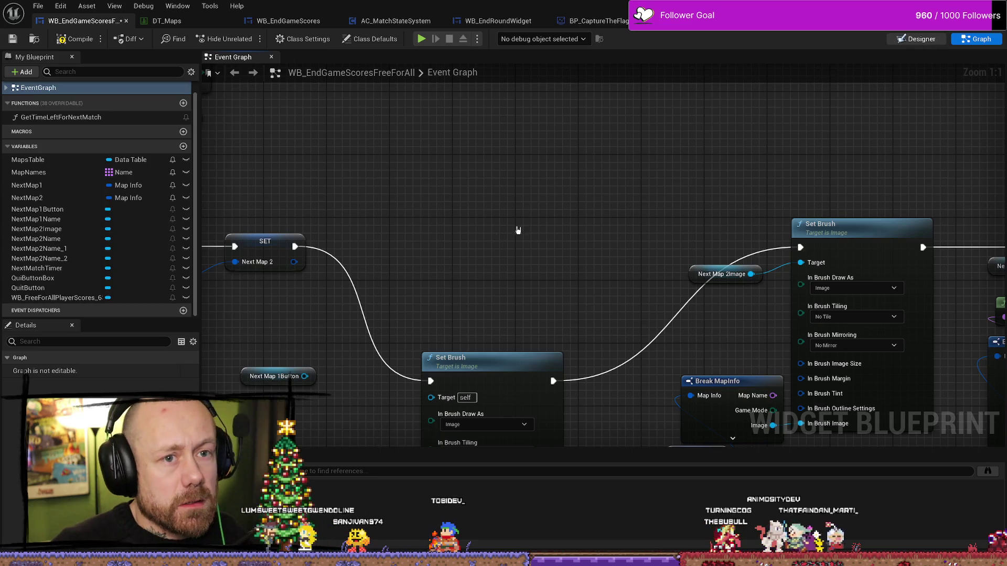
pyautogui.click(917, 39)
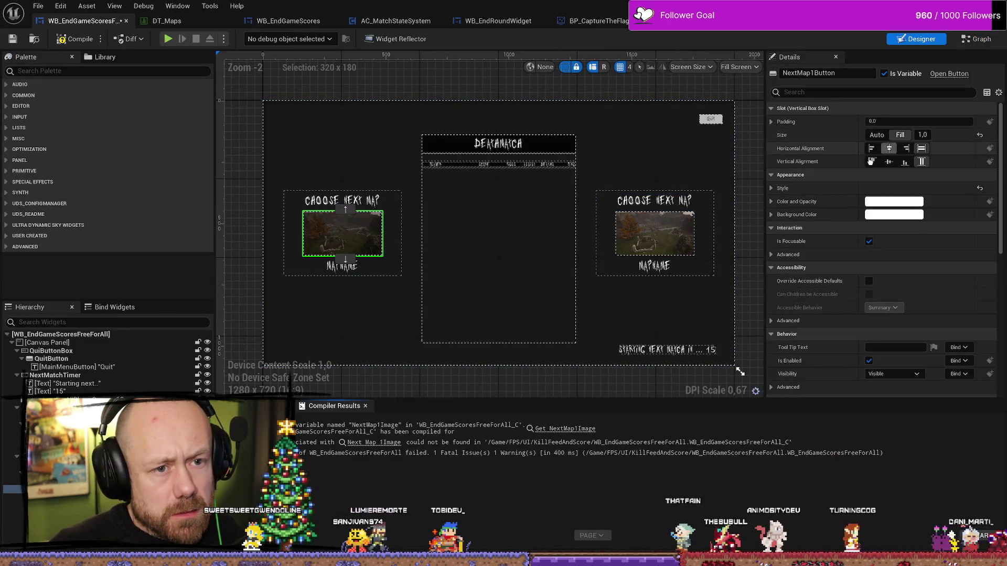
# - Inspect the button's Style > Normal image settings, glance at the Content Drawer, and return to Graph
pyautogui.click(979, 41)
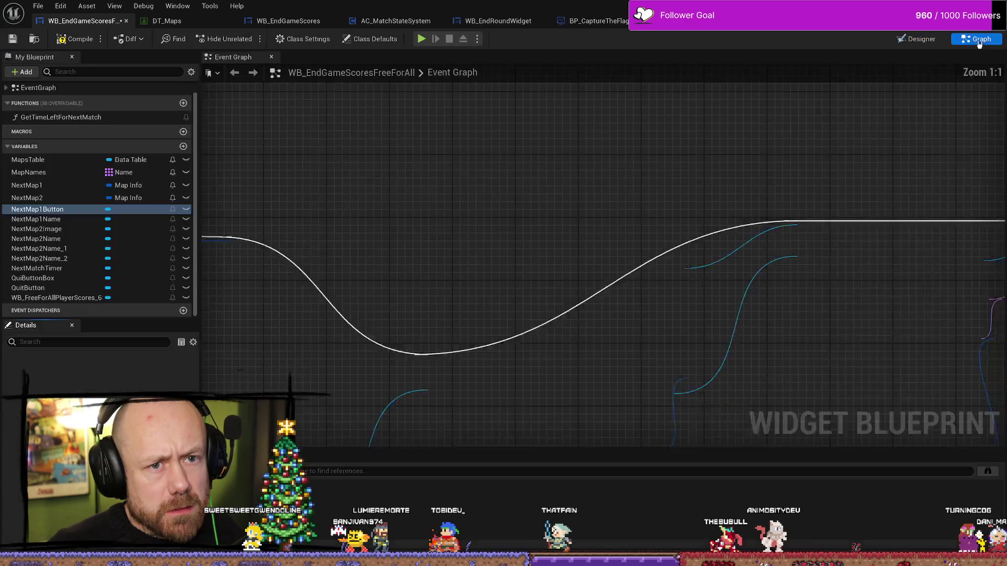
pyautogui.hotkey('ctrl', 'Tab')
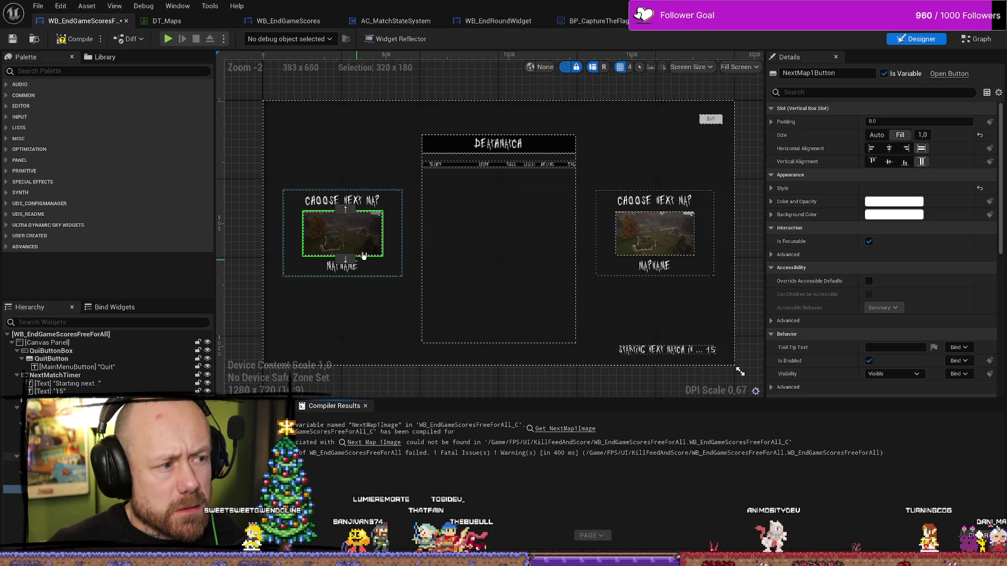
pyautogui.click(792, 202)
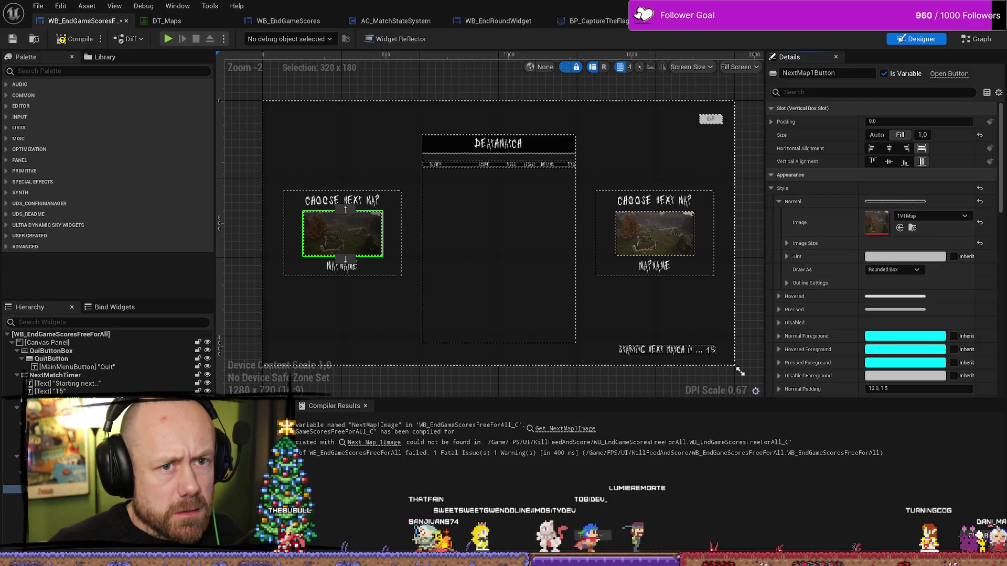
pyautogui.hotkey('alt', 'Tab')
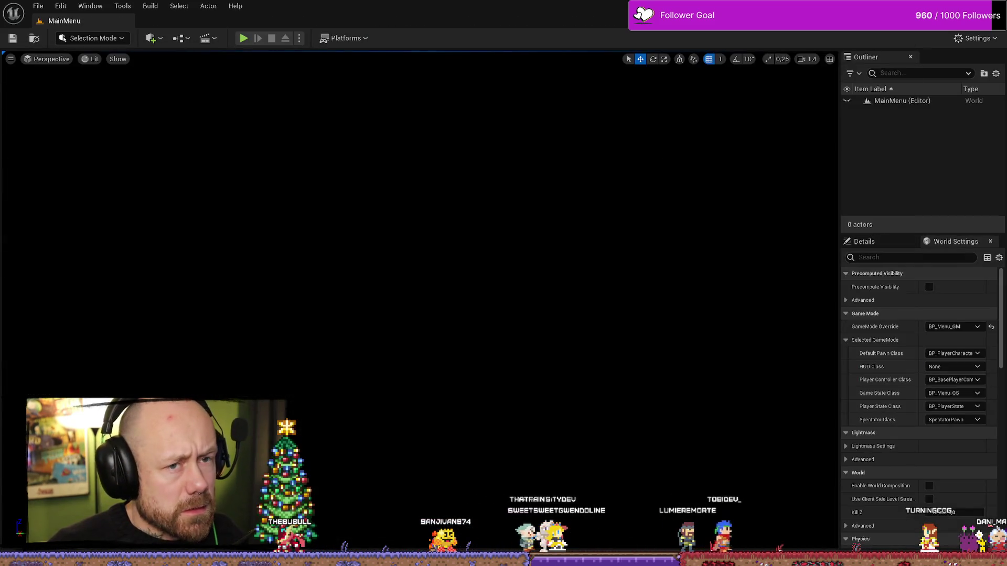
pyautogui.hotkey('ctrl', 'space')
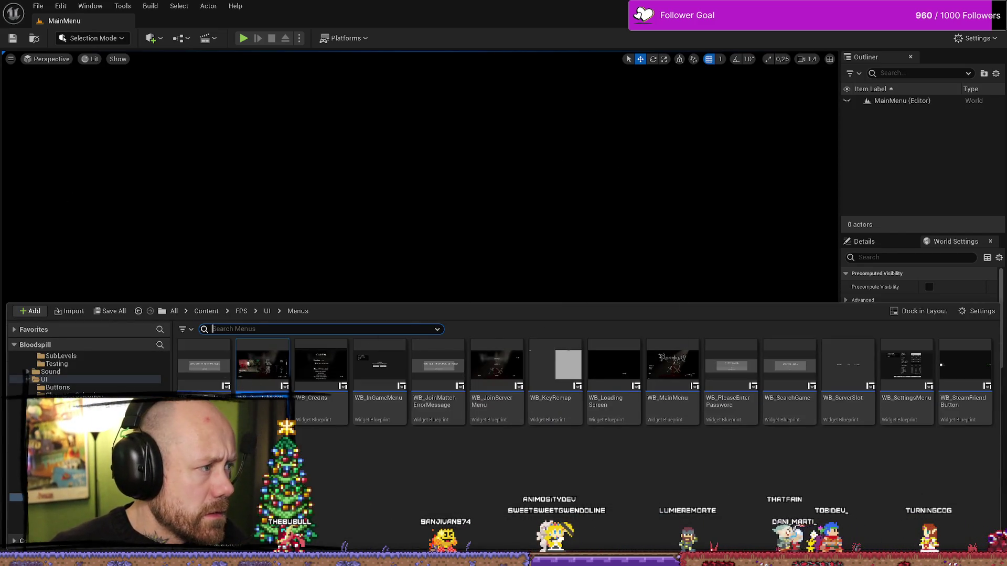
pyautogui.hotkey('alt', 'Tab')
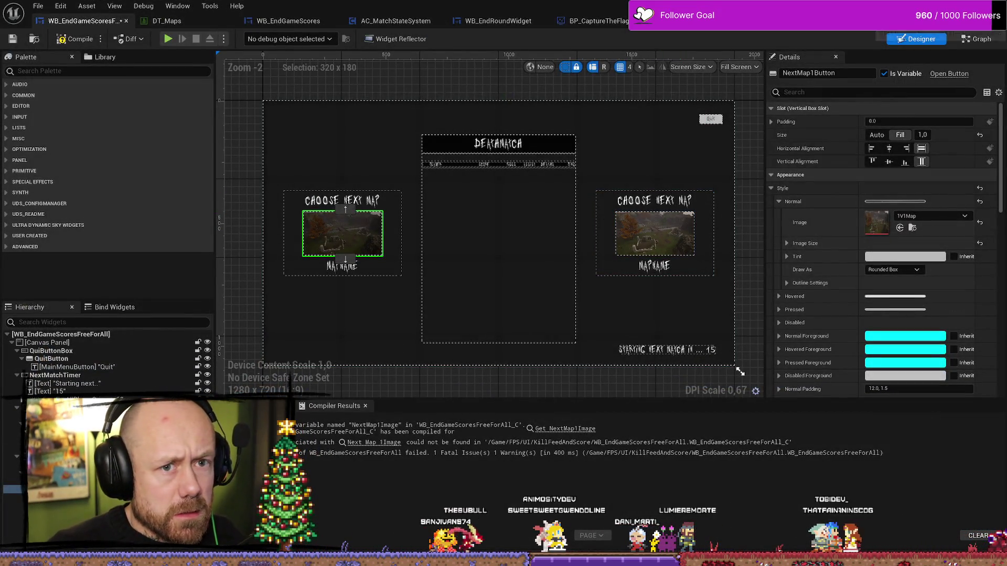
pyautogui.click(978, 40)
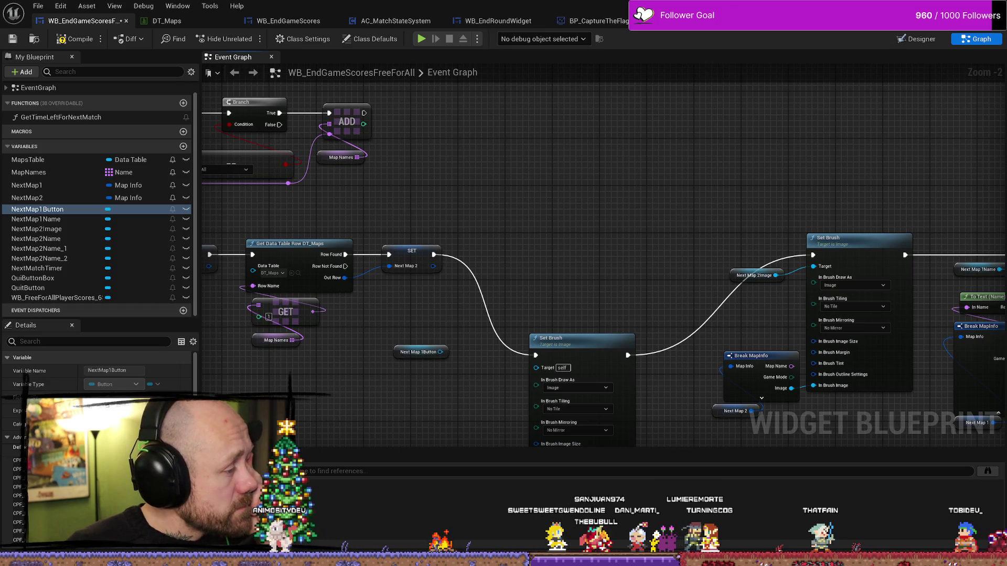
# - Add a Set Style node from Next Map 1Button and split its In Style pin
pyautogui.moveTo(481, 304)
pyautogui.mouseDown()
pyautogui.moveTo(548, 186)
pyautogui.moveTo(576, 180)
pyautogui.mouseUp()
pyautogui.write('seyle')
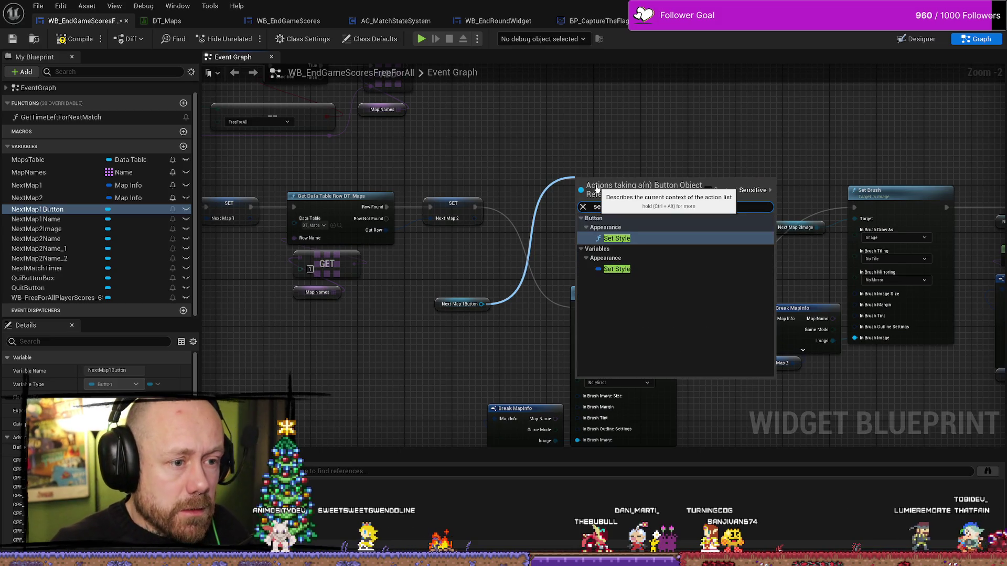
pyautogui.click(618, 237)
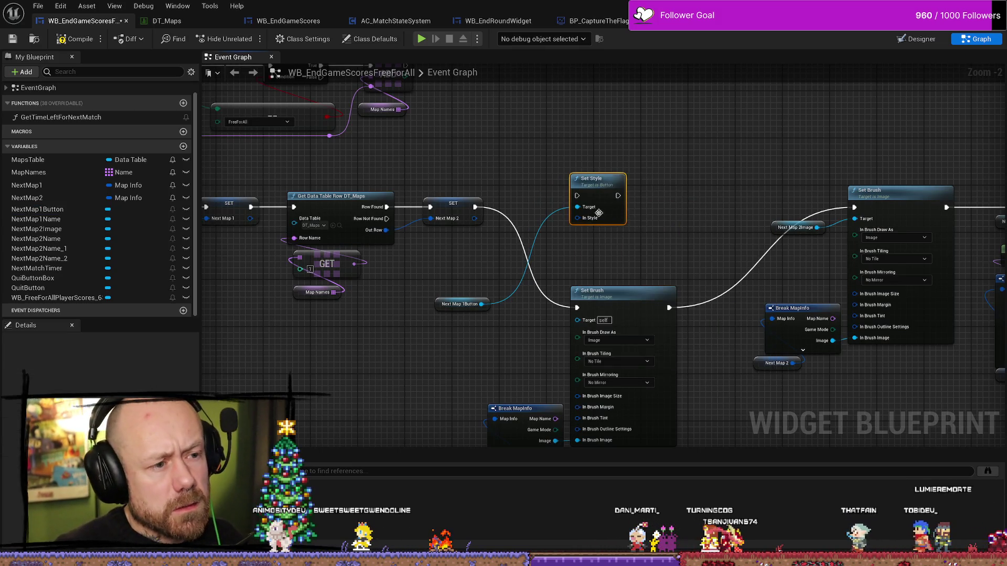
pyautogui.moveTo(599, 180); pyautogui.dragTo(601, 142)
pyautogui.scroll(2, 611, 198)
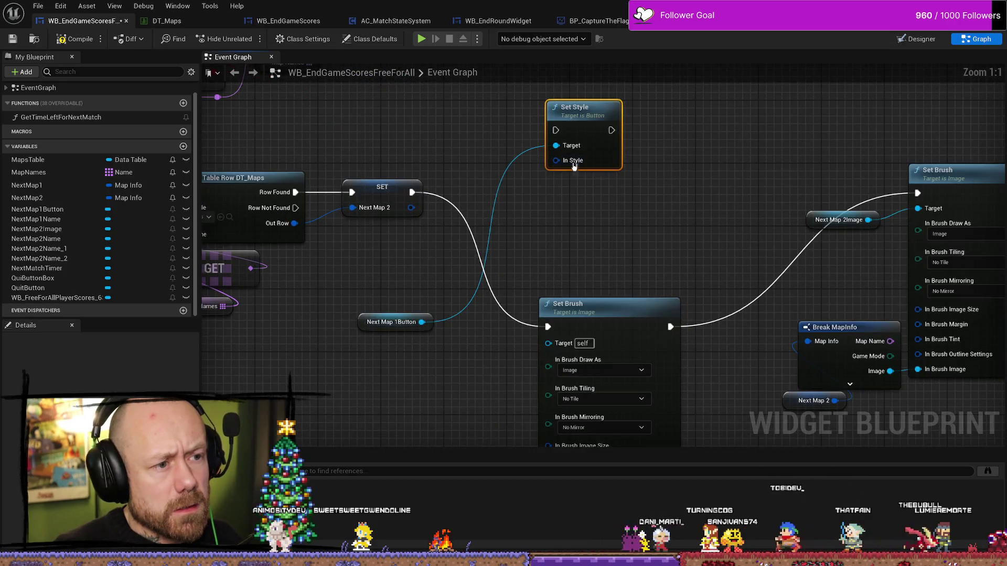
pyautogui.rightClick(573, 166)
pyautogui.click(627, 194)
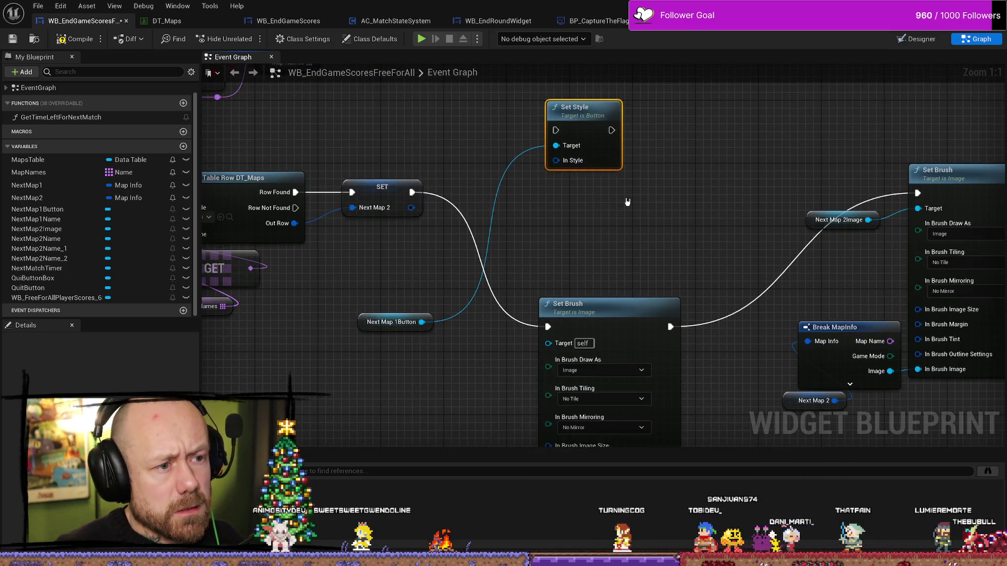
pyautogui.moveTo(577, 175); pyautogui.dragTo(577, 87)
pyautogui.moveTo(660, 194); pyautogui.dragTo(633, 242)
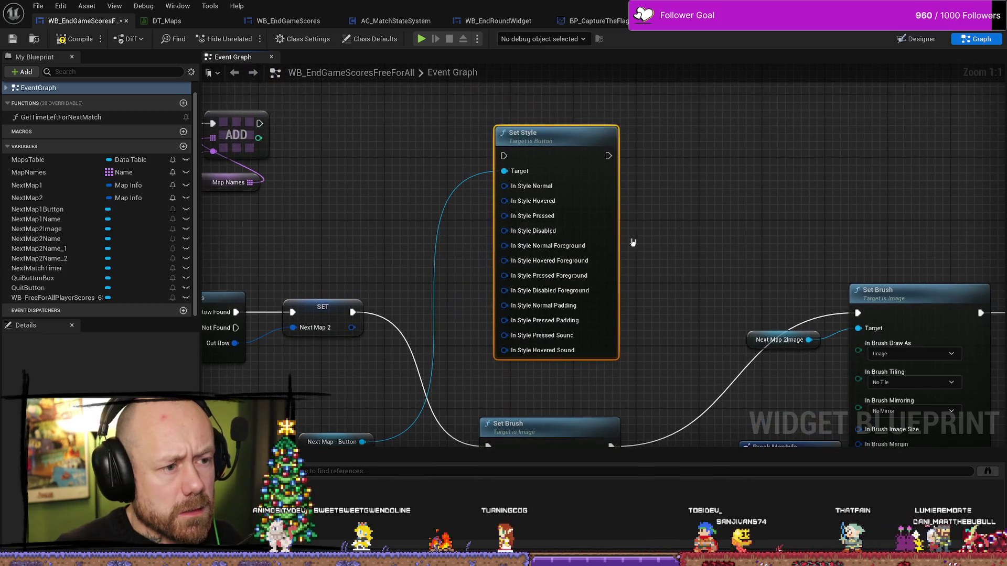
# - Split In Style Normal into its brush inputs and delete the old Set Brush node
pyautogui.rightClick(540, 188)
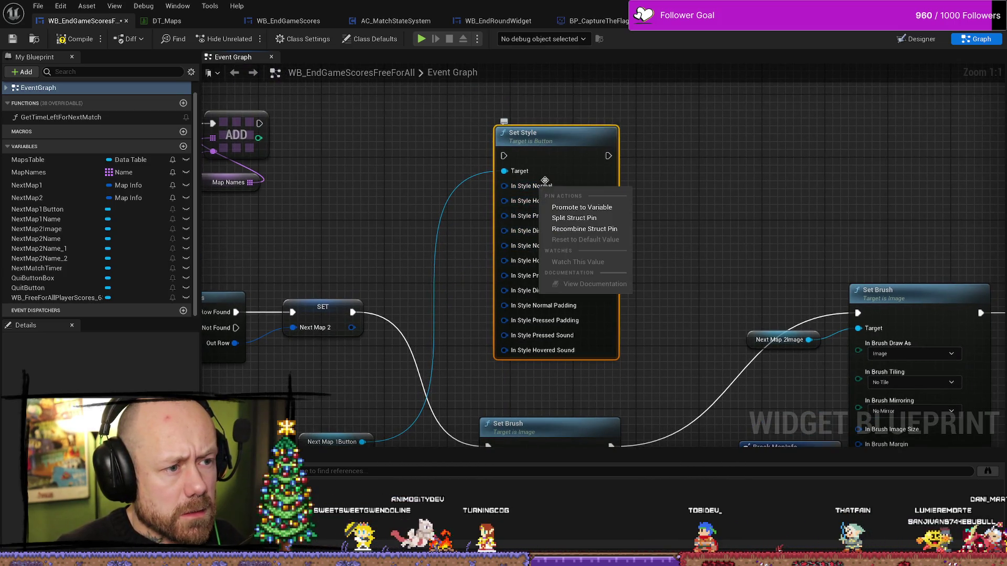
pyautogui.click(594, 219)
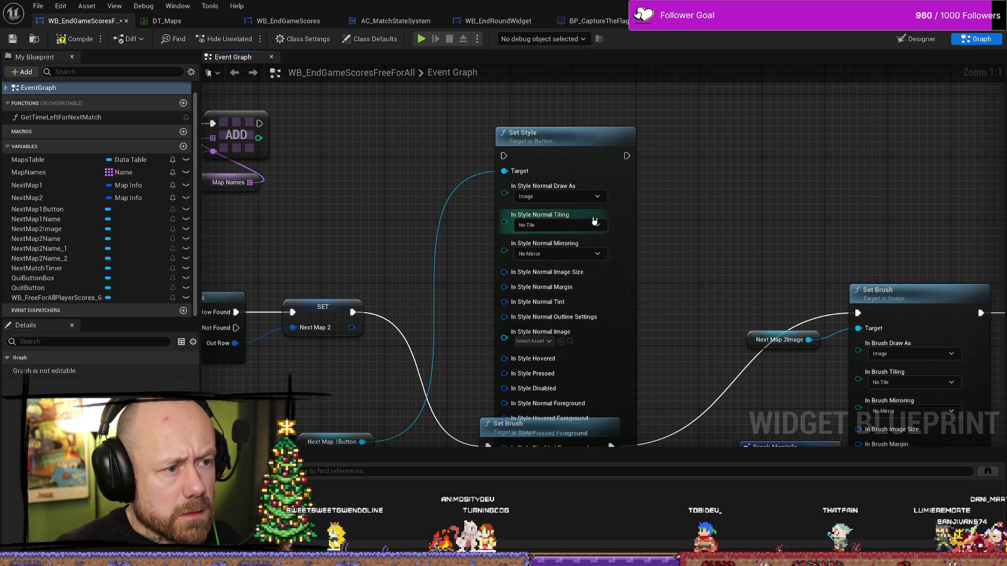
pyautogui.click(543, 144)
pyautogui.scroll(-2, 529, 254)
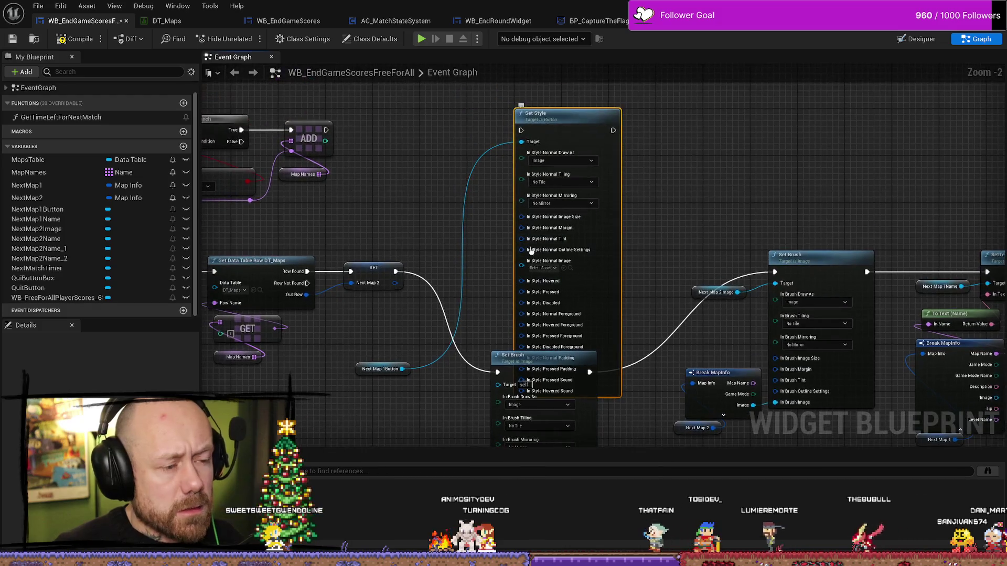
pyautogui.moveTo(556, 126); pyautogui.dragTo(573, 91)
pyautogui.moveTo(479, 244)
pyautogui.mouseDown()
pyautogui.moveTo(505, 243)
pyautogui.moveTo(548, 206)
pyautogui.moveTo(487, 304)
pyautogui.moveTo(490, 205)
pyautogui.mouseUp()
pyautogui.rightClick(493, 349)
pyautogui.moveTo(501, 242); pyautogui.dragTo(550, 276)
pyautogui.click(460, 339)
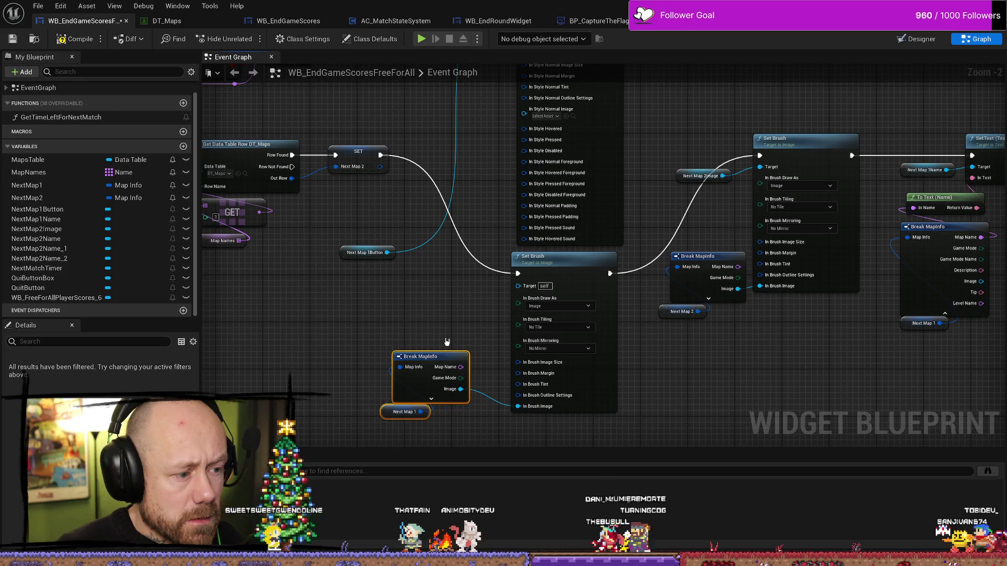
pyautogui.click(565, 264)
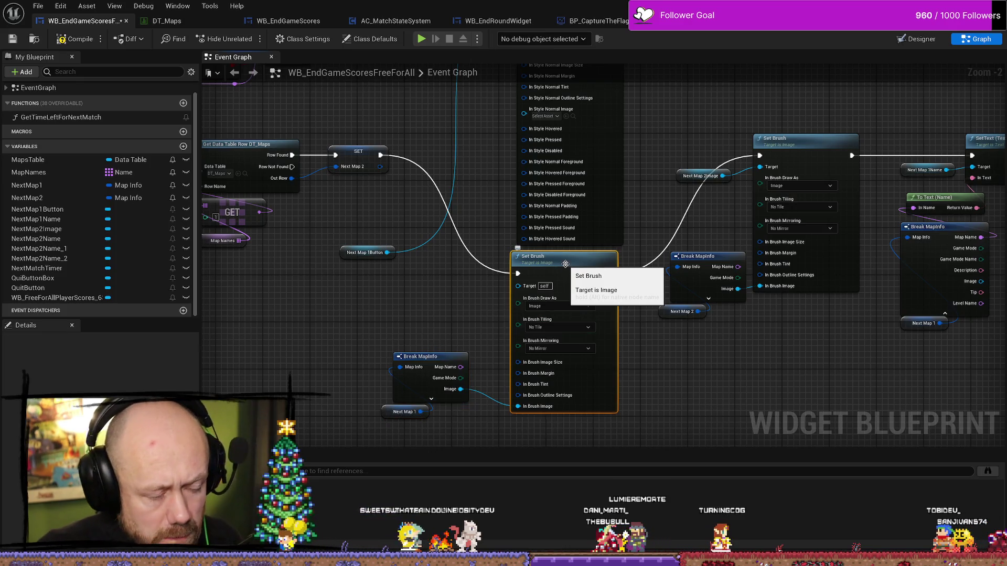
pyautogui.press('Delete')
# - Wire Break MapInfo's Image output into the Set Style node's In Style Normal Image
pyautogui.moveTo(397, 158)
pyautogui.mouseDown()
pyautogui.moveTo(411, 314)
pyautogui.moveTo(472, 243)
pyautogui.moveTo(538, 134)
pyautogui.mouseUp()
pyautogui.moveTo(459, 373)
pyautogui.mouseDown()
pyautogui.moveTo(472, 337)
pyautogui.moveTo(495, 341)
pyautogui.mouseUp()
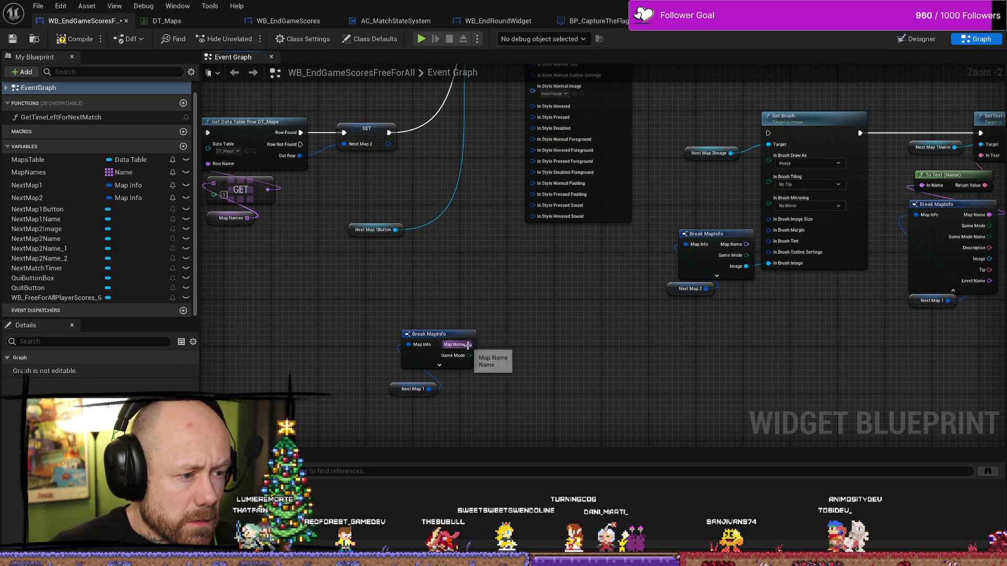
pyautogui.click(439, 365)
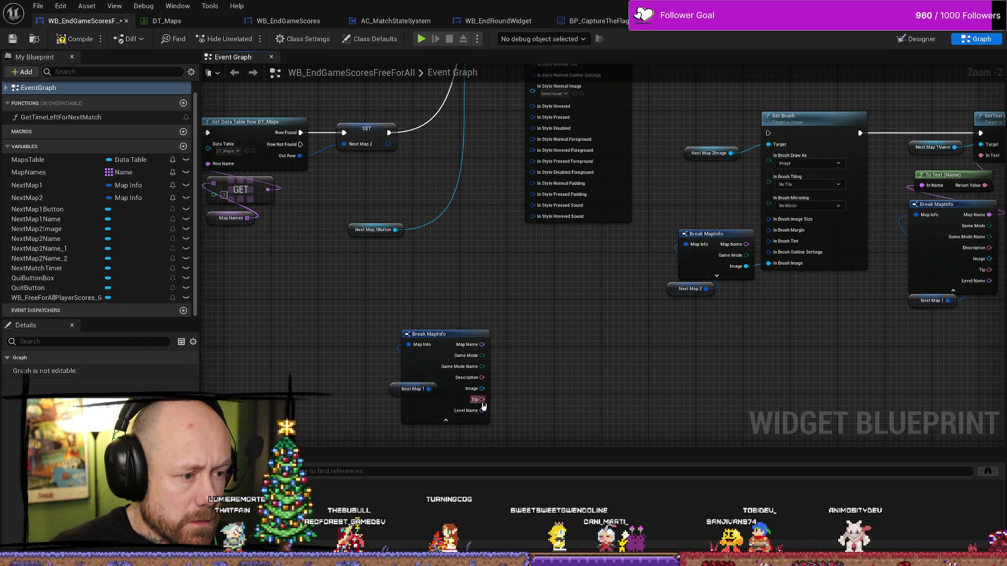
pyautogui.moveTo(481, 389)
pyautogui.mouseDown()
pyautogui.moveTo(525, 89)
pyautogui.moveTo(514, 199)
pyautogui.moveTo(489, 246)
pyautogui.moveTo(534, 246)
pyautogui.moveTo(546, 258)
pyautogui.moveTo(511, 303)
pyautogui.mouseUp()
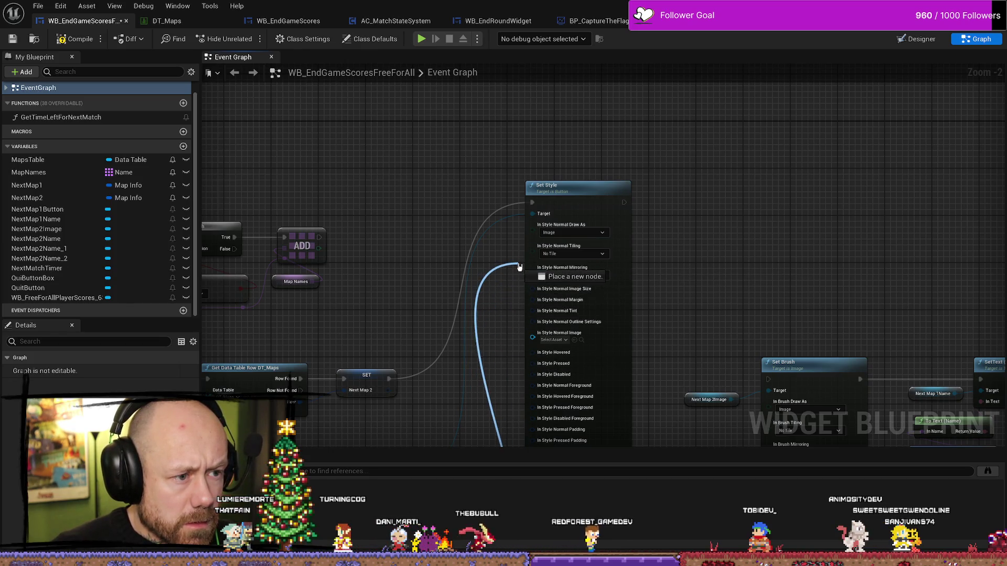
pyautogui.moveTo(519, 264); pyautogui.dragTo(540, 232)
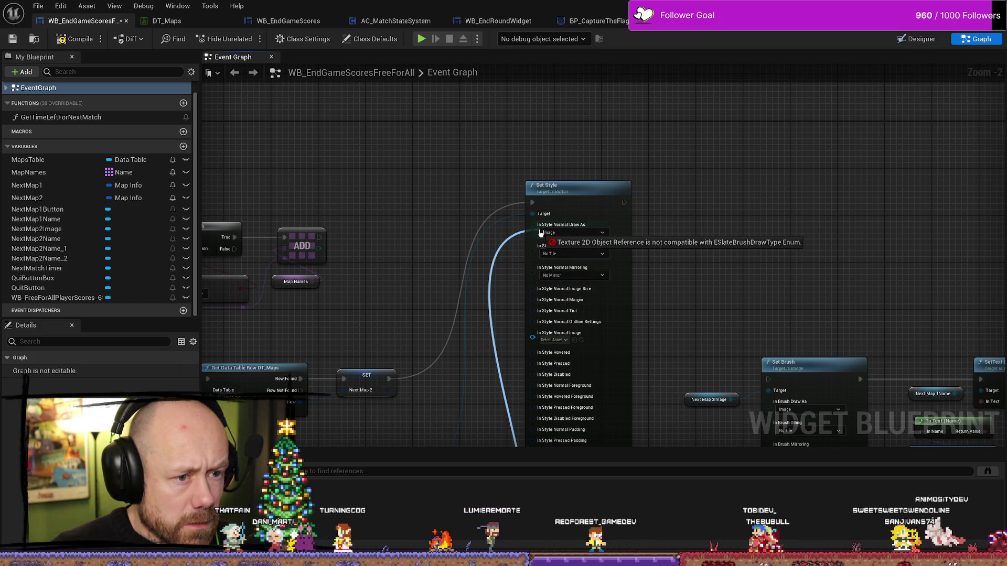
pyautogui.moveTo(541, 233)
pyautogui.mouseDown()
pyautogui.moveTo(508, 277)
pyautogui.moveTo(522, 242)
pyautogui.moveTo(566, 228)
pyautogui.moveTo(533, 246)
pyautogui.moveTo(567, 240)
pyautogui.moveTo(540, 344)
pyautogui.moveTo(533, 337)
pyautogui.mouseUp()
pyautogui.moveTo(719, 315); pyautogui.dragTo(737, 160)
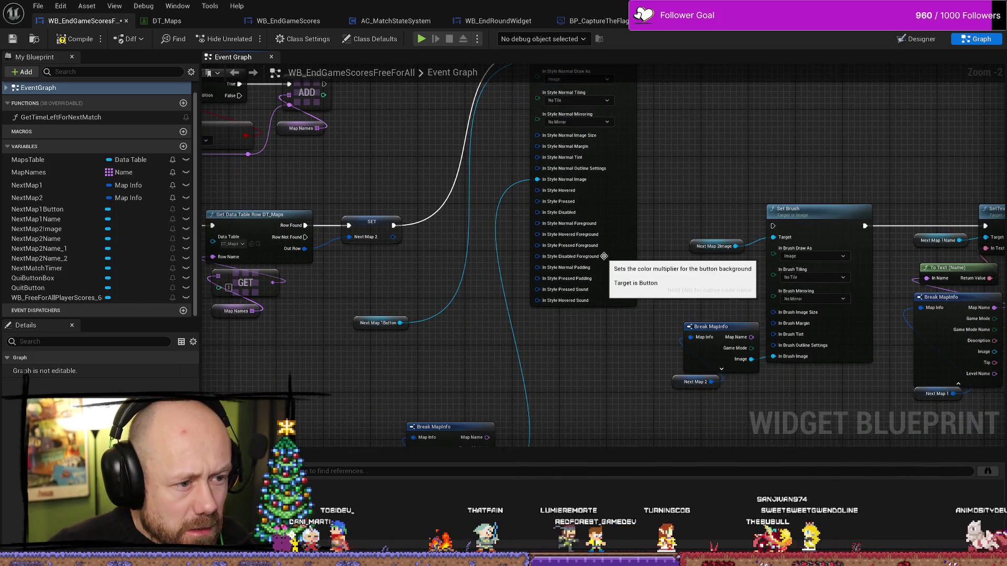
pyautogui.scroll(2, 602, 257)
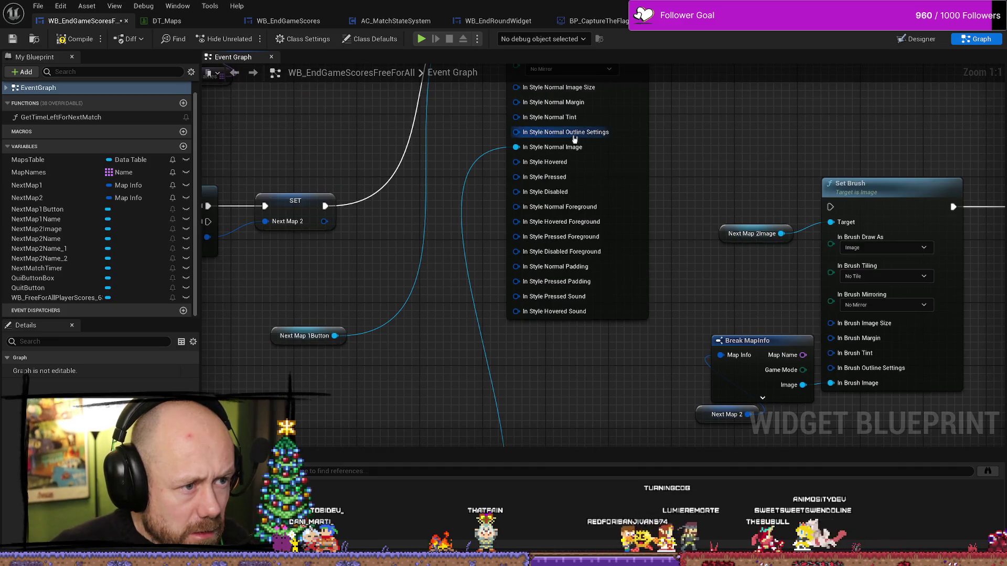
pyautogui.moveTo(701, 145)
pyautogui.mouseDown()
pyautogui.moveTo(707, 292)
pyautogui.moveTo(707, 277)
pyautogui.mouseUp()
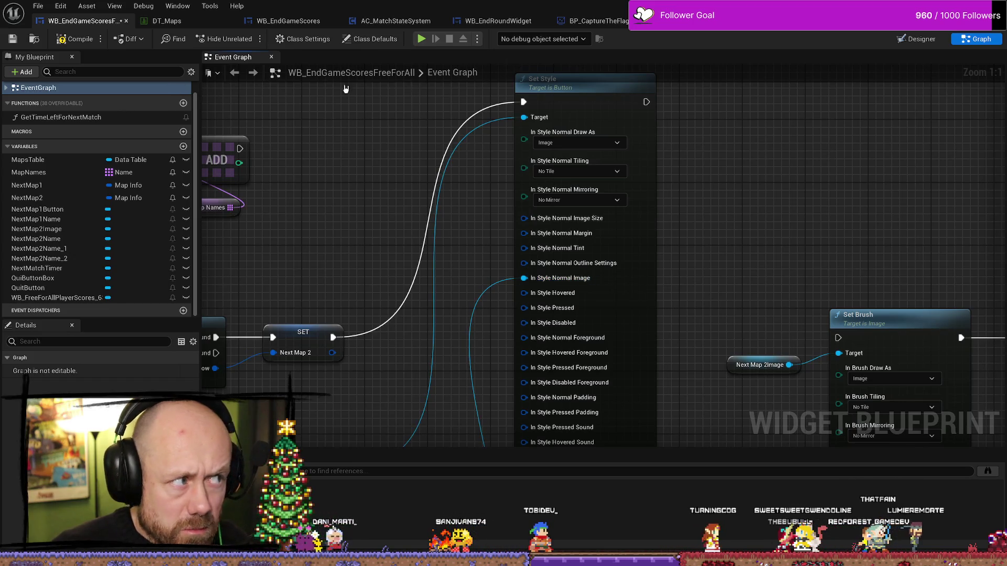
pyautogui.click(909, 40)
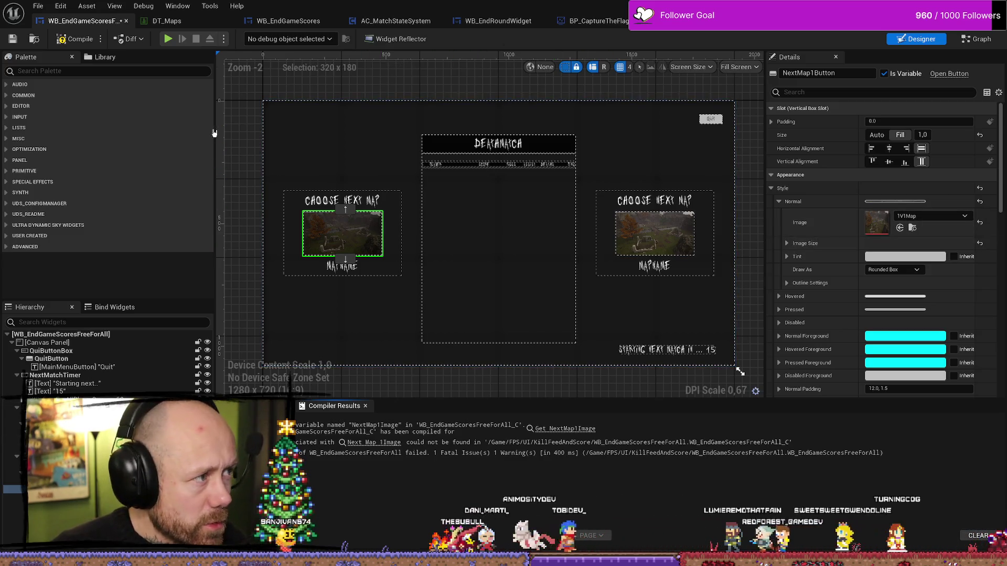
# - Compile and save WB_EndGameScoresFreeForAll, then reopen its Event Graph
pyautogui.press('F7')
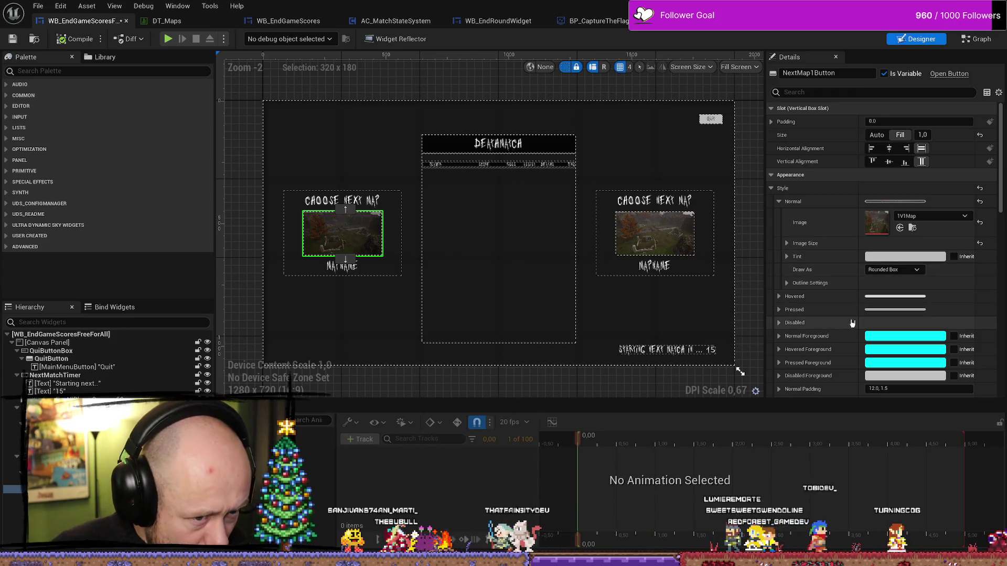
pyautogui.click(779, 296)
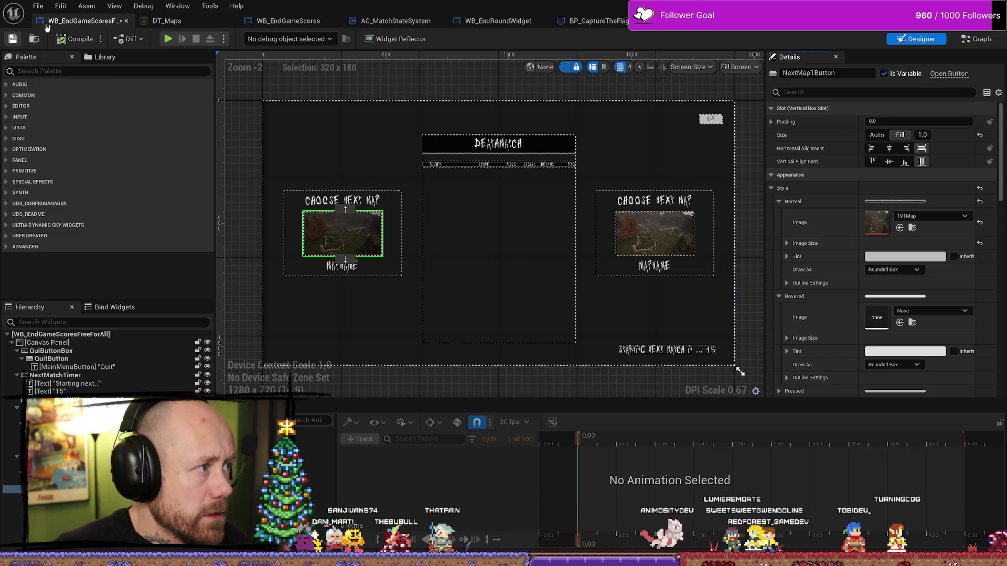
pyautogui.click(38, 6)
pyautogui.click(52, 66)
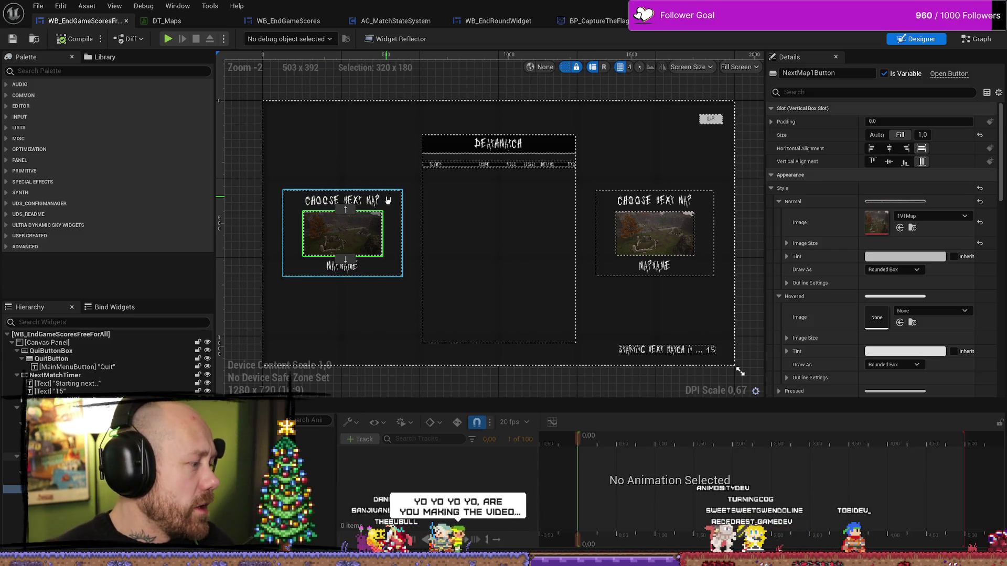
pyautogui.hotkey('alt', 'Tab')
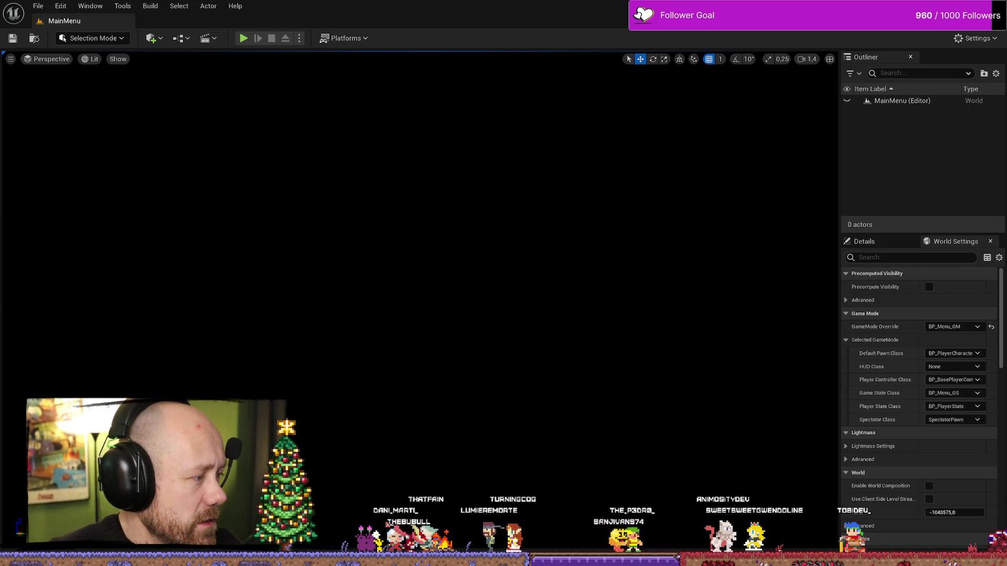
pyautogui.hotkey('alt', 'Tab')
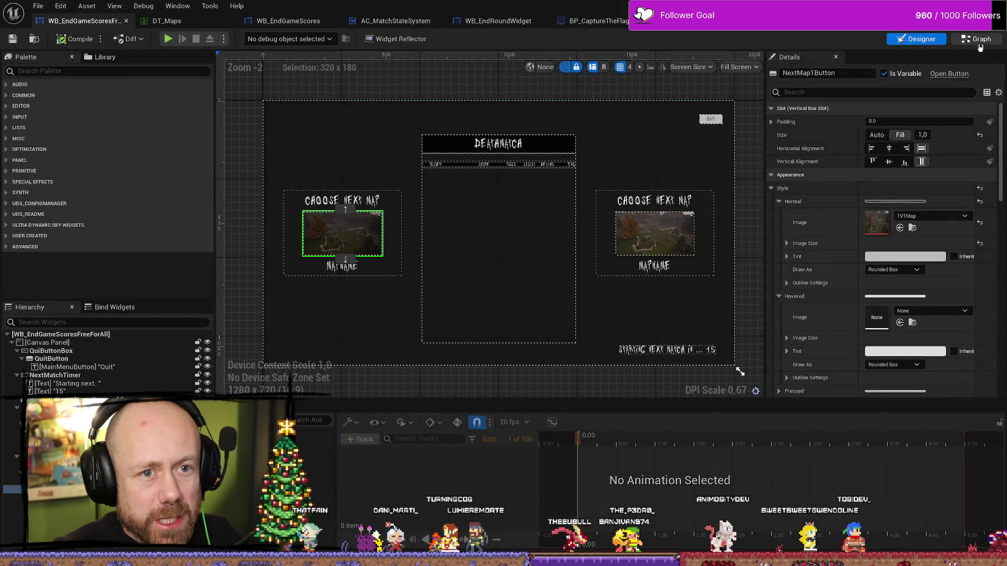
pyautogui.hotkey('ctrl', 'shift', 'g')
pyautogui.scroll(-2, 697, 265)
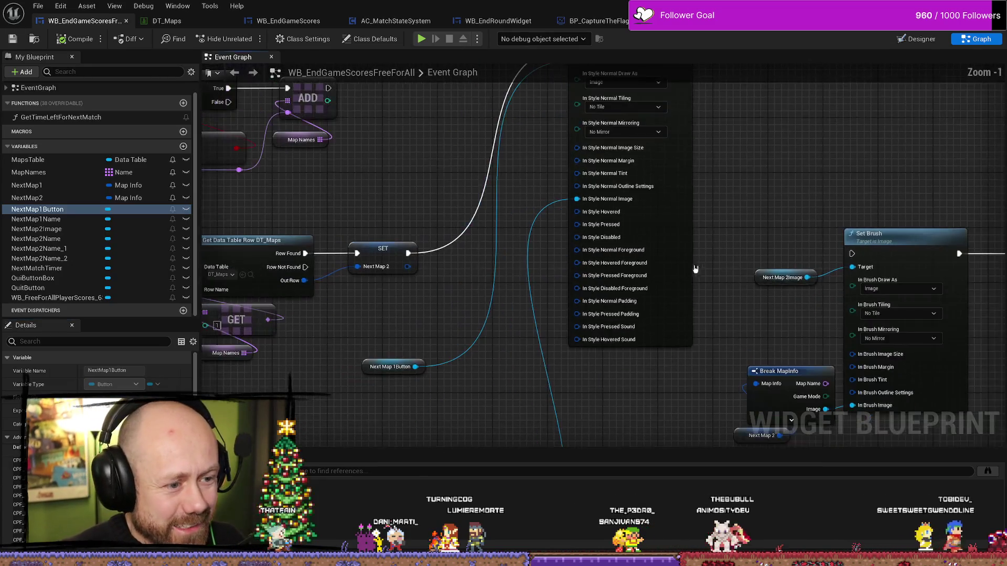
# - Connect Set Style's exec output to Set Brush and frame the Break MapInfo and Set Style nodes
pyautogui.scroll(1, 656, 202)
pyautogui.moveTo(562, 141)
pyautogui.mouseDown()
pyautogui.moveTo(676, 383)
pyautogui.moveTo(728, 345)
pyautogui.mouseUp()
pyautogui.moveTo(457, 439)
pyautogui.mouseDown()
pyautogui.moveTo(530, 277)
pyautogui.moveTo(539, 360)
pyautogui.moveTo(577, 420)
pyautogui.mouseUp()
pyautogui.moveTo(581, 89)
pyautogui.mouseDown()
pyautogui.moveTo(583, 317)
pyautogui.moveTo(537, 344)
pyautogui.moveTo(599, 199)
pyautogui.mouseUp()
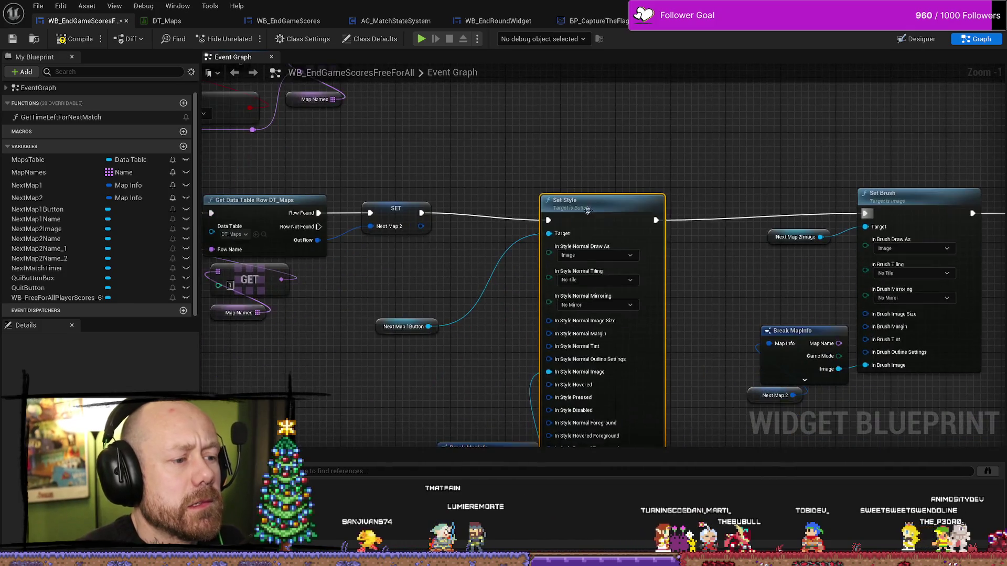
# - Move Next Map 1Button and Break MapInfo up beside the Set Style node
pyautogui.moveTo(404, 327); pyautogui.dragTo(444, 250)
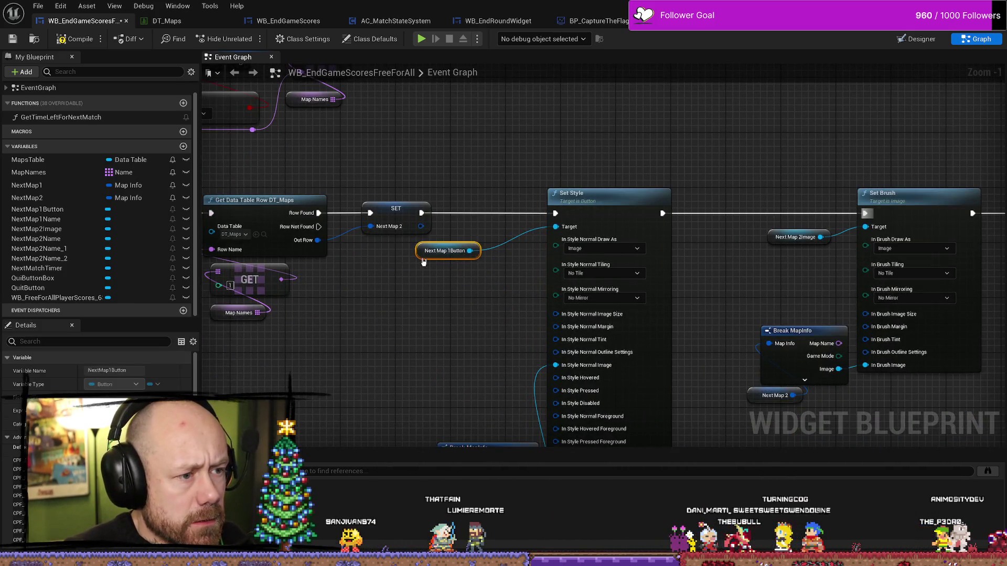
pyautogui.moveTo(479, 331); pyautogui.dragTo(528, 224)
pyautogui.moveTo(537, 341)
pyautogui.mouseDown()
pyautogui.moveTo(516, 314)
pyautogui.moveTo(516, 195)
pyautogui.mouseUp()
pyautogui.moveTo(428, 174)
pyautogui.mouseDown()
pyautogui.moveTo(417, 253)
pyautogui.moveTo(390, 226)
pyautogui.mouseUp()
# - Place Next Map 1 below Break MapInfo and collapse Break MapInfo to its main pins
pyautogui.moveTo(547, 258)
pyautogui.mouseDown()
pyautogui.moveTo(223, 219)
pyautogui.moveTo(615, 230)
pyautogui.mouseUp()
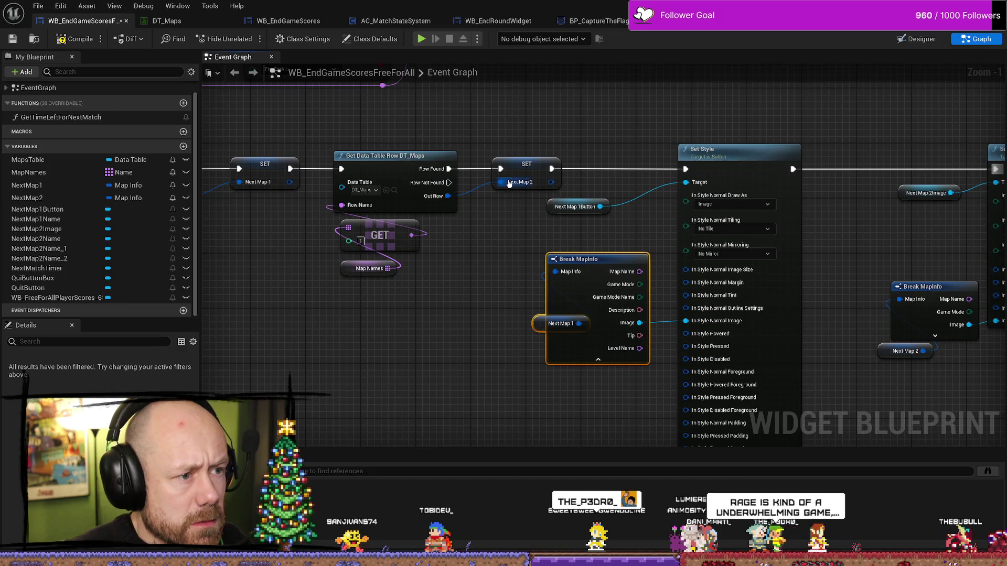
pyautogui.moveTo(454, 330)
pyautogui.mouseDown()
pyautogui.moveTo(467, 348)
pyautogui.moveTo(539, 304)
pyautogui.moveTo(644, 292)
pyautogui.moveTo(274, 317)
pyautogui.moveTo(314, 337)
pyautogui.mouseUp()
pyautogui.moveTo(369, 320)
pyautogui.mouseDown()
pyautogui.moveTo(380, 388)
pyautogui.moveTo(369, 376)
pyautogui.moveTo(366, 334)
pyautogui.moveTo(378, 325)
pyautogui.mouseUp()
pyautogui.click(365, 334)
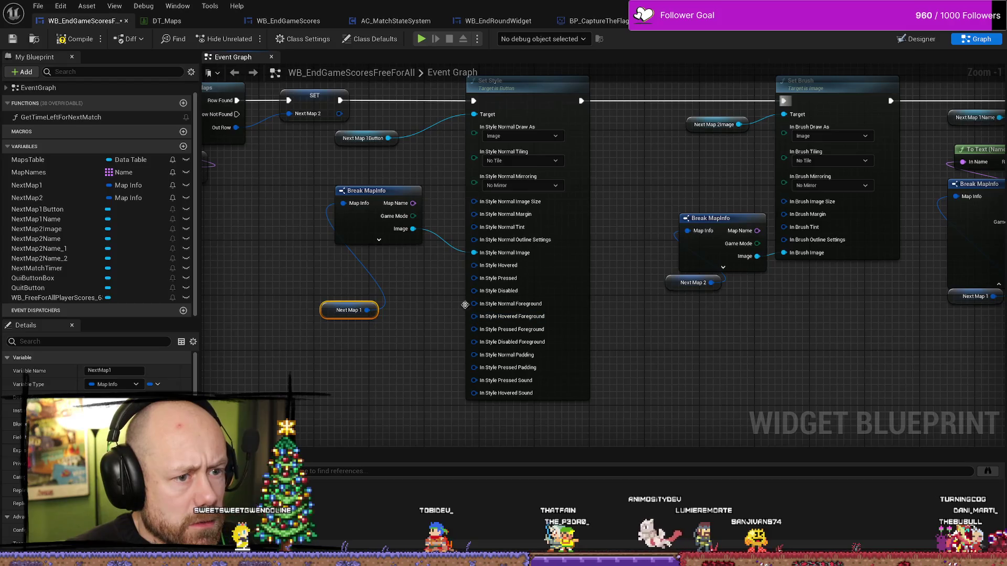
pyautogui.moveTo(354, 285); pyautogui.dragTo(432, 316)
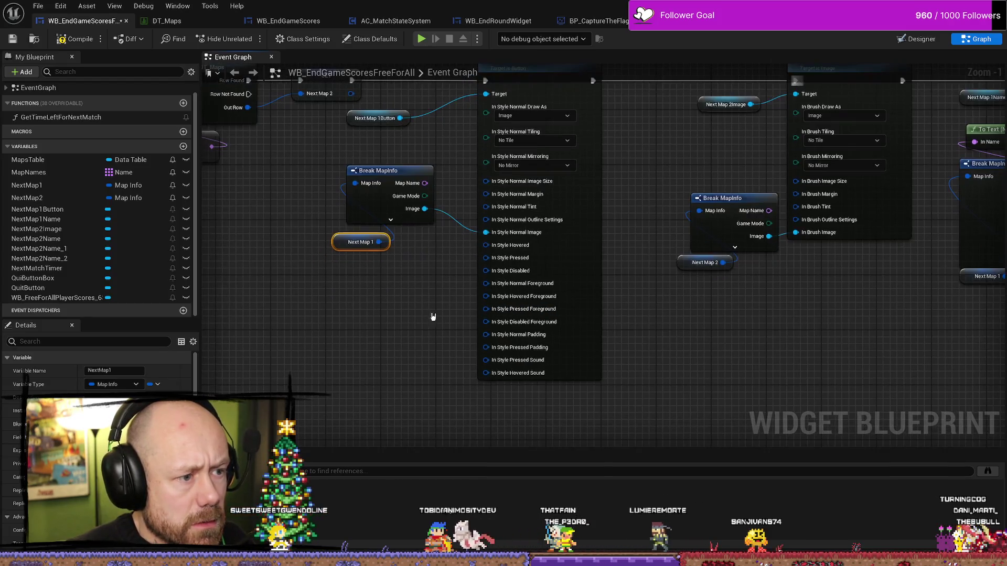
# - Shift both map-info nodes down-left together, then start a play-in-editor session from the level editor
pyautogui.keyDown('ctrl'); pyautogui.click(377, 176); pyautogui.keyUp('ctrl')
pyautogui.moveTo(377, 176); pyautogui.dragTo(356, 210)
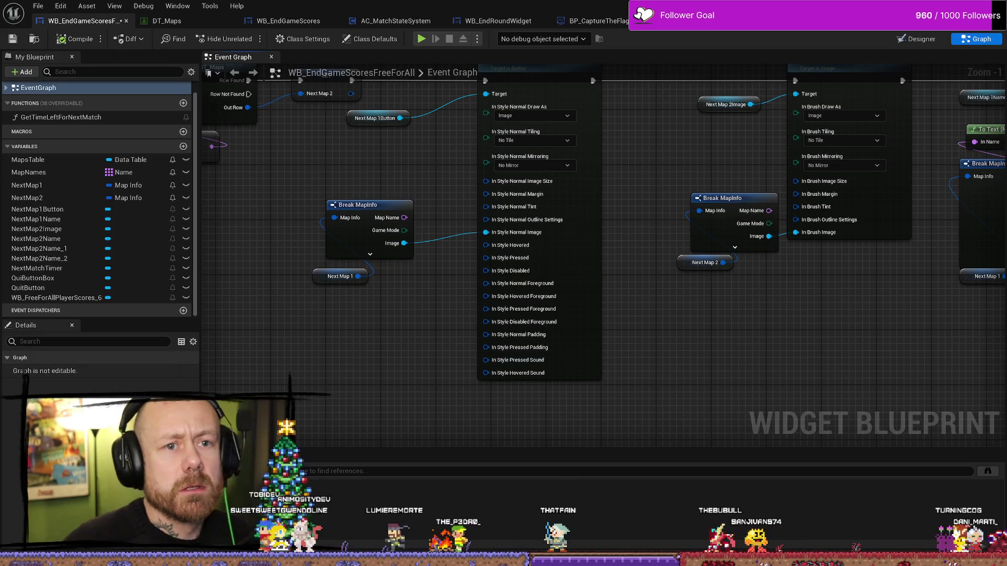
pyautogui.hotkey('alt', 'Tab')
pyautogui.hotkey('alt', 'p')
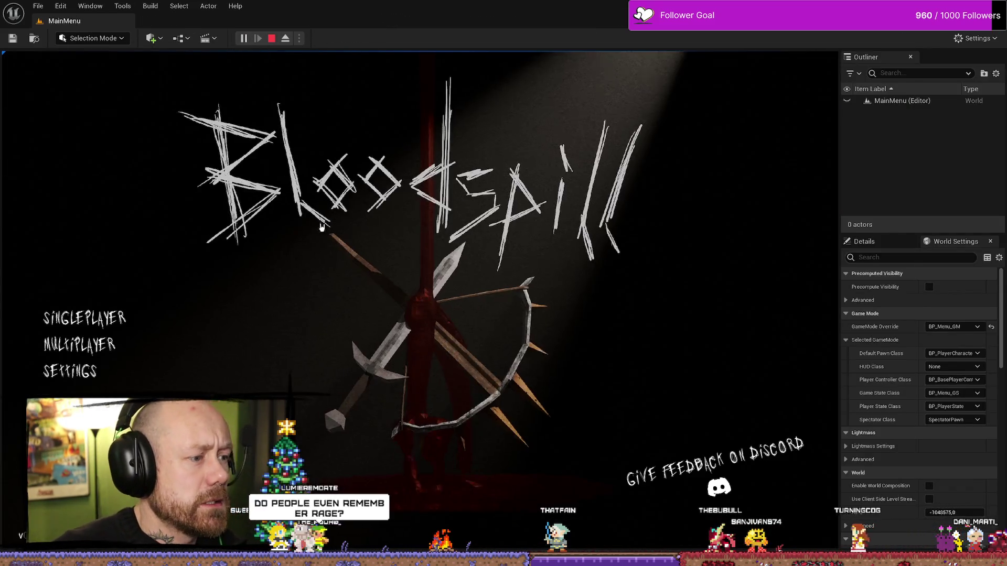
# - Start a deathmatch game with Points to Win set to 2 and 12 bots
pyautogui.click(86, 441)
pyautogui.click(653, 360)
pyautogui.click(652, 360)
pyautogui.click(653, 360)
pyautogui.click(653, 361)
pyautogui.click(652, 361)
pyautogui.click(806, 316)
pyautogui.click(806, 315)
pyautogui.click(806, 315)
pyautogui.click(806, 315)
pyautogui.click(806, 315)
pyautogui.click(806, 315)
pyautogui.click(806, 315)
pyautogui.click(806, 315)
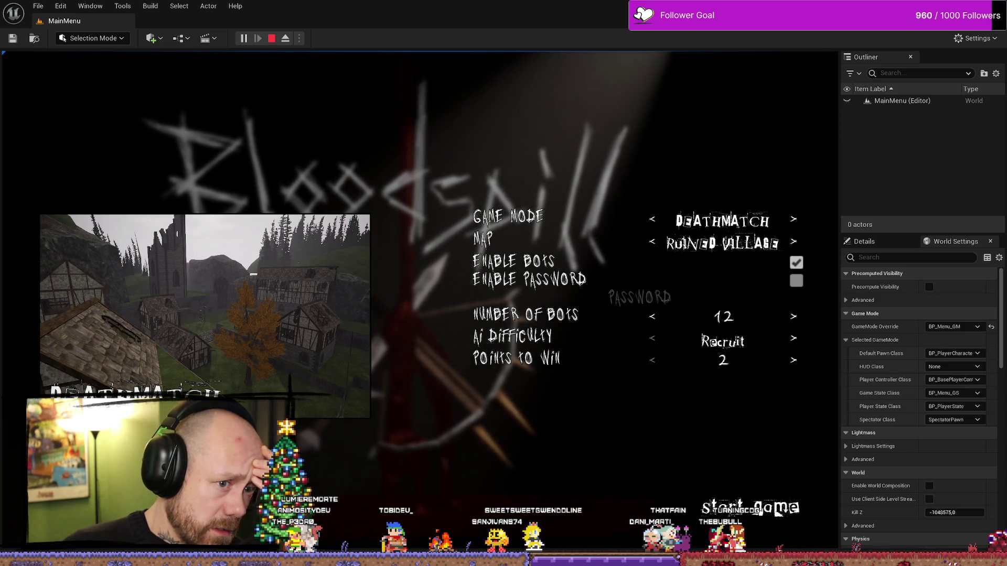
pyautogui.click(775, 508)
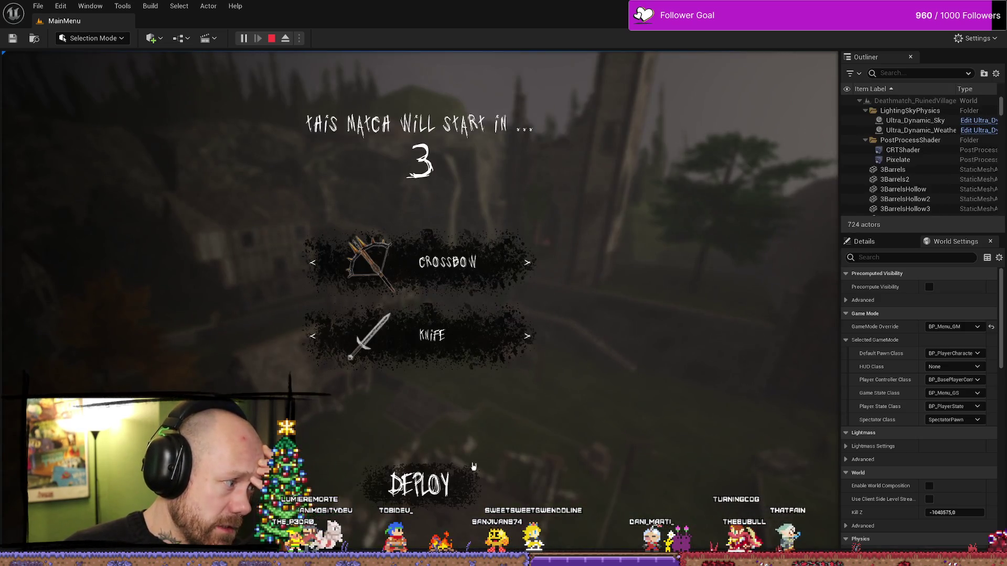
# - Deploy with the crossbow, win the match, and pick One v One as the next map
pyautogui.click(477, 452)
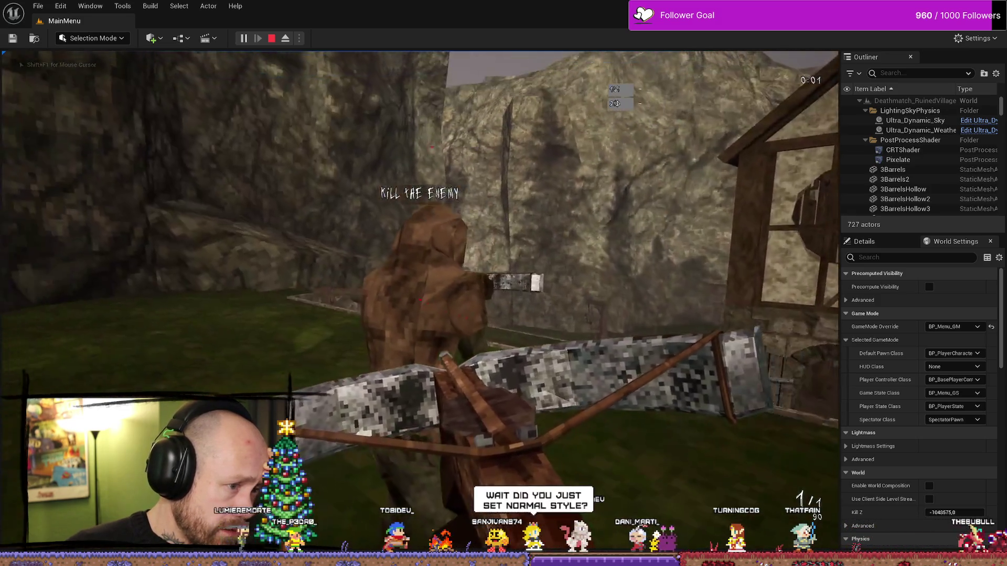
pyautogui.click(419, 300)
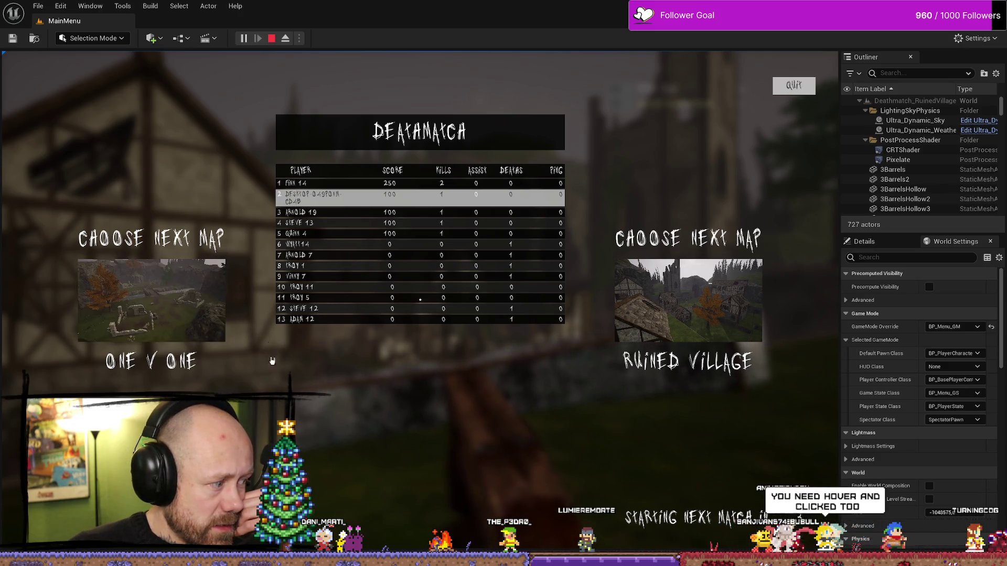
pyautogui.click(207, 296)
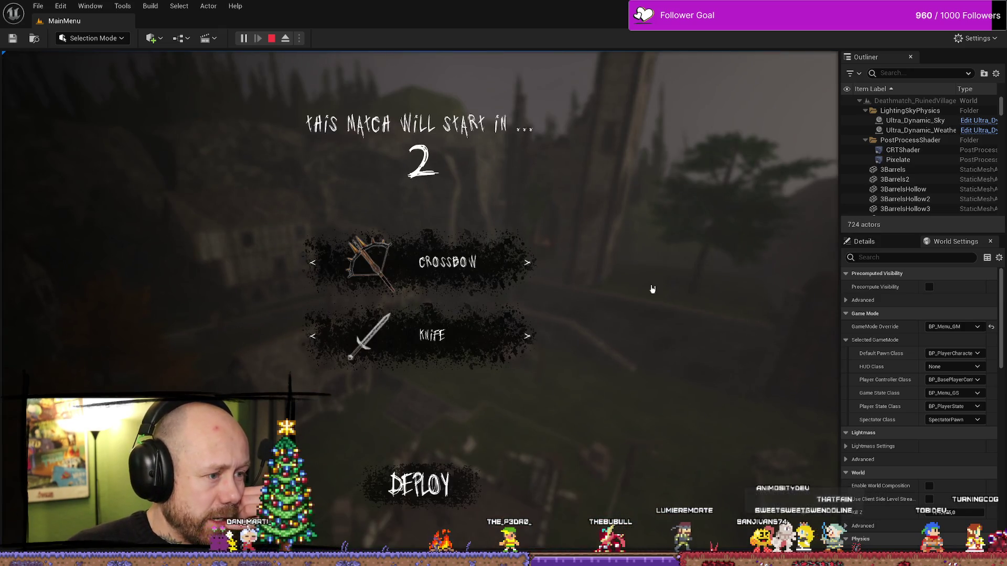
# - Deploy in the next match, score kills until it ends, then quit to the main menu
pyautogui.click(451, 463)
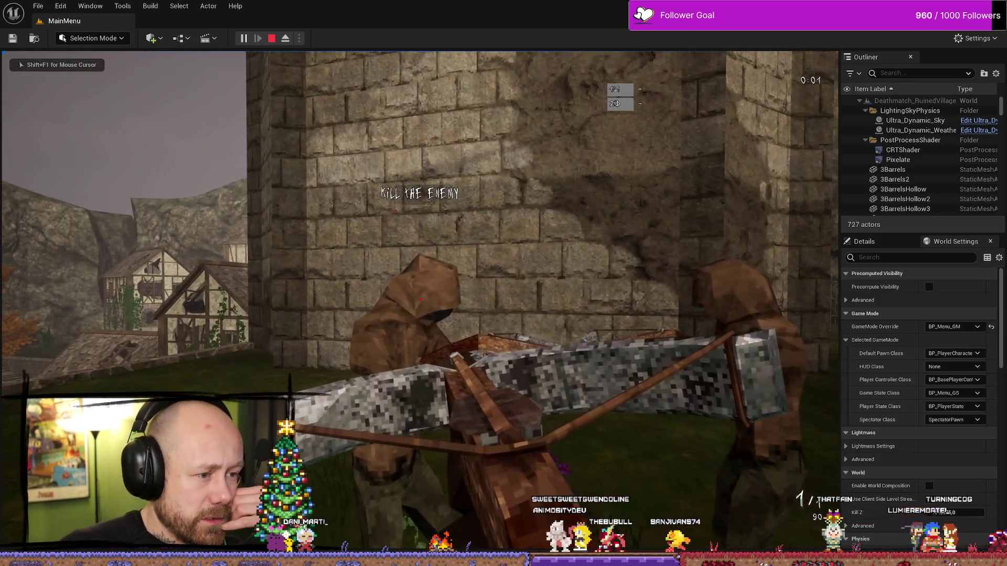
pyautogui.click(420, 300)
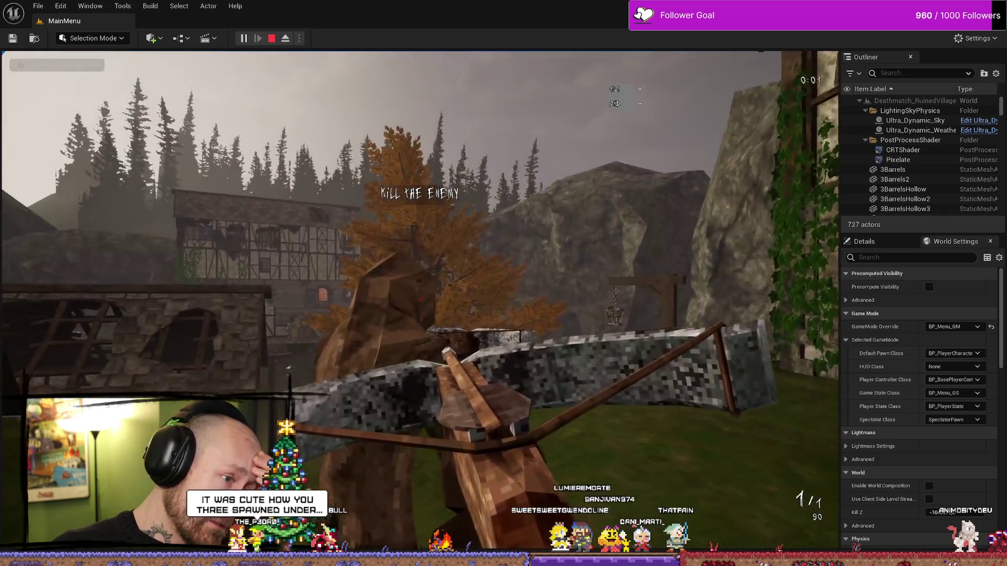
pyautogui.click(420, 300)
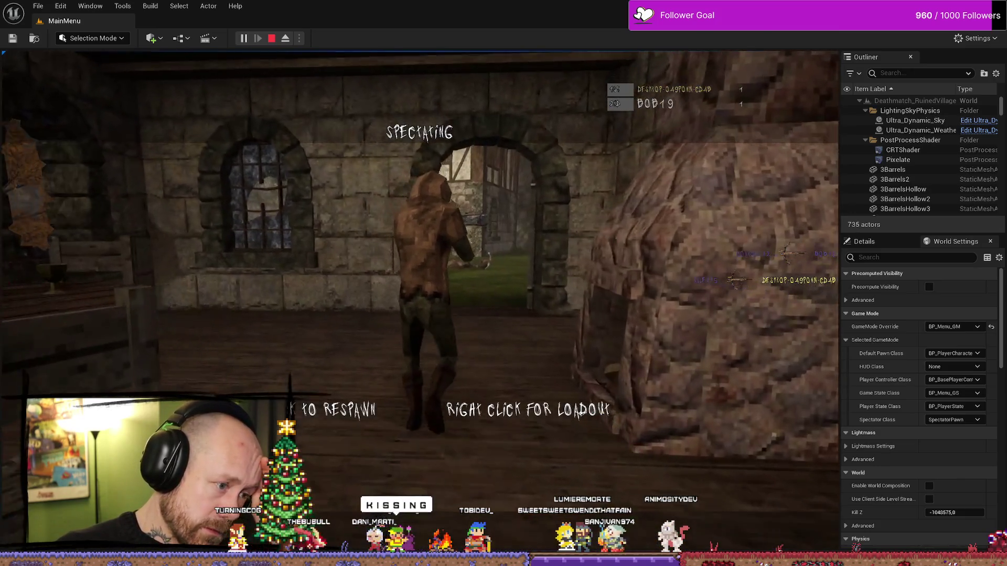
pyautogui.click(420, 300)
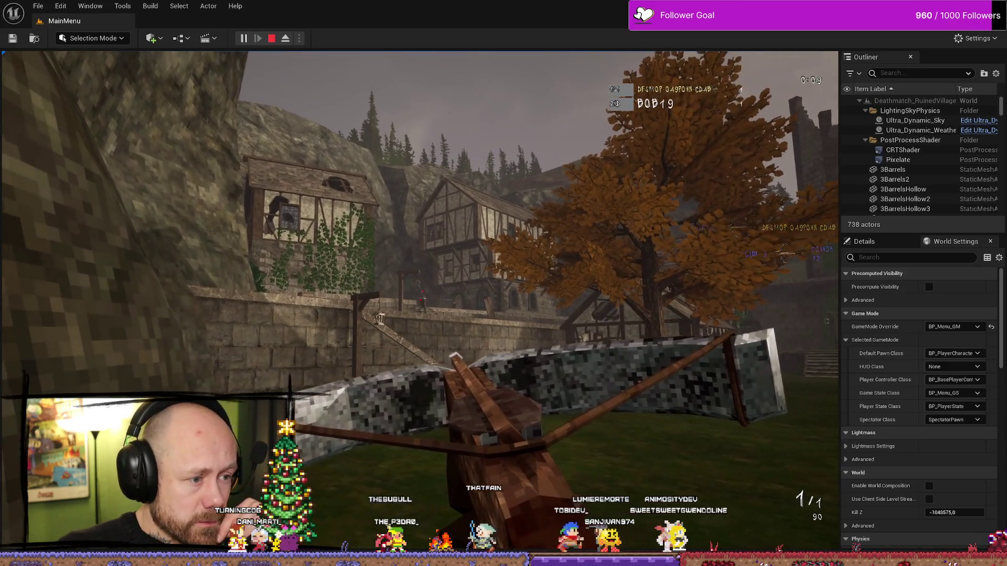
pyautogui.click(420, 300)
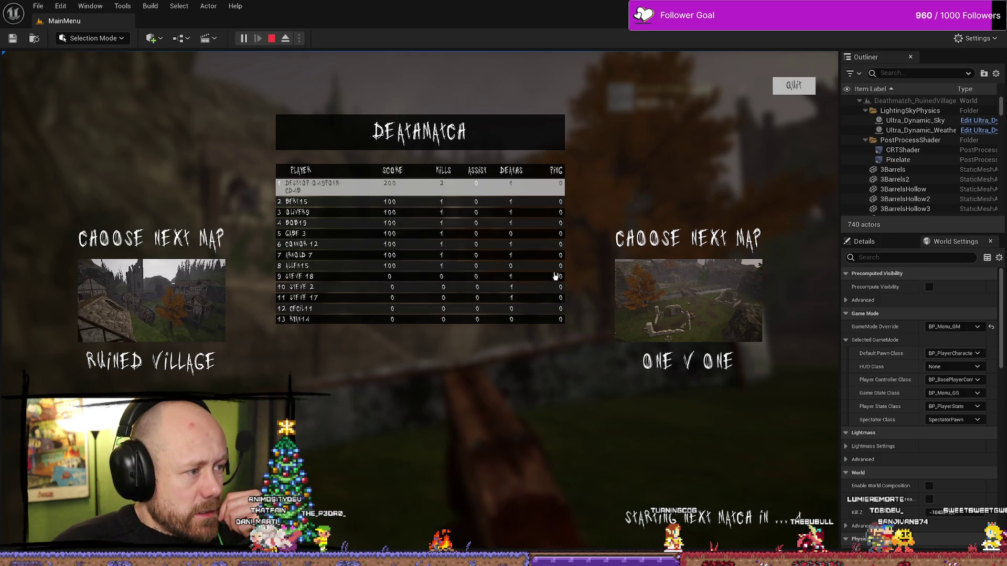
pyautogui.click(803, 93)
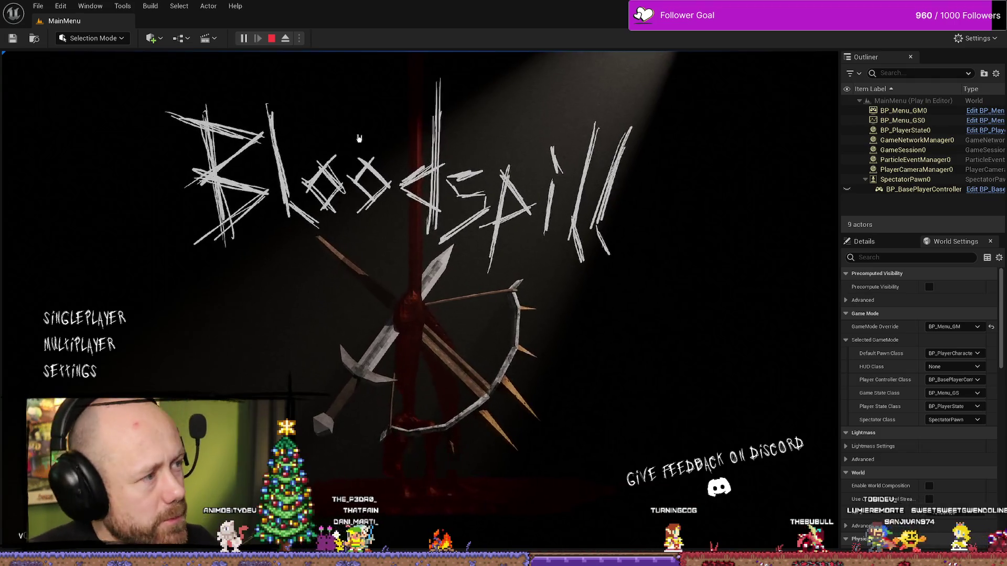
# - Stop the play-in-editor session and return to the end-game scores blueprint window
pyautogui.click(271, 39)
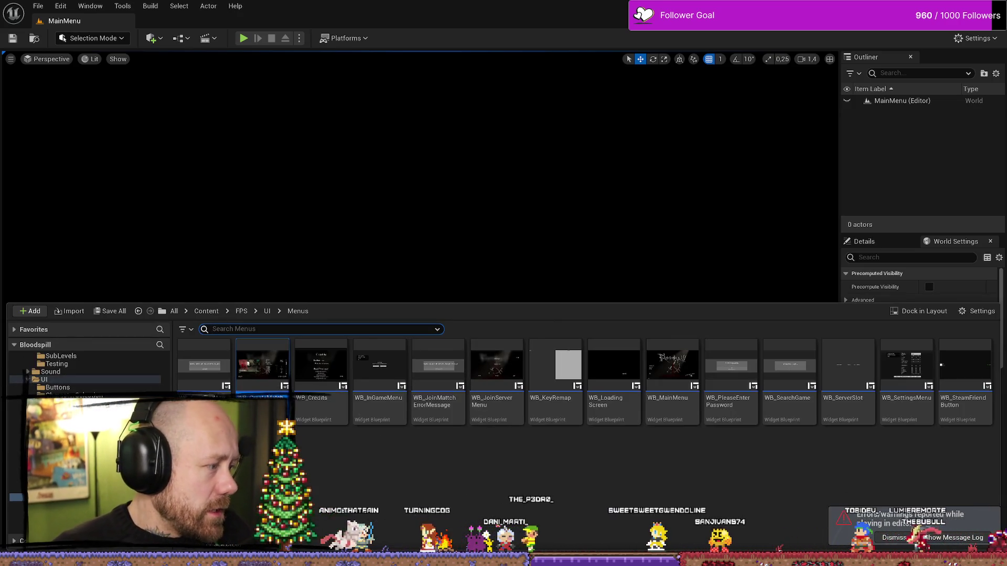
pyautogui.hotkey('alt', 'Tab')
pyautogui.hotkey('alt', 'Tab')
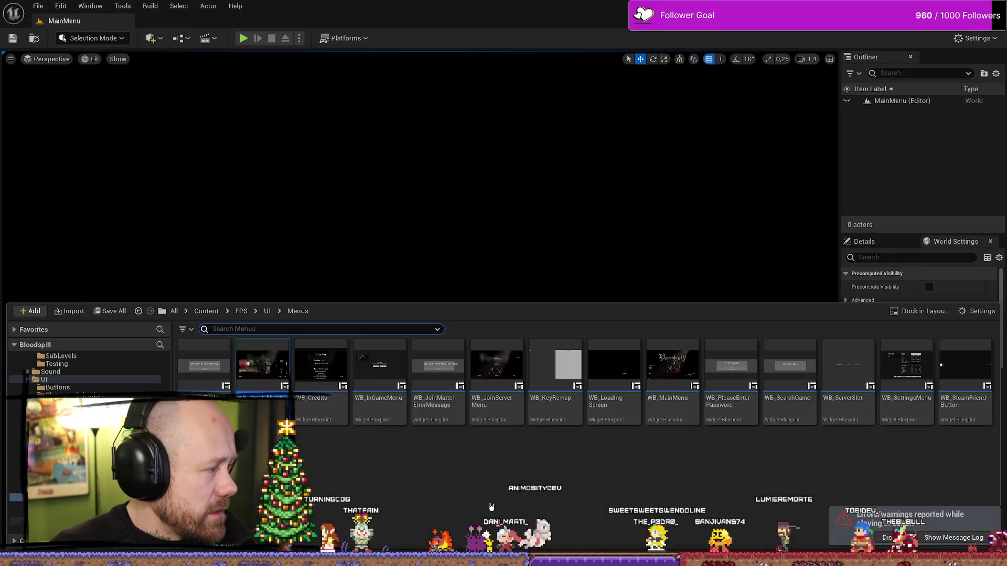
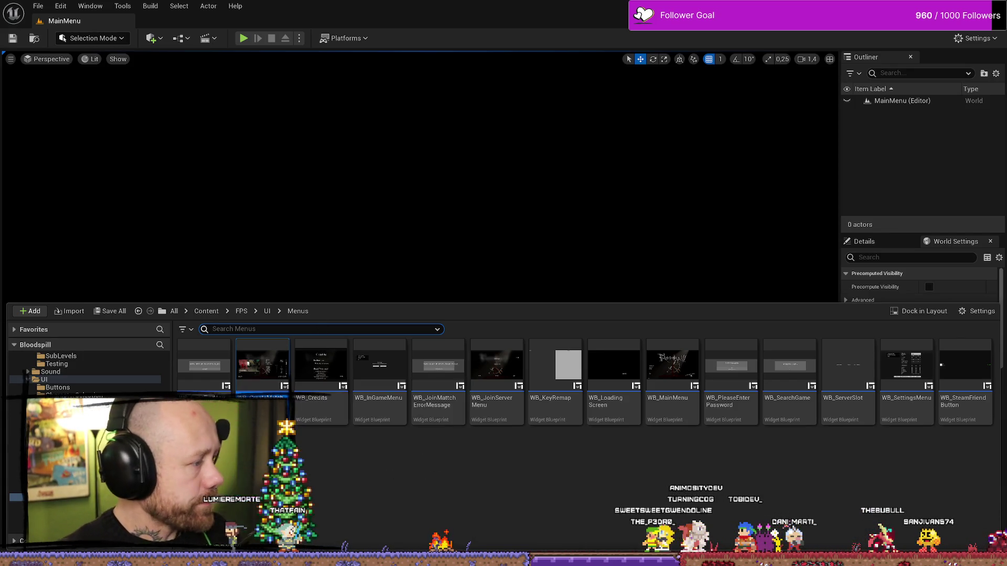
# - Switch to the WB_EndGameScoresFreeForAll Event Graph and try a wire from the map Image output
pyautogui.hotkey('alt', 'Tab')
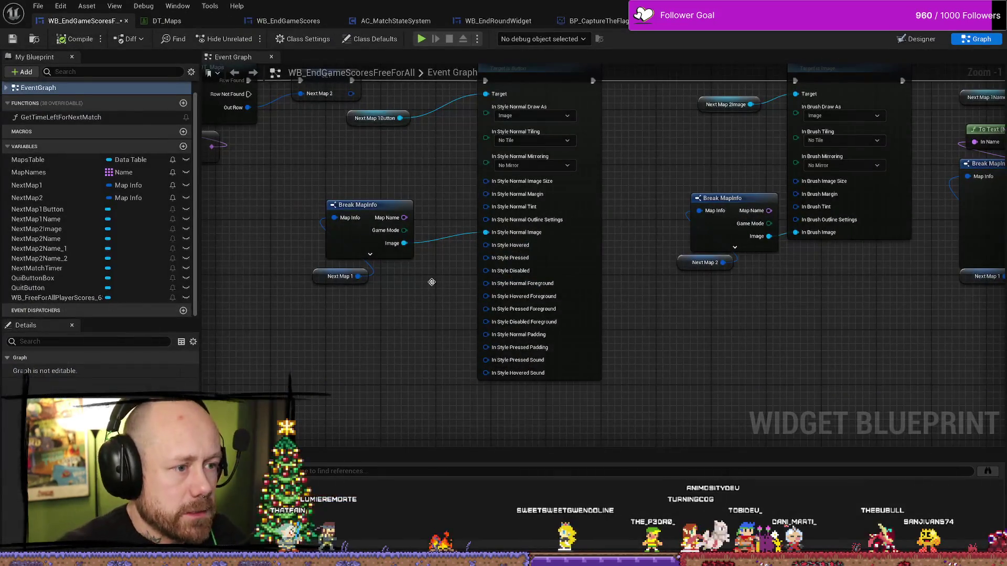
pyautogui.scroll(-2, 445, 264)
pyautogui.moveTo(403, 208)
pyautogui.mouseDown()
pyautogui.moveTo(426, 317)
pyautogui.moveTo(498, 211)
pyautogui.moveTo(475, 251)
pyautogui.moveTo(462, 246)
pyautogui.moveTo(434, 397)
pyautogui.moveTo(436, 341)
pyautogui.mouseUp()
pyautogui.moveTo(451, 161)
pyautogui.mouseDown()
pyautogui.moveTo(449, 262)
pyautogui.moveTo(452, 228)
pyautogui.mouseUp()
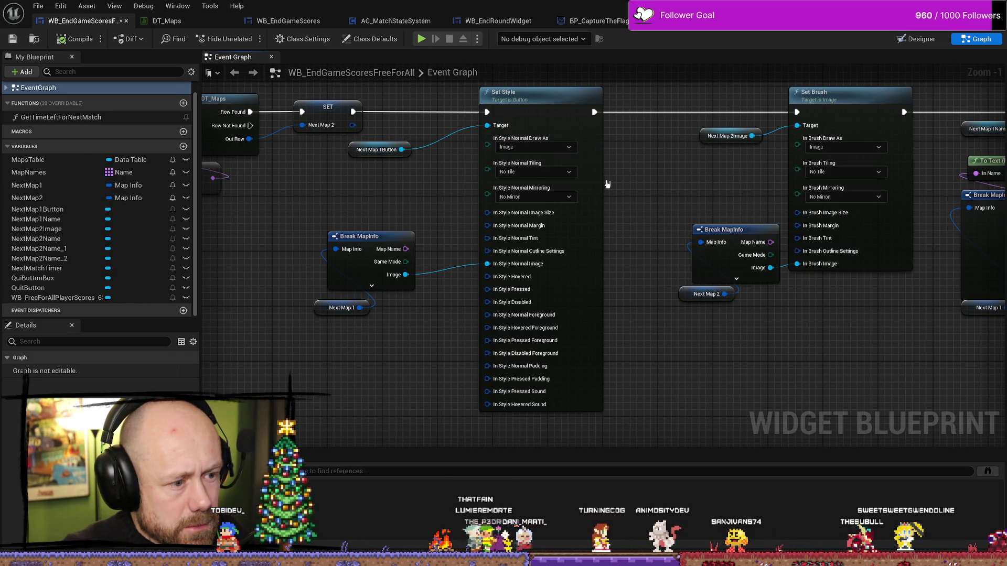
# - Select the Break MapInfo and Next Map 1 nodes and open the In Style Hovered pin's options
pyautogui.moveTo(415, 341)
pyautogui.mouseDown()
pyautogui.moveTo(425, 363)
pyautogui.moveTo(409, 273)
pyautogui.moveTo(383, 252)
pyautogui.mouseUp()
pyautogui.scroll(-1, 579, 360)
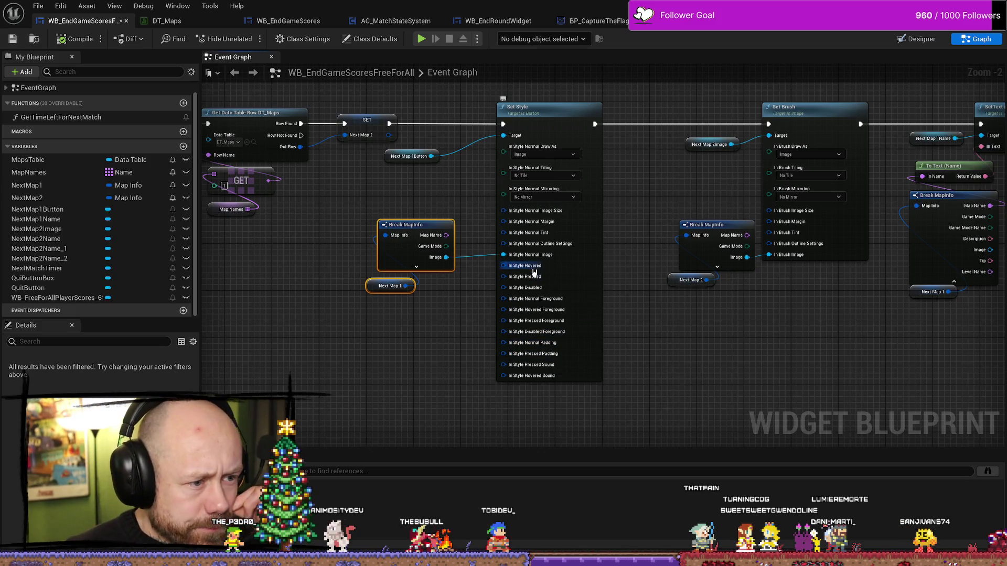
pyautogui.scroll(2, 552, 260)
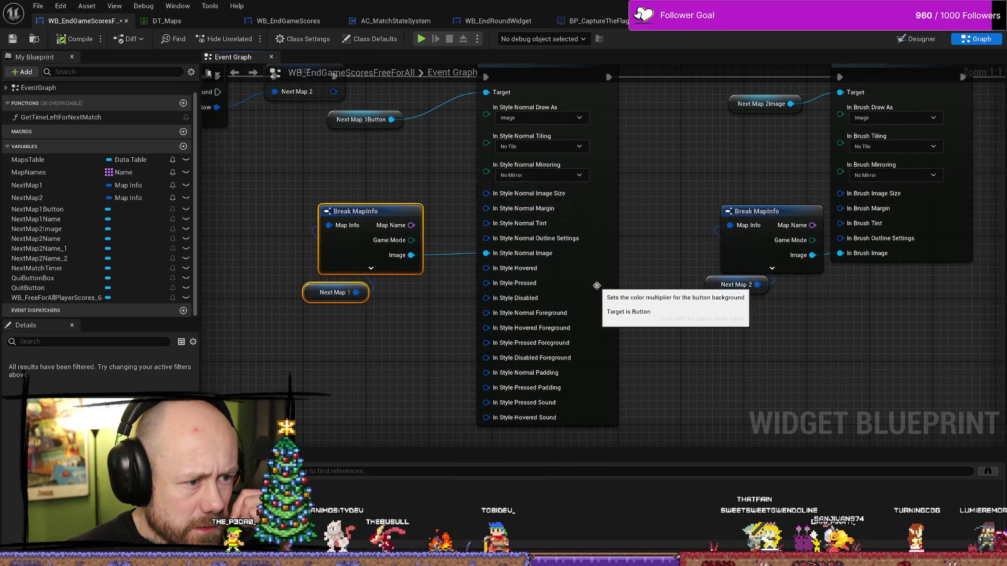
pyautogui.rightClick(531, 269)
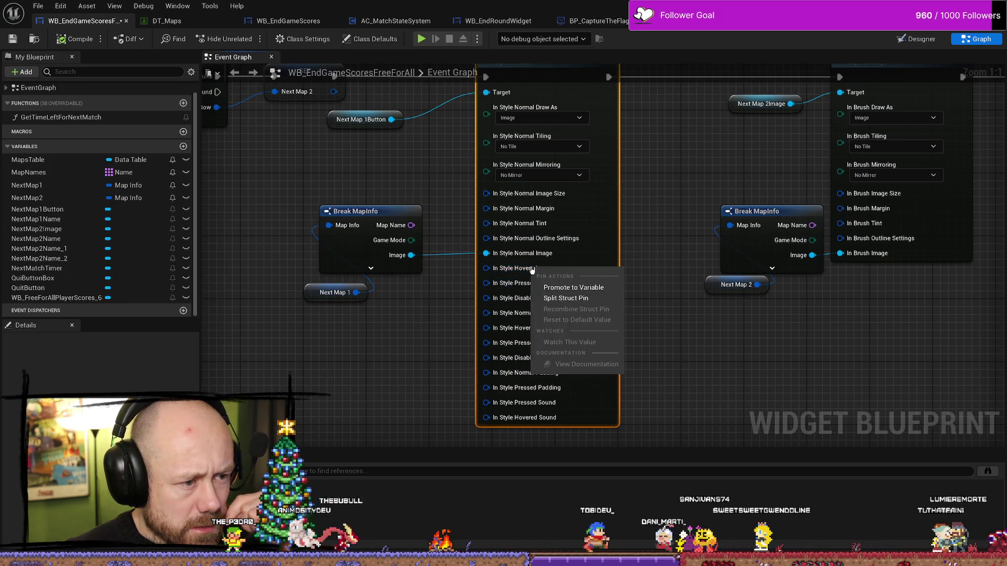
# - Split In Style Hovered and wire the Break MapInfo Image into its Image sub-pin
pyautogui.click(566, 298)
pyautogui.moveTo(432, 347); pyautogui.dragTo(445, 319)
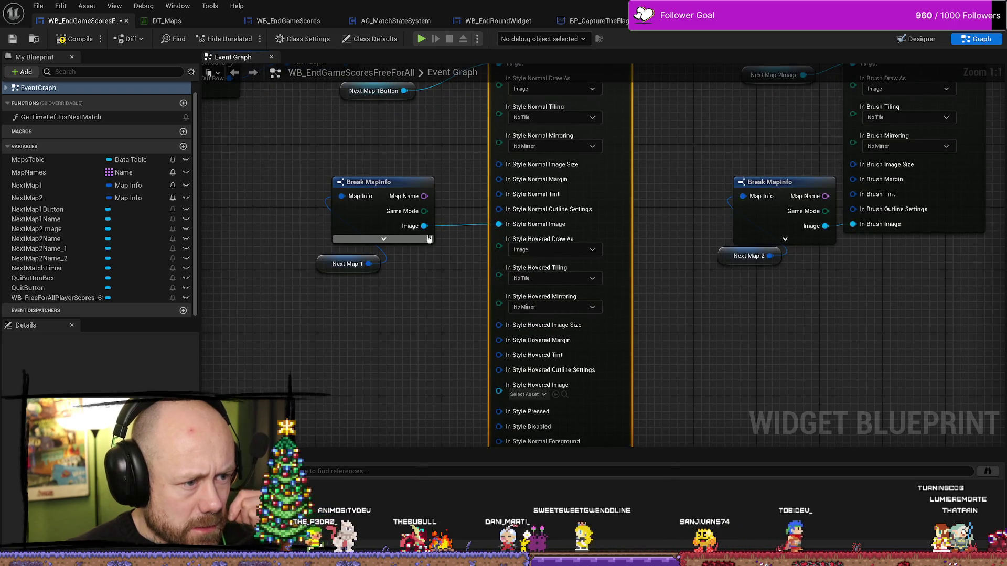
pyautogui.moveTo(424, 226)
pyautogui.mouseDown()
pyautogui.moveTo(420, 267)
pyautogui.moveTo(432, 288)
pyautogui.moveTo(416, 328)
pyautogui.moveTo(489, 254)
pyautogui.moveTo(488, 233)
pyautogui.moveTo(464, 264)
pyautogui.moveTo(428, 390)
pyautogui.moveTo(449, 411)
pyautogui.moveTo(501, 385)
pyautogui.moveTo(457, 324)
pyautogui.moveTo(462, 241)
pyautogui.mouseUp()
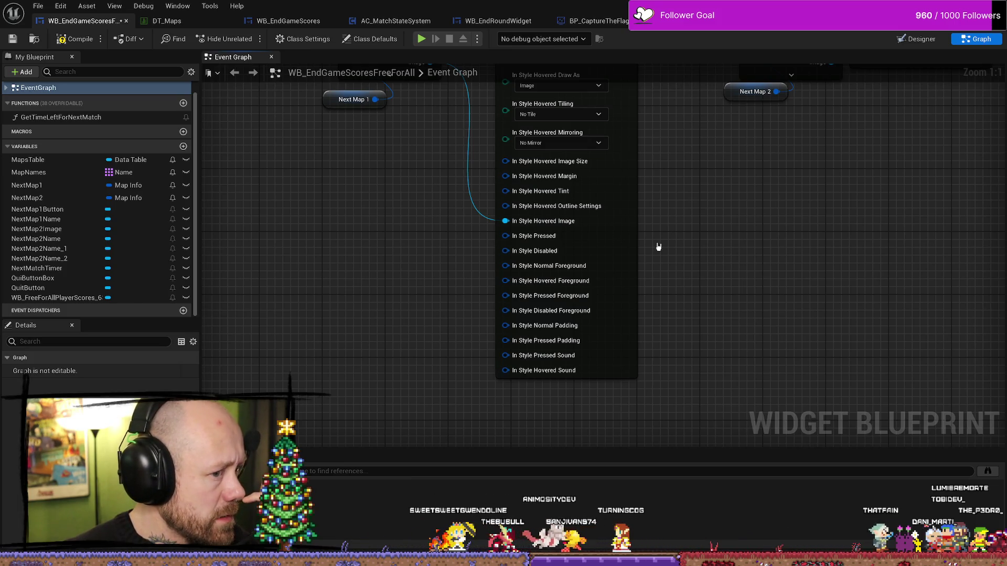
# - Split In Style Pressed and wire the map Image into its Image sub-pin
pyautogui.moveTo(663, 266); pyautogui.dragTo(631, 356)
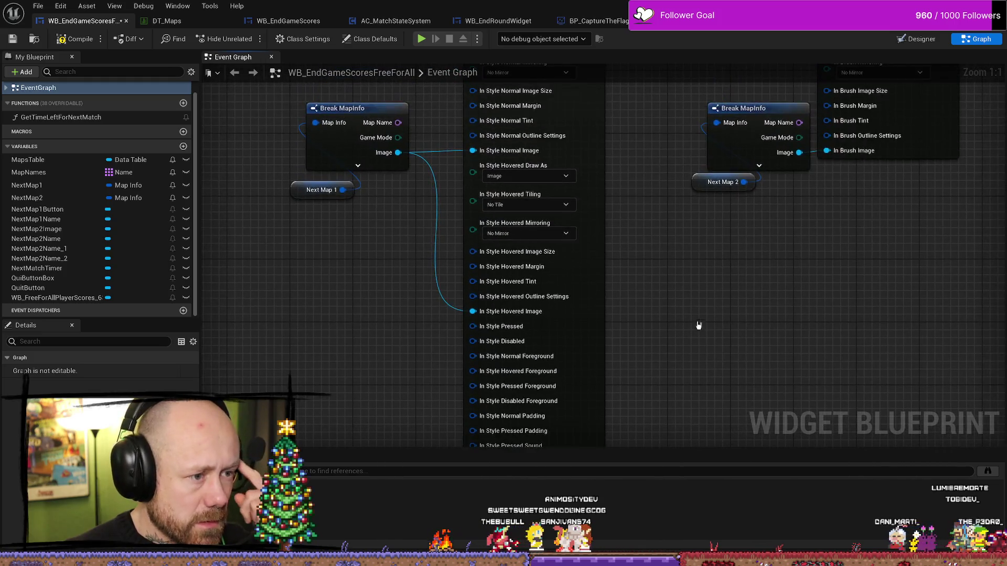
pyautogui.rightClick(522, 327)
pyautogui.click(553, 361)
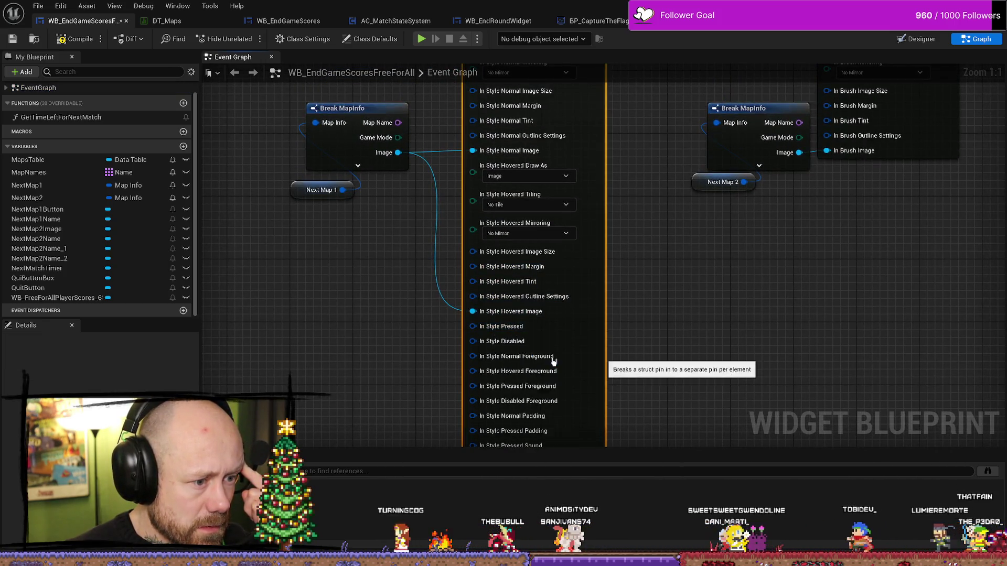
pyautogui.moveTo(690, 342)
pyautogui.mouseDown()
pyautogui.moveTo(701, 285)
pyautogui.moveTo(707, 301)
pyautogui.moveTo(440, 248)
pyautogui.mouseUp()
pyautogui.moveTo(394, 110)
pyautogui.mouseDown()
pyautogui.moveTo(427, 152)
pyautogui.moveTo(450, 438)
pyautogui.moveTo(469, 397)
pyautogui.moveTo(438, 421)
pyautogui.moveTo(426, 329)
pyautogui.mouseUp()
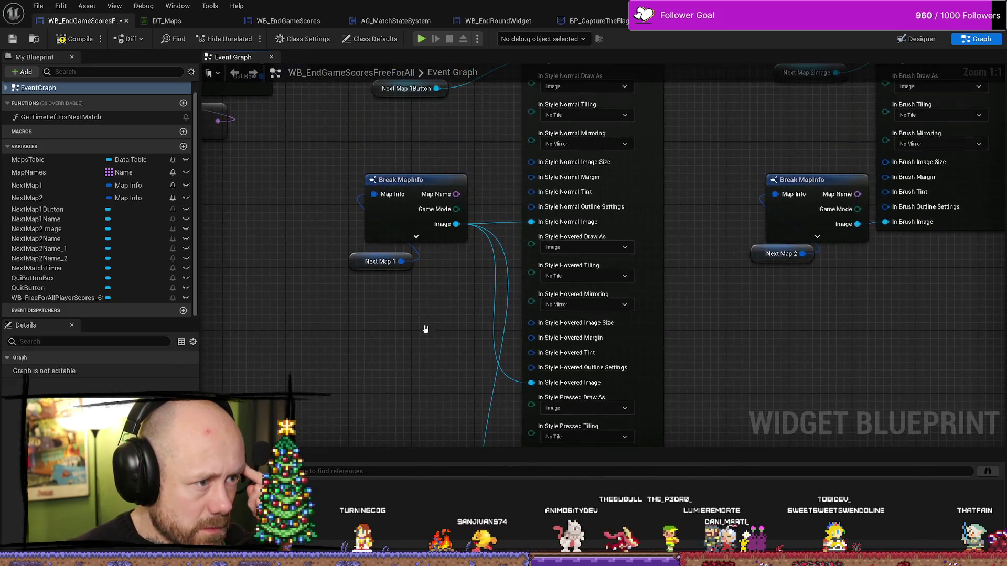
pyautogui.keyDown('ctrl'); pyautogui.click(400, 215); pyautogui.keyUp('ctrl')
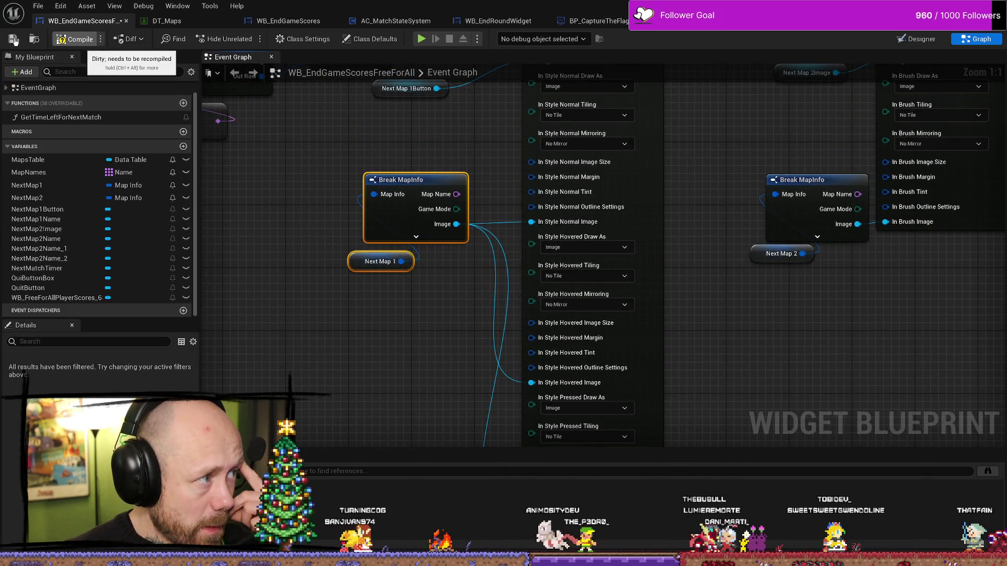
# - Compile the widget blueprint and look over the EventGraph's events
pyautogui.click(14, 41)
pyautogui.click(7, 89)
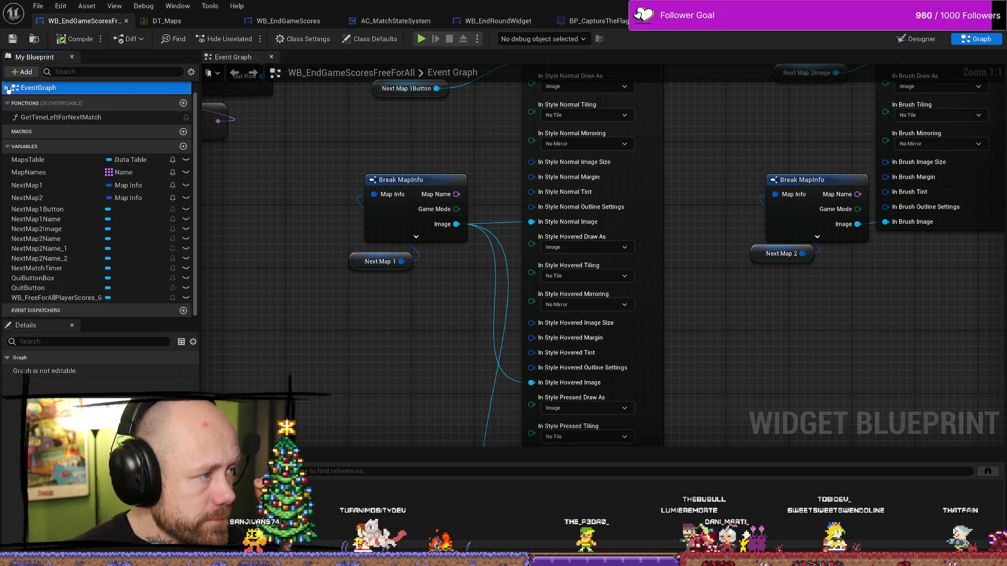
pyautogui.moveTo(393, 312); pyautogui.dragTo(395, 294)
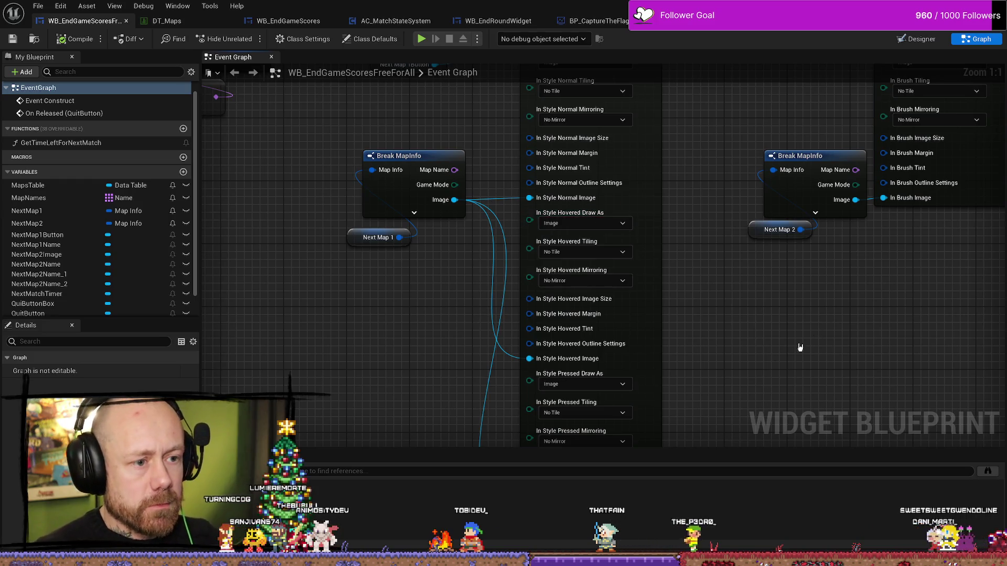
pyautogui.scroll(-4, 800, 347)
pyautogui.scroll(-3, 663, 342)
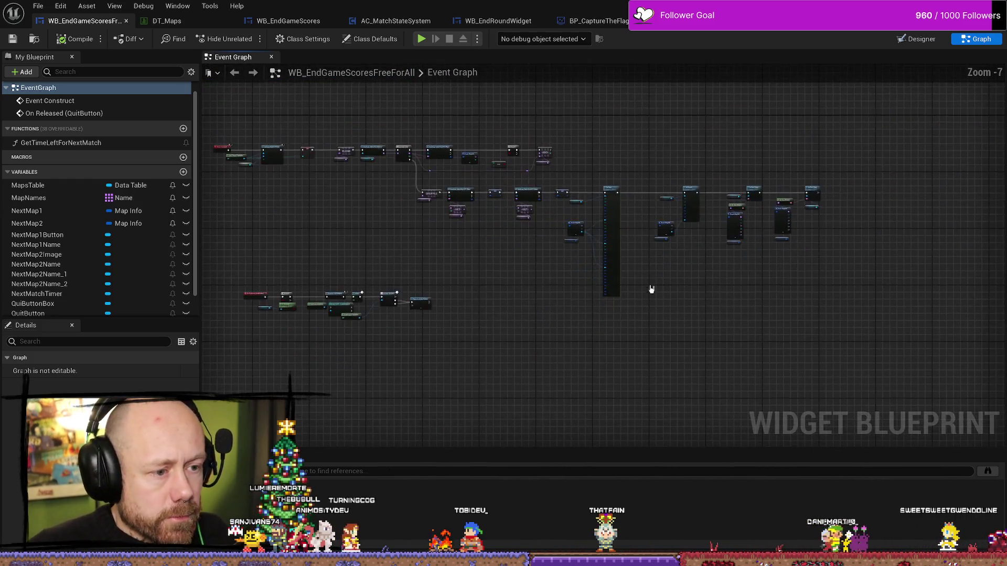
pyautogui.scroll(5, 649, 288)
pyautogui.scroll(-5, 612, 361)
pyautogui.scroll(3, 624, 281)
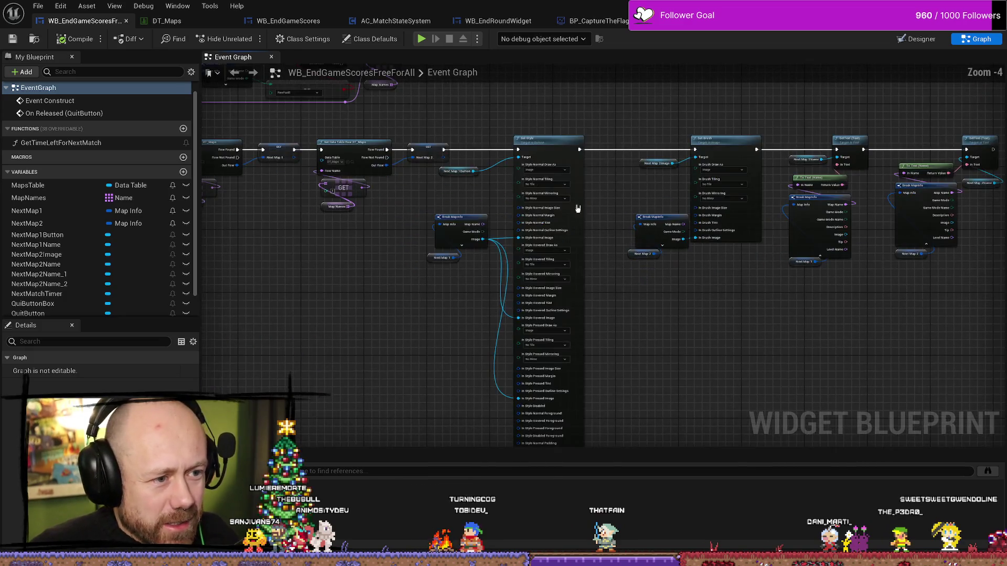
pyautogui.scroll(1, 701, 363)
pyautogui.scroll(-1, 555, 102)
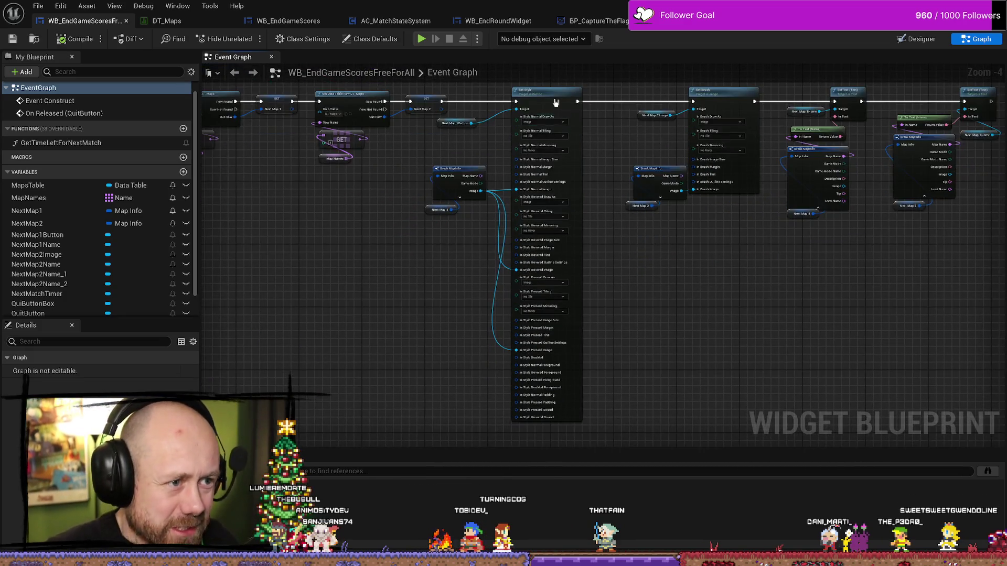
# - Run Refresh Nodes on the Set Style node
pyautogui.rightClick(544, 93)
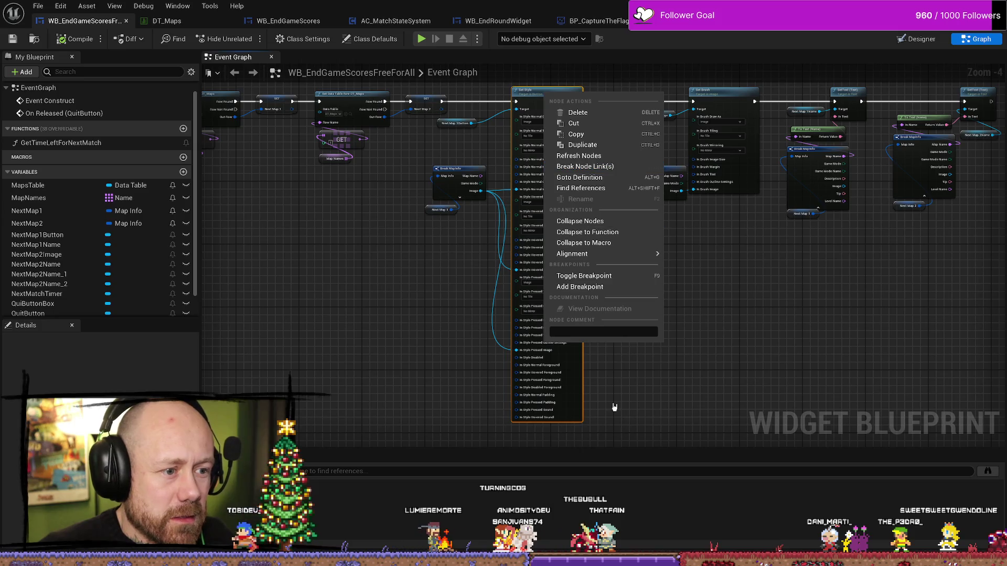
pyautogui.moveTo(615, 407); pyautogui.dragTo(615, 384)
pyautogui.rightClick(526, 381)
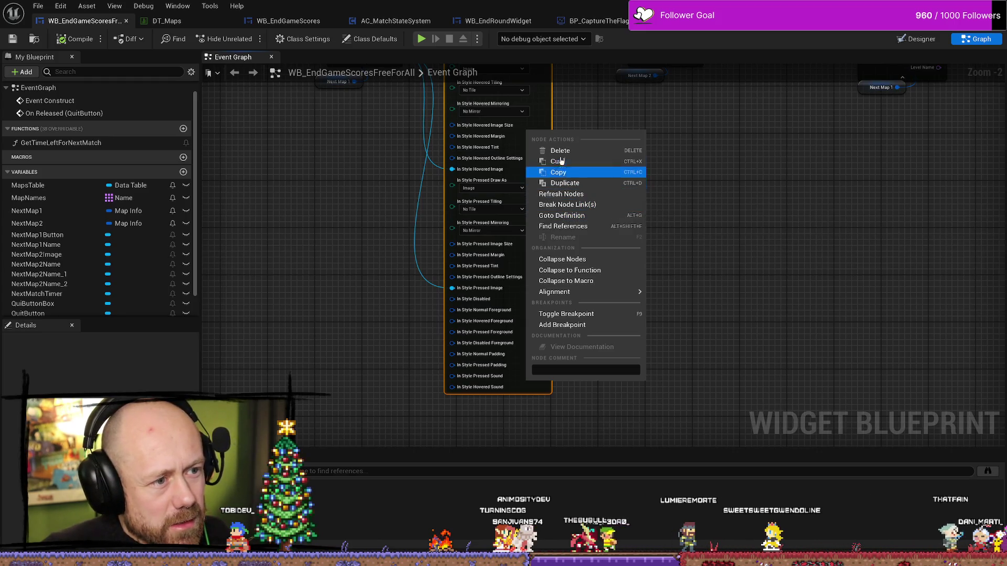
pyautogui.click(279, 370)
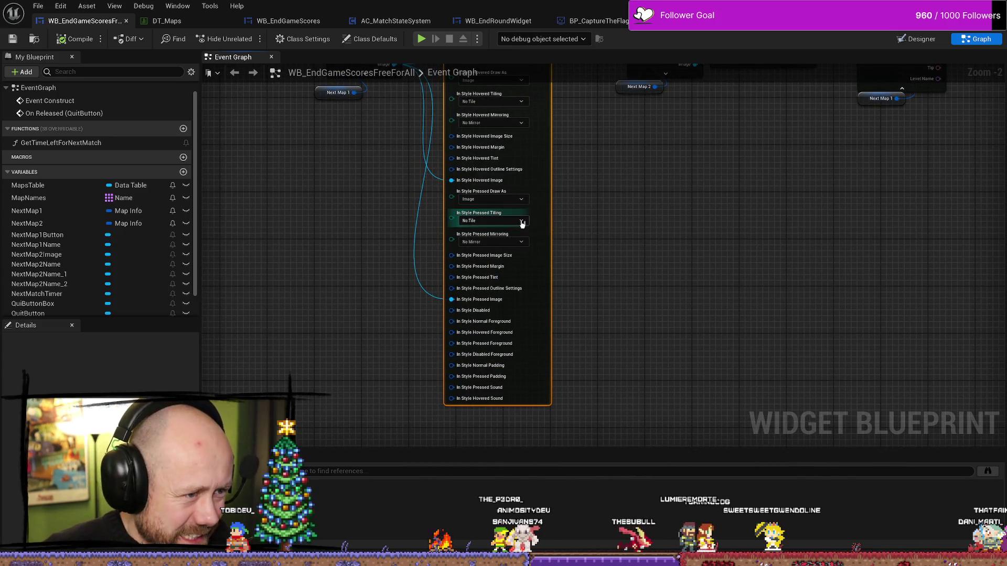
pyautogui.moveTo(536, 158); pyautogui.dragTo(554, 319)
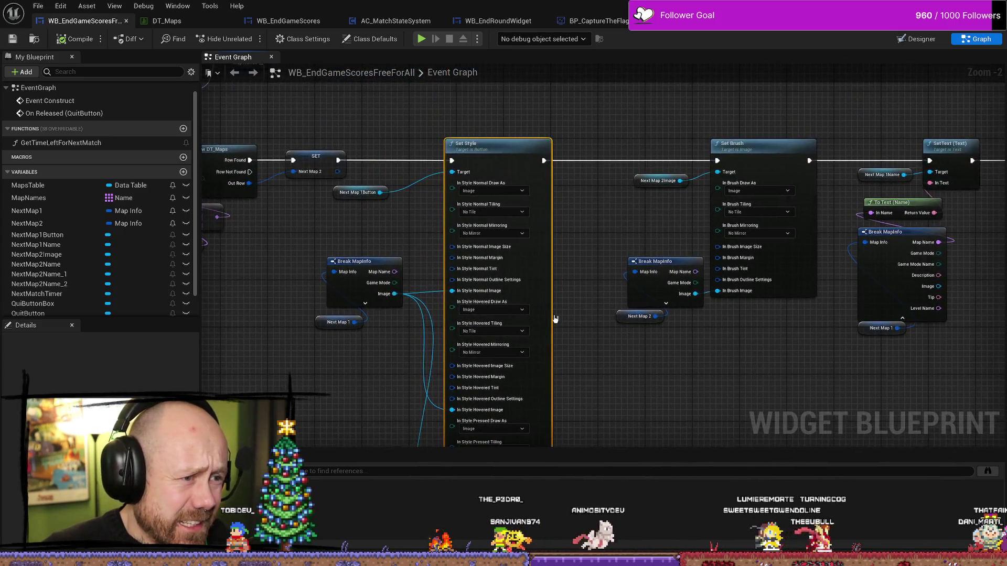
pyautogui.moveTo(547, 252); pyautogui.dragTo(547, 215)
pyautogui.moveTo(389, 253); pyautogui.dragTo(388, 60)
pyautogui.rightClick(540, 400)
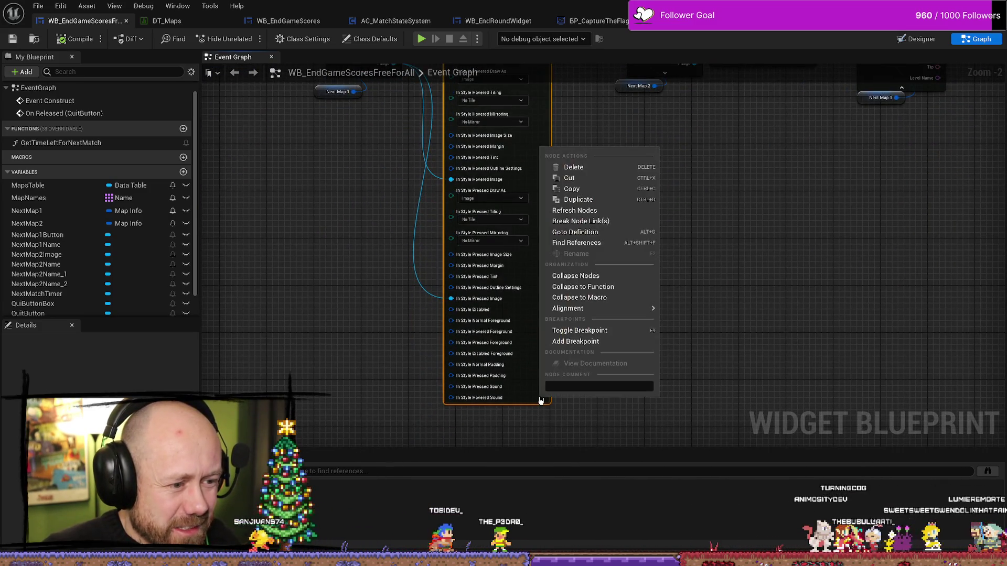
pyautogui.moveTo(572, 313)
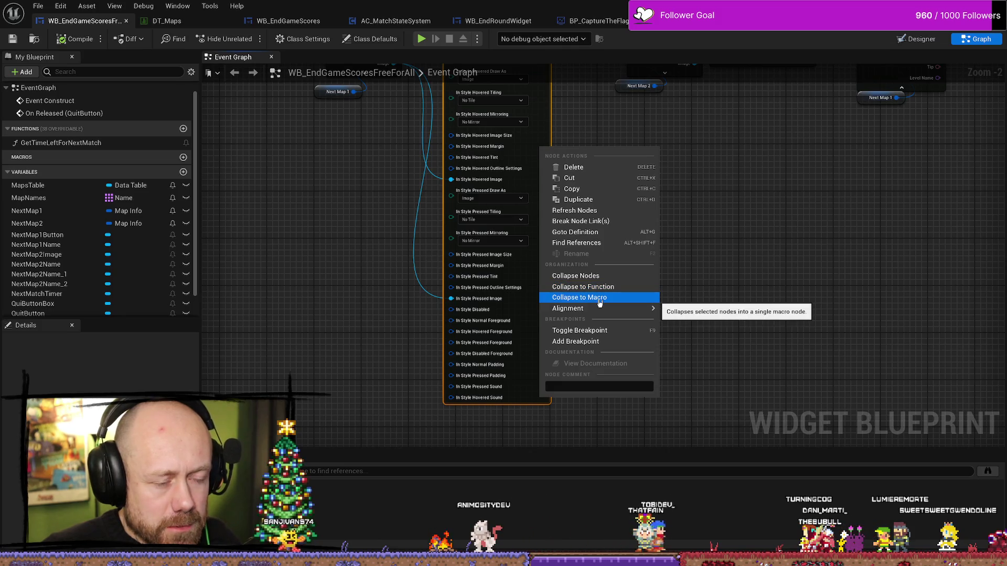
pyautogui.click(617, 218)
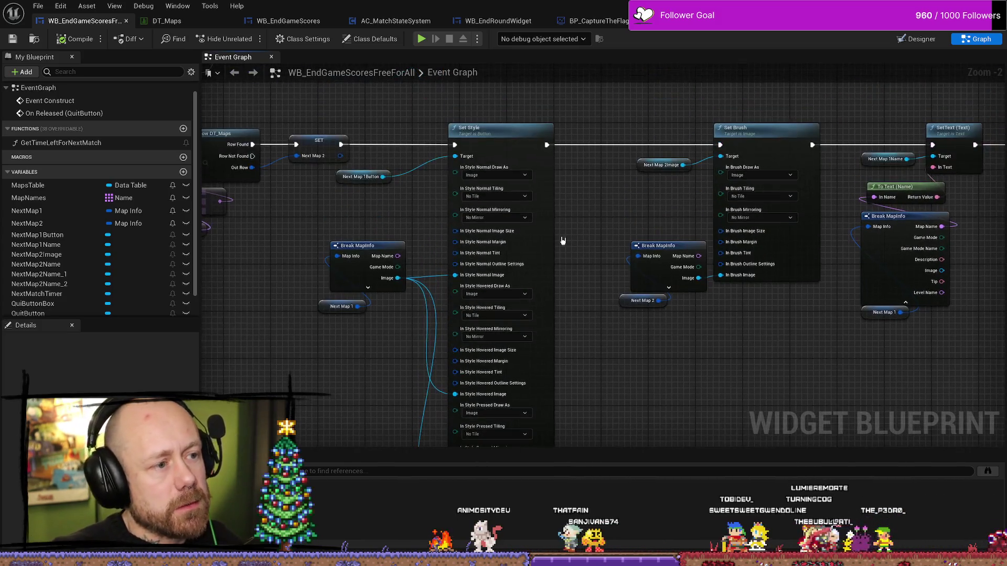
pyautogui.click(528, 137)
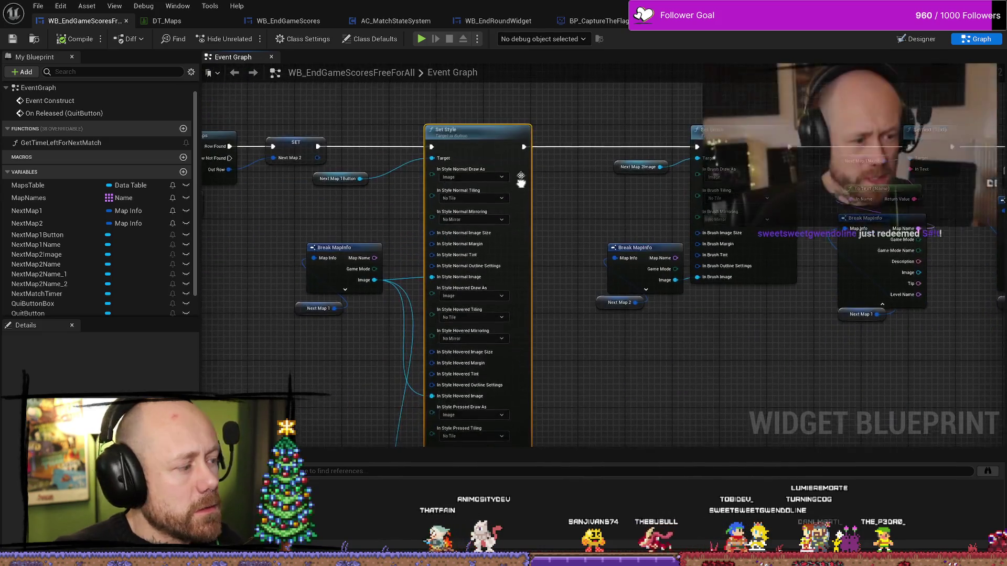
pyautogui.scroll(-3, 528, 322)
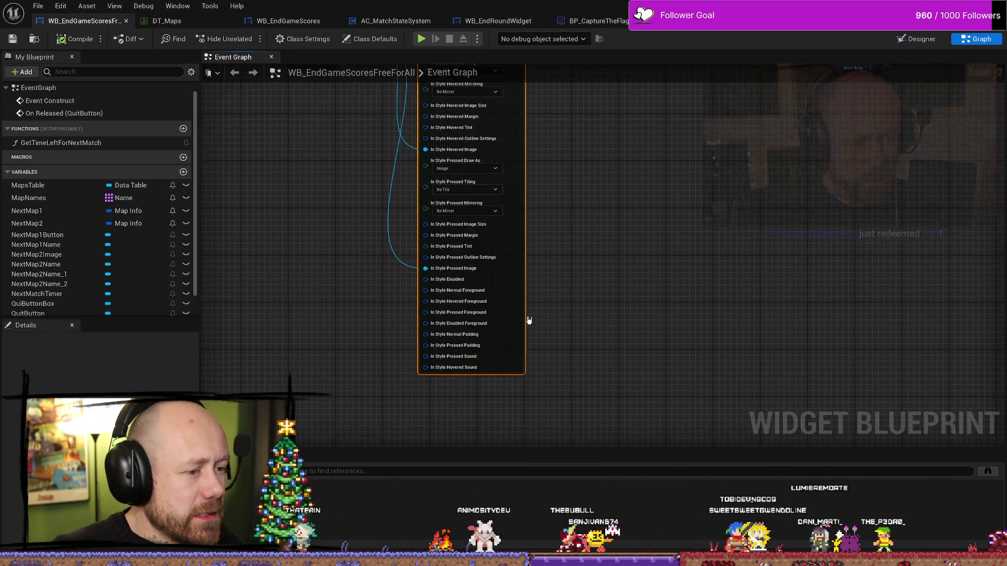
pyautogui.scroll(-4, 503, 225)
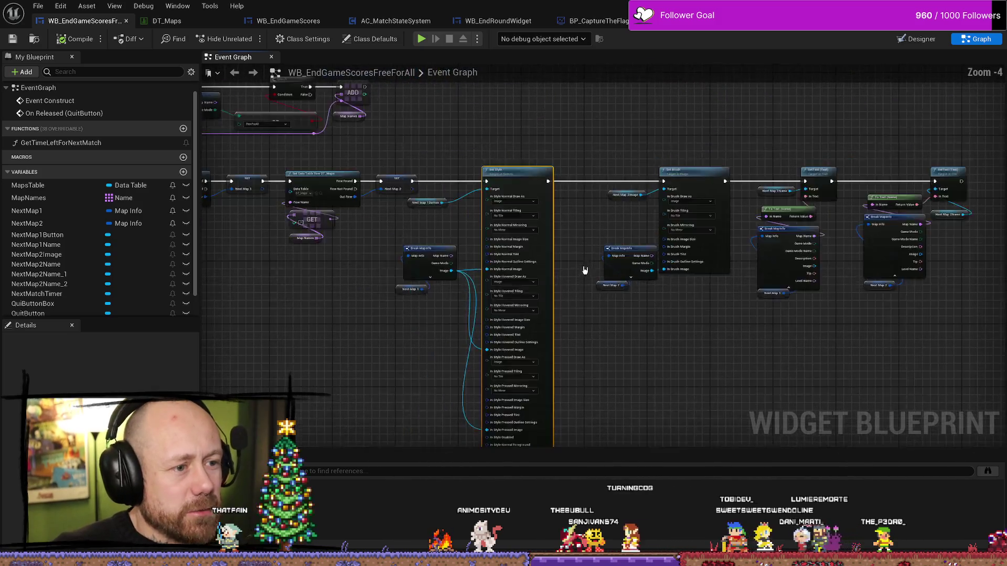
pyautogui.scroll(2, 590, 230)
pyautogui.scroll(-2, 599, 306)
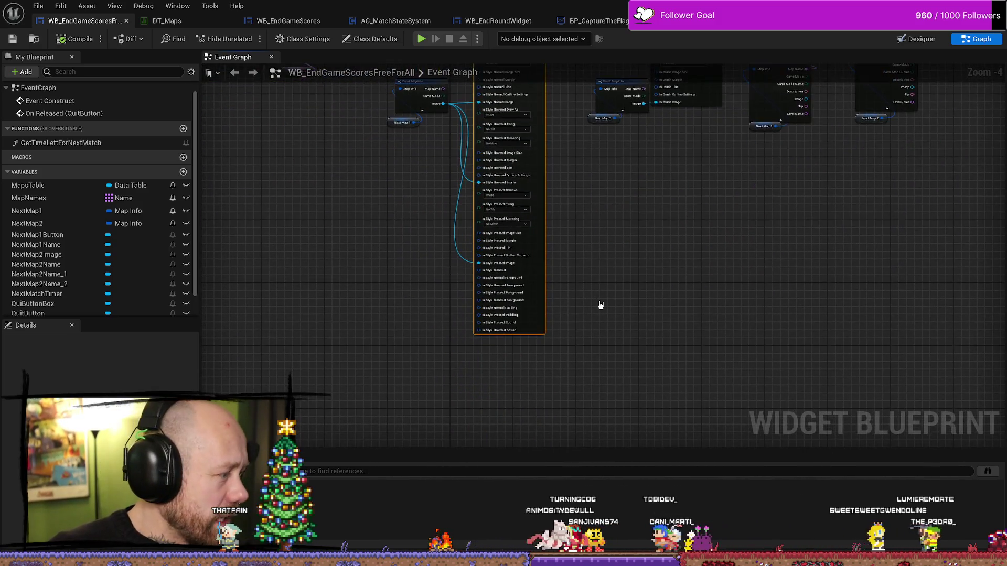
pyautogui.scroll(-1, 645, 247)
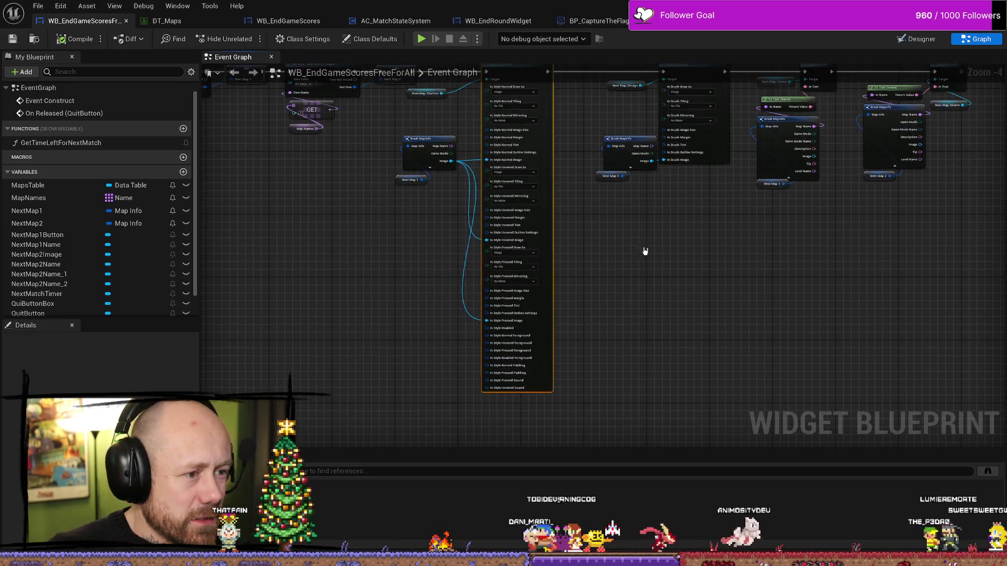
pyautogui.scroll(1, 615, 231)
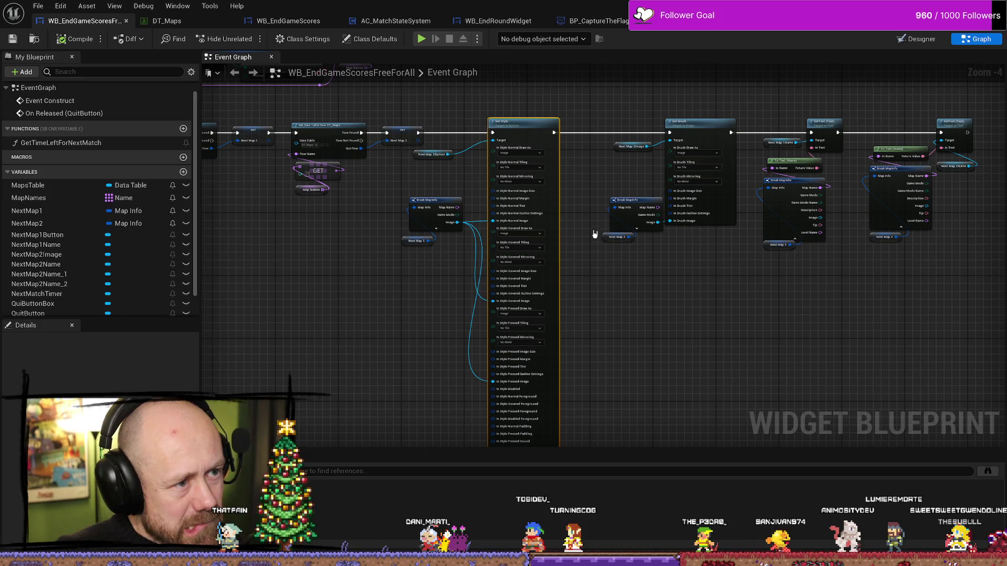
pyautogui.scroll(-2, 595, 183)
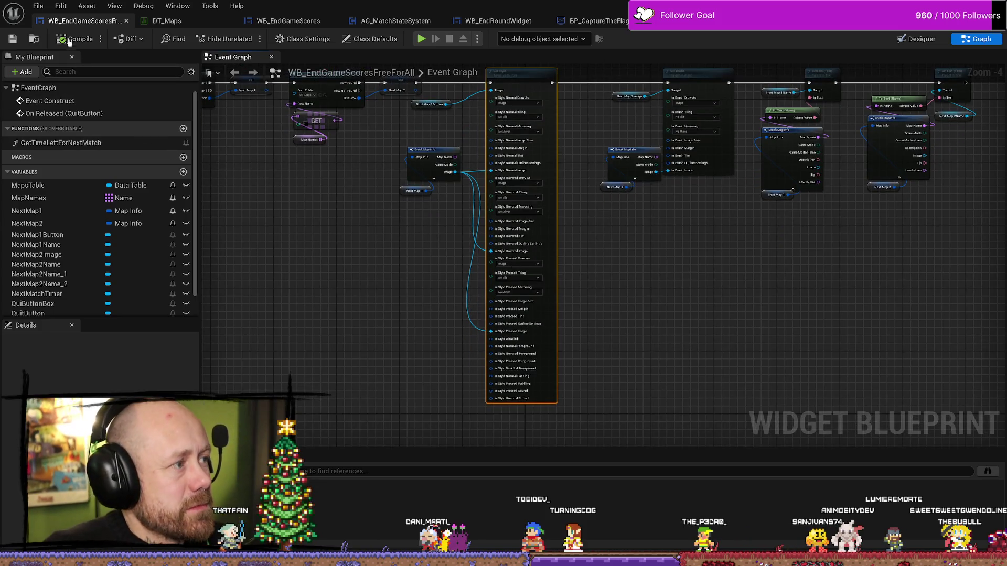
pyautogui.click(624, 283)
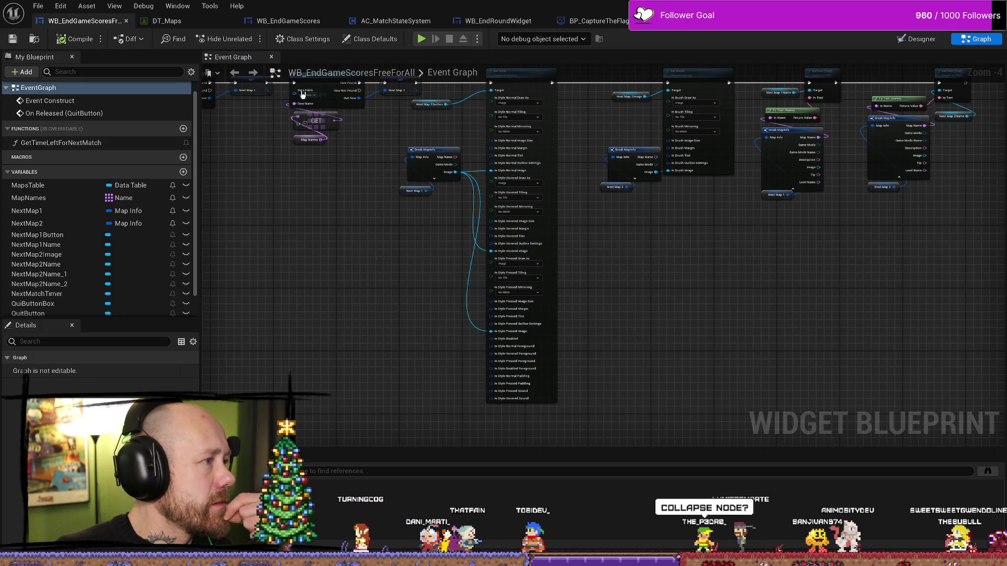
pyautogui.scroll(3, 414, 263)
pyautogui.scroll(-4, 418, 263)
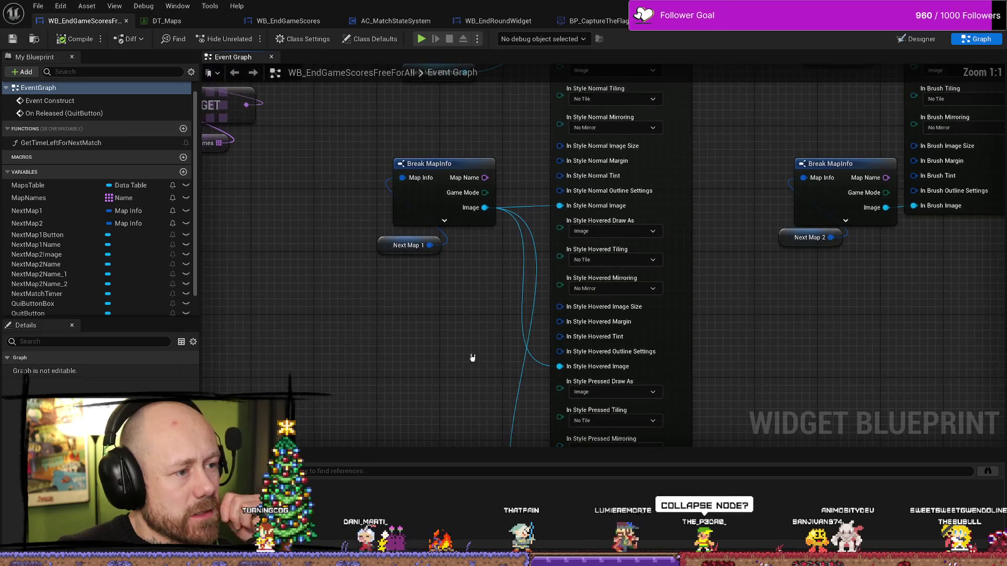
pyautogui.scroll(2, 624, 367)
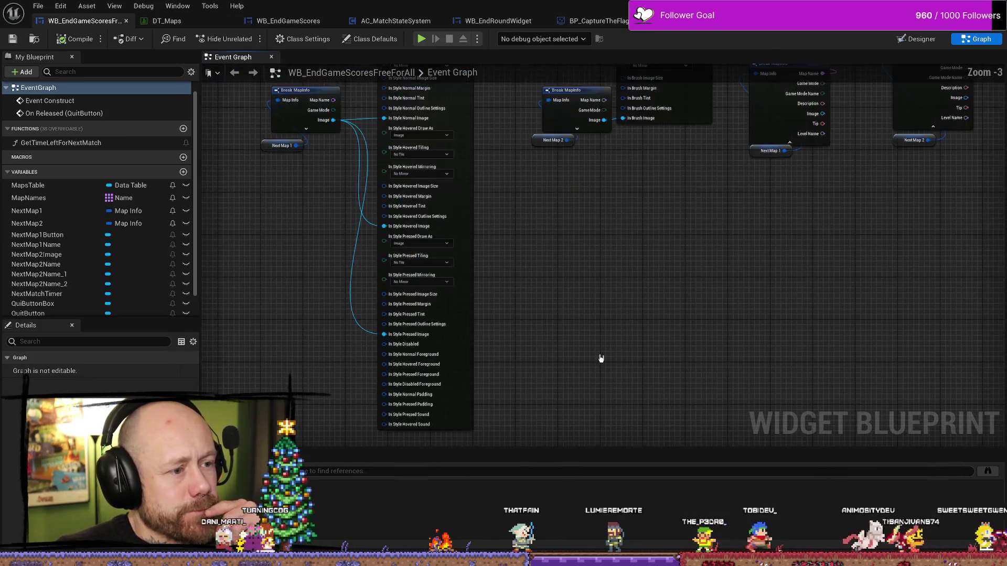
pyautogui.scroll(-2, 577, 314)
pyautogui.scroll(2, 582, 325)
pyautogui.moveTo(563, 302); pyautogui.dragTo(573, 321)
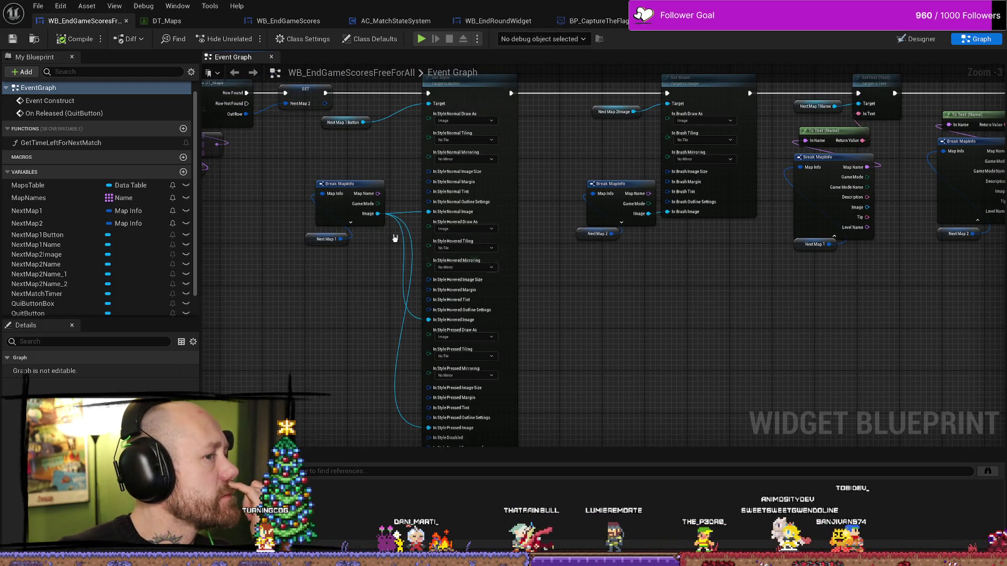
pyautogui.hotkey('shift', 'F4')
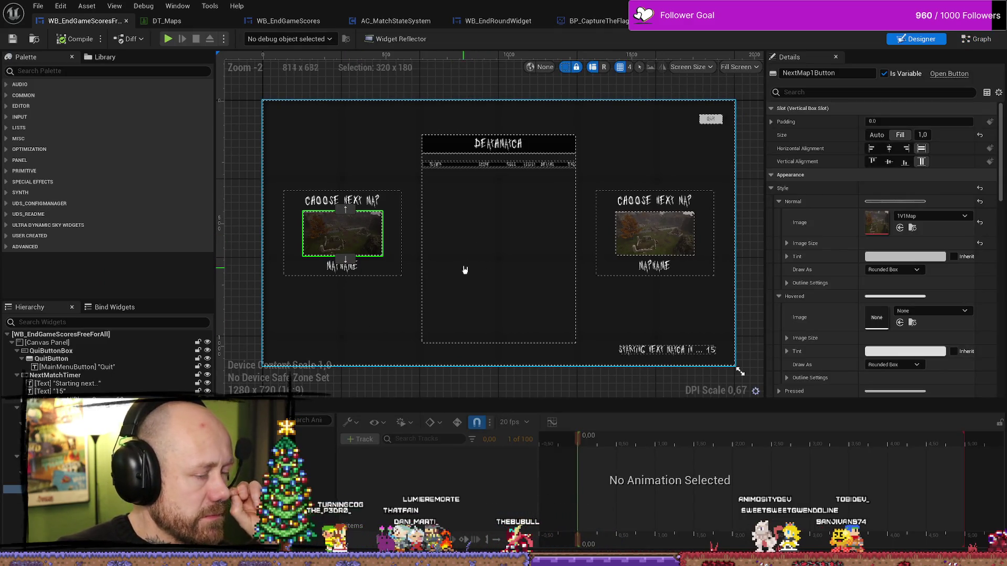
# - Collapse the Set Style node, then undo it with Ctrl+Z to restore the node
pyautogui.click(978, 42)
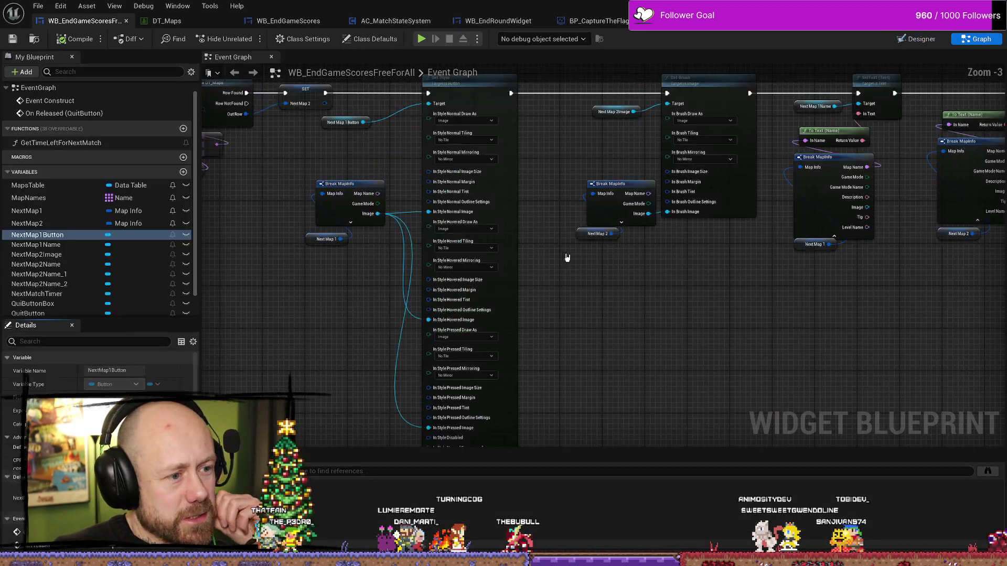
pyautogui.rightClick(506, 312)
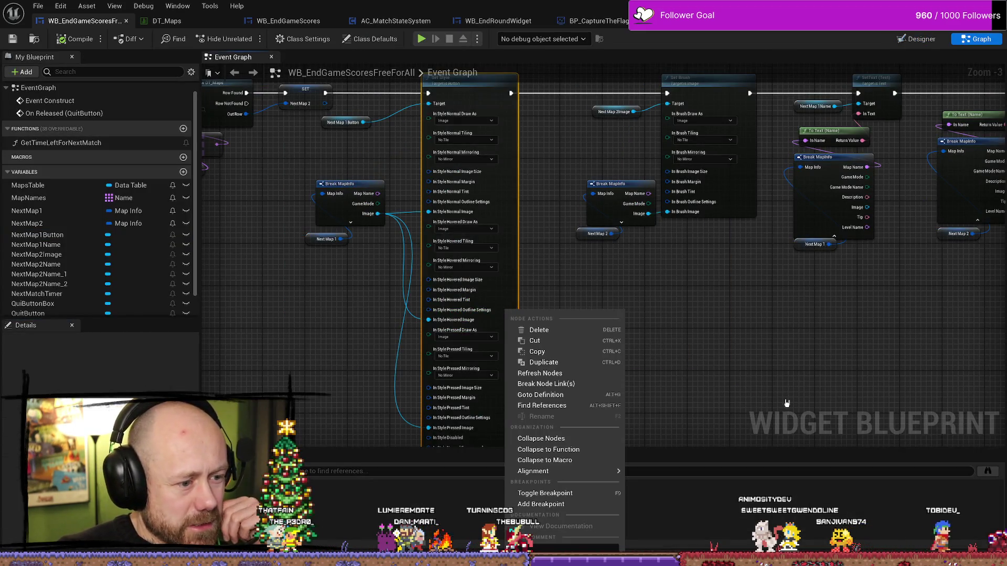
pyautogui.click(551, 439)
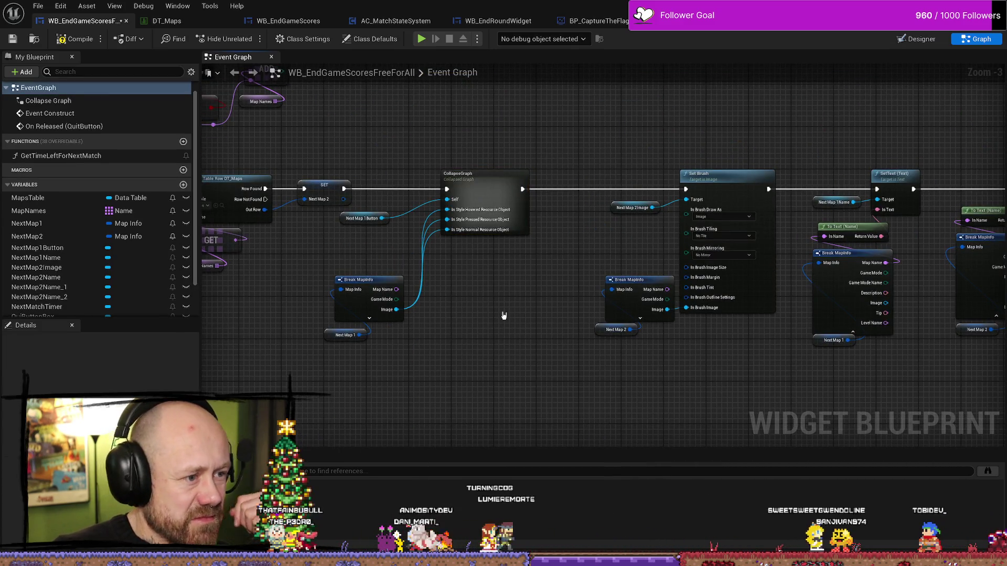
pyautogui.hotkey('ctrl', 'z')
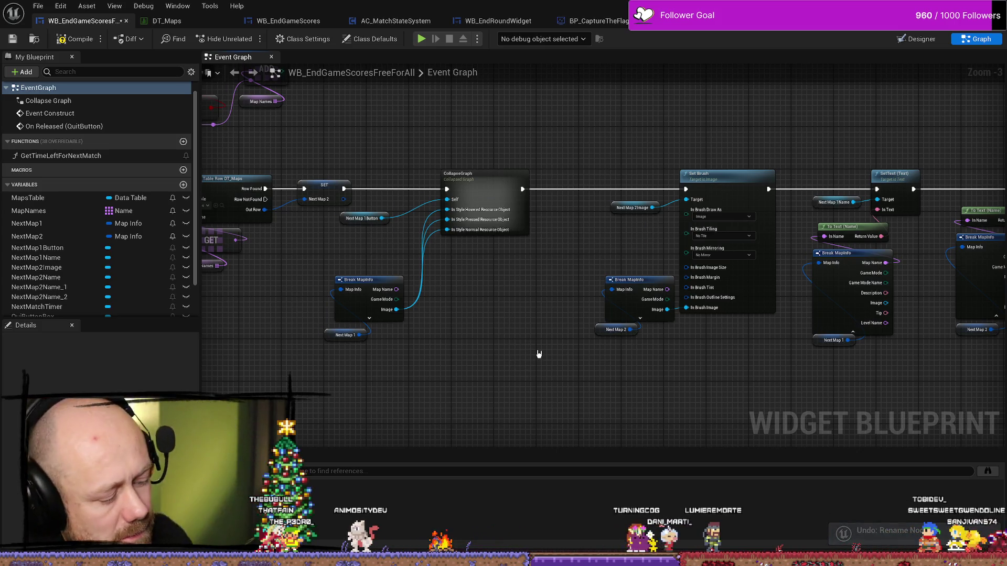
pyautogui.hotkey('ctrl', 'z')
# - Deselect the graph and switch to the Designer layout with Shift+F4
pyautogui.scroll(-3, 575, 250)
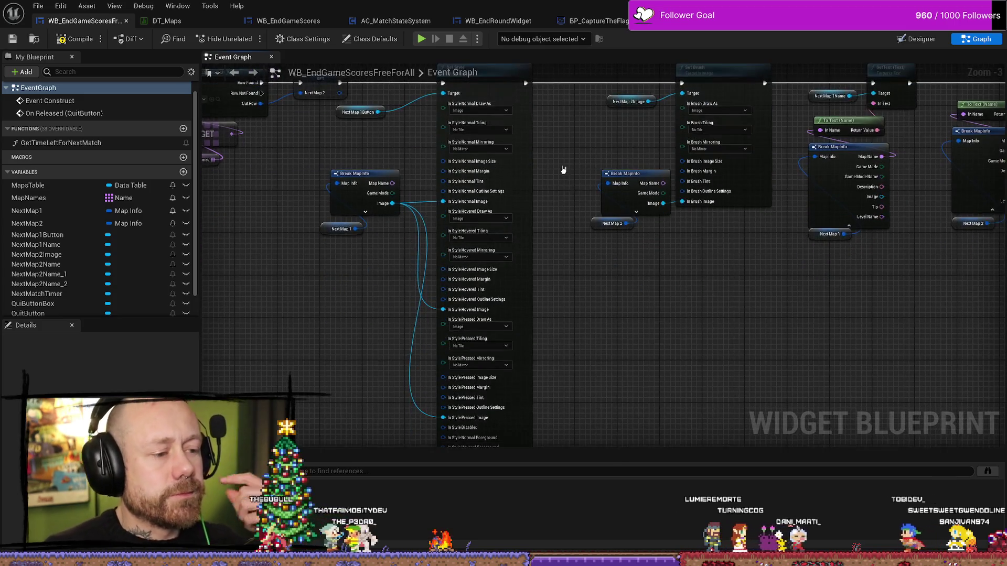
pyautogui.click(664, 306)
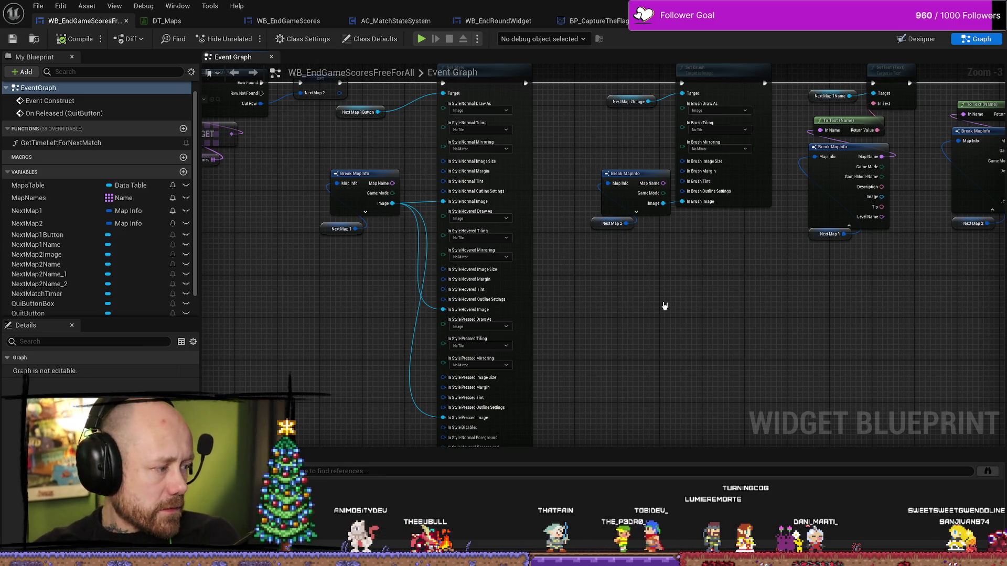
pyautogui.moveTo(646, 265)
pyautogui.mouseDown()
pyautogui.moveTo(656, 382)
pyautogui.moveTo(643, 196)
pyautogui.moveTo(674, 321)
pyautogui.moveTo(723, 325)
pyautogui.moveTo(705, 324)
pyautogui.mouseUp()
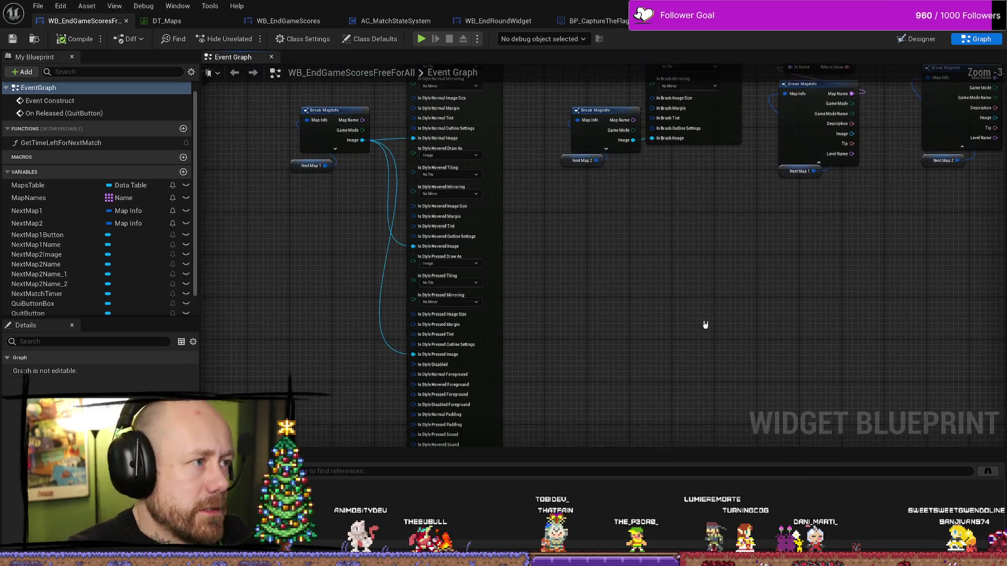
pyautogui.hotkey('shift', 'F4')
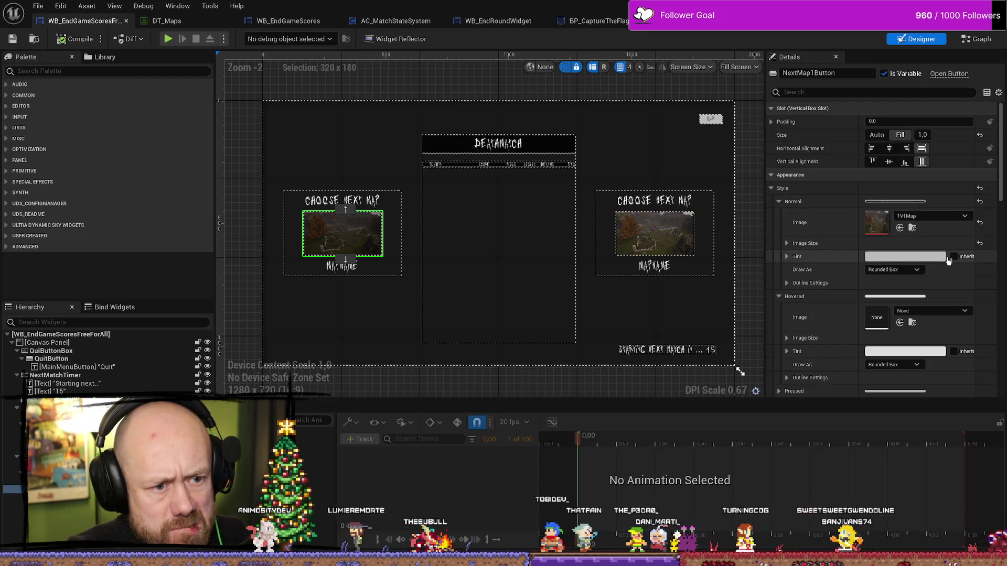
# - Set NextMap1Button's Normal tint to full white and draw Normal as an Image
pyautogui.click(905, 262)
pyautogui.moveTo(832, 355); pyautogui.dragTo(834, 229)
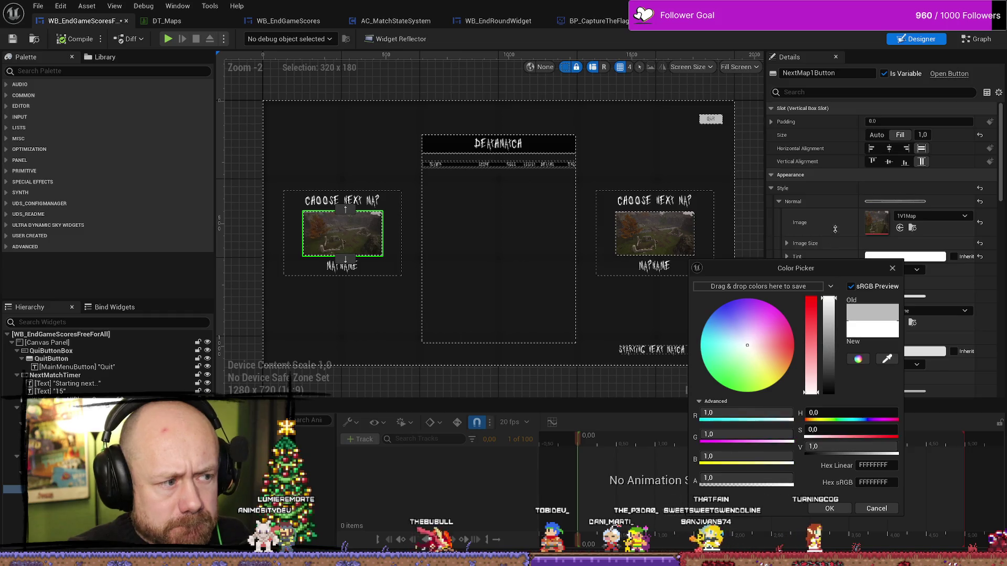
pyautogui.click(829, 508)
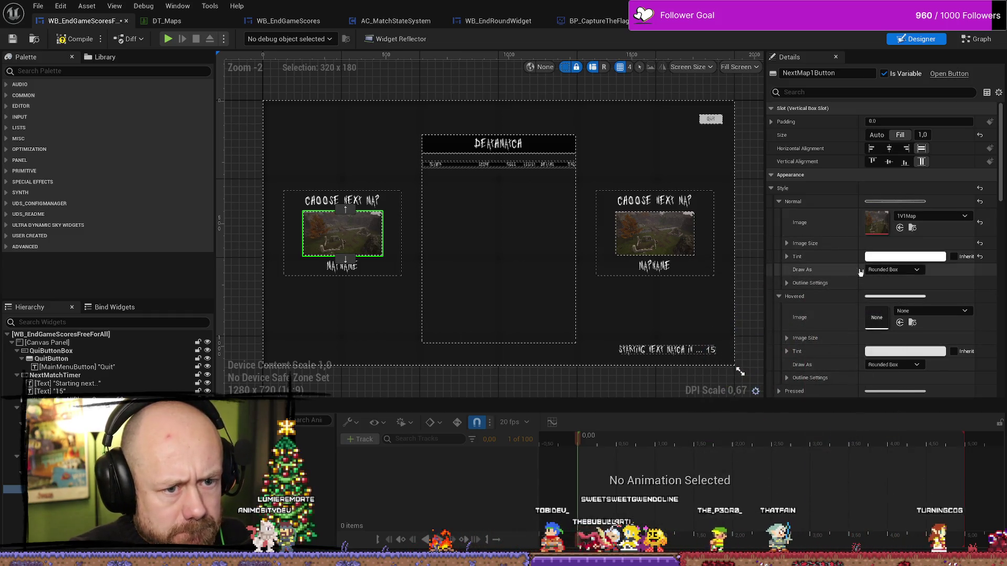
pyautogui.click(899, 269)
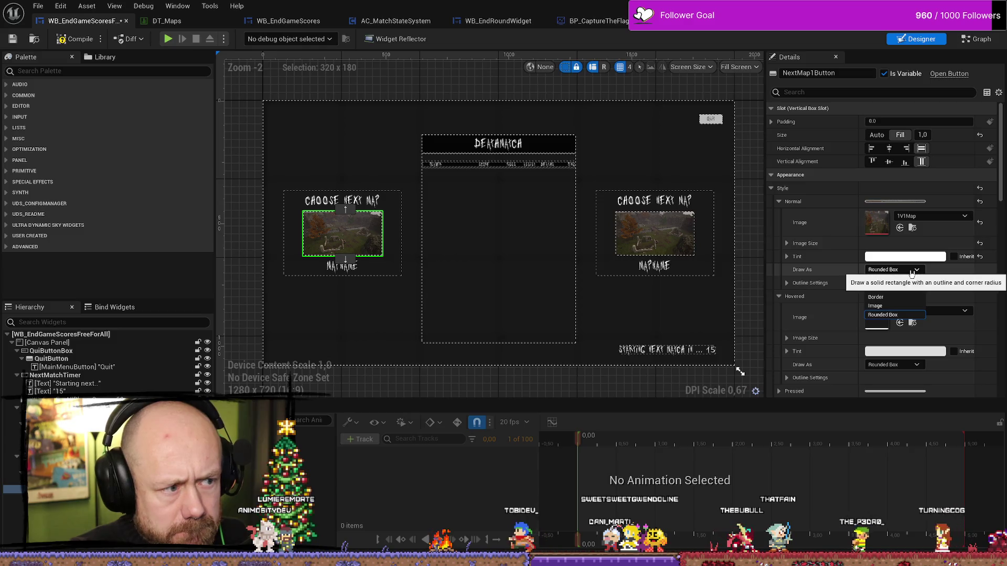
pyautogui.click(886, 306)
# - Darken the Hovered style's outline colour
pyautogui.scroll(-1, 818, 289)
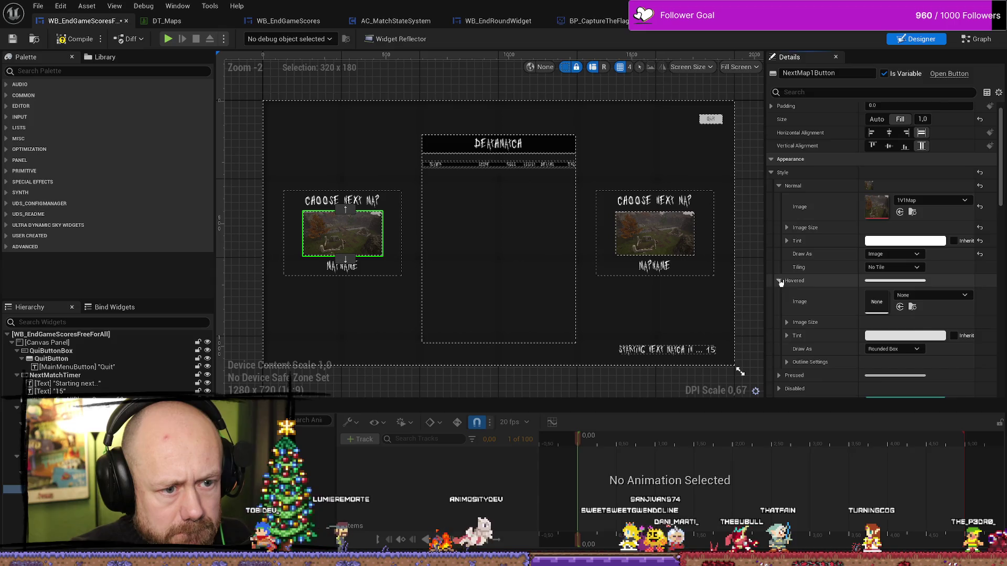
pyautogui.scroll(-3, 791, 285)
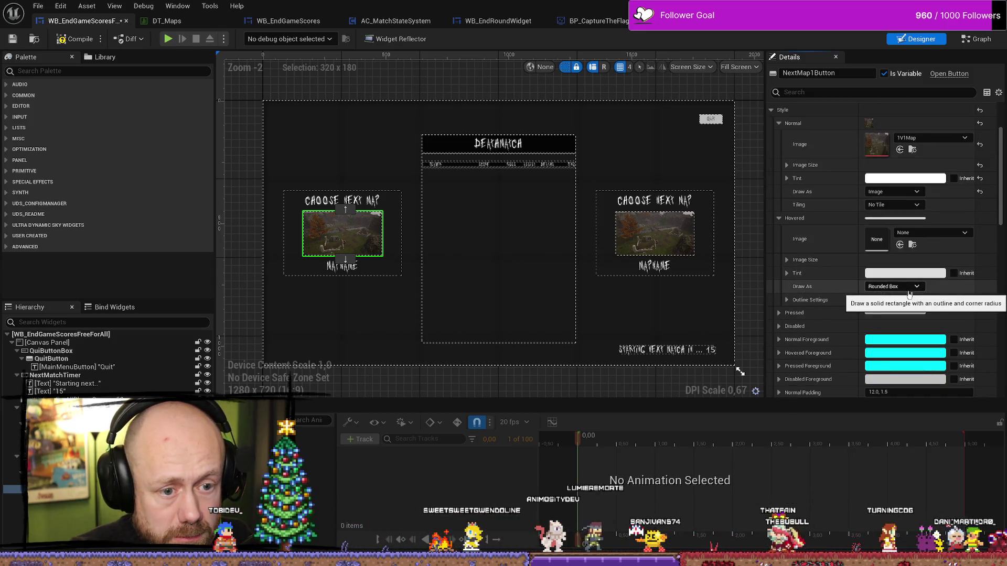
pyautogui.scroll(-1, 795, 283)
pyautogui.click(796, 283)
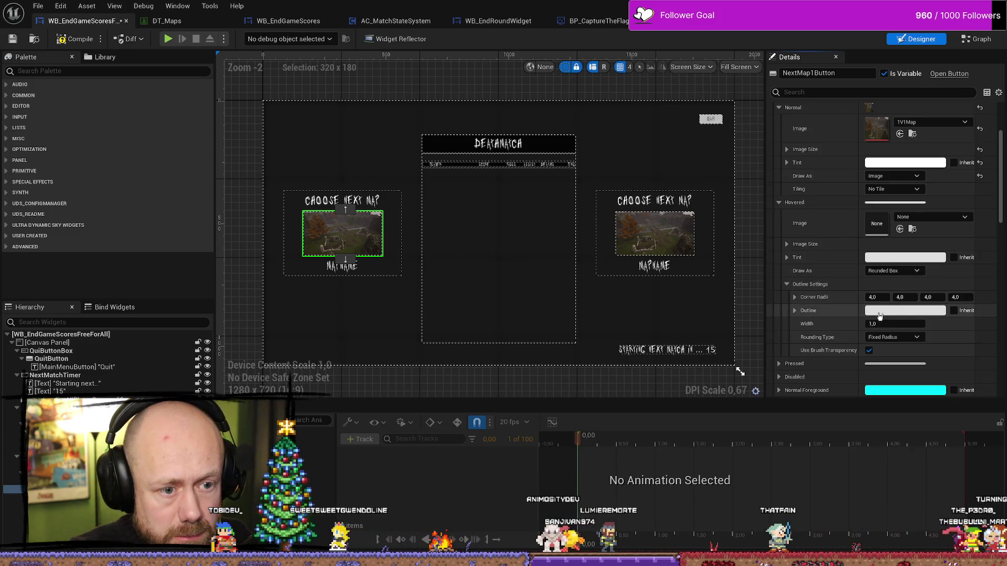
pyautogui.click(903, 314)
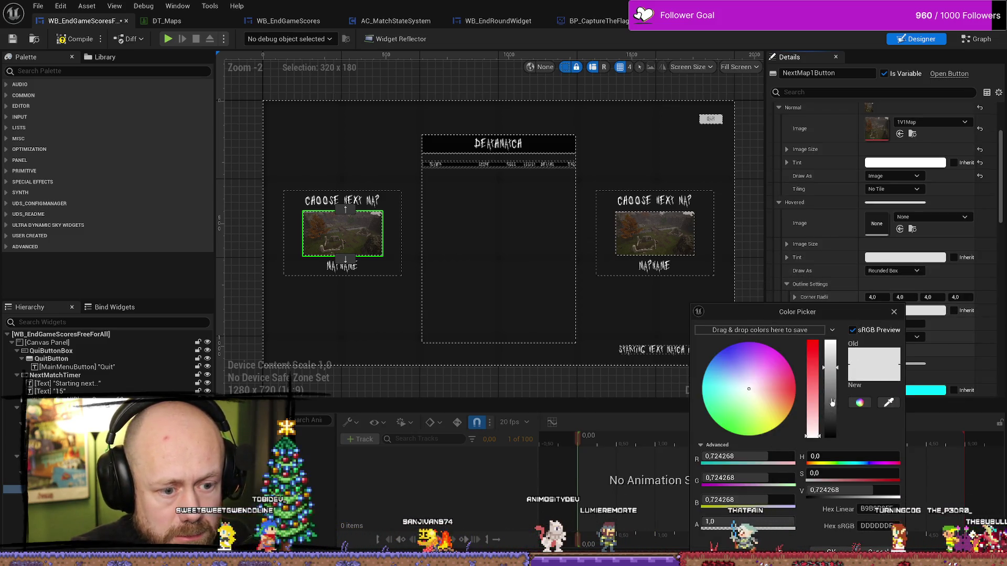
pyautogui.moveTo(832, 402); pyautogui.dragTo(835, 417)
pyautogui.click(894, 312)
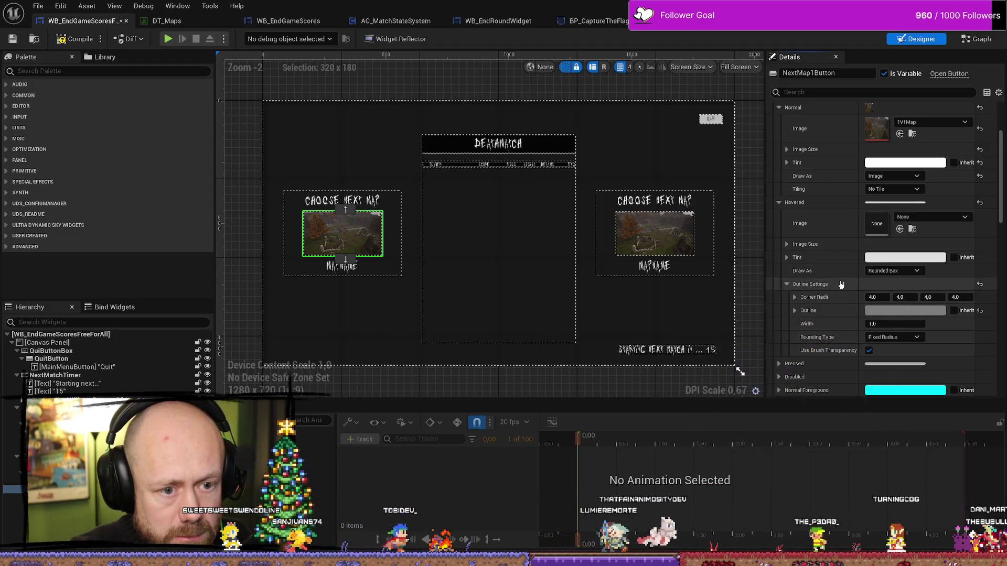
# - Inspect the Hovered corner radii, outline and tint components, discarding a further outline edit
pyautogui.scroll(-2, 891, 286)
pyautogui.scroll(-1, 892, 297)
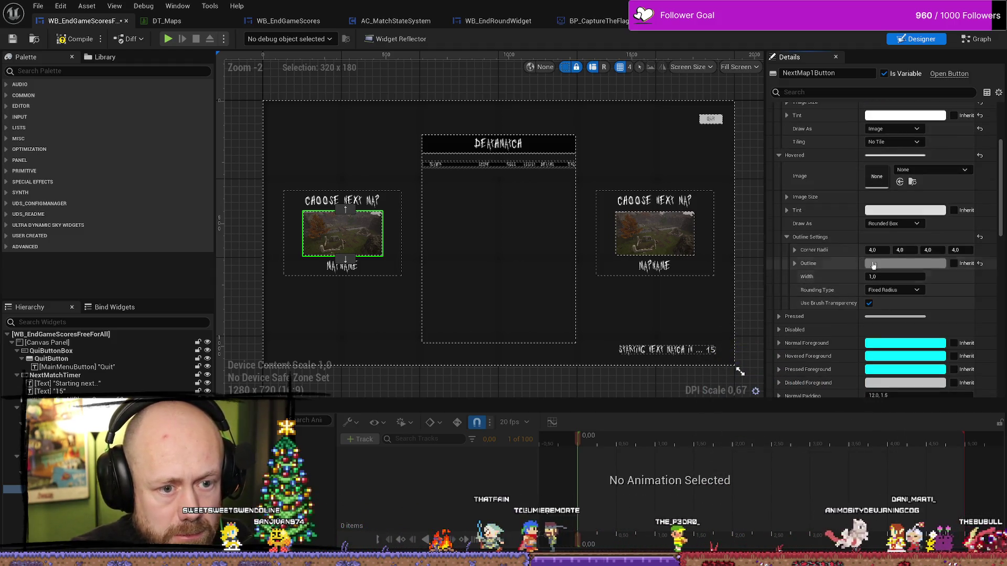
pyautogui.click(795, 251)
pyautogui.click(795, 252)
pyautogui.click(795, 264)
pyautogui.click(795, 264)
pyautogui.click(900, 264)
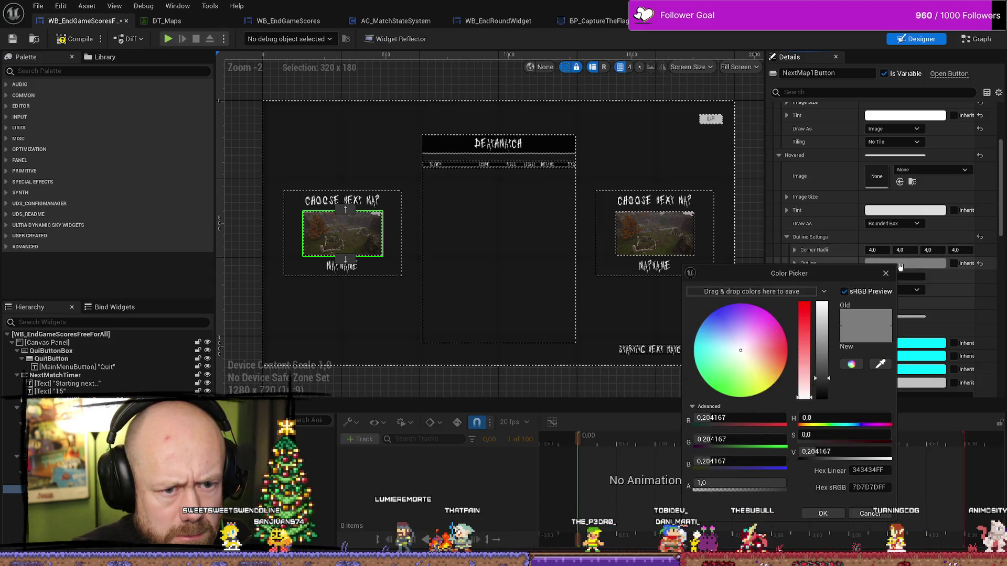
pyautogui.click(877, 516)
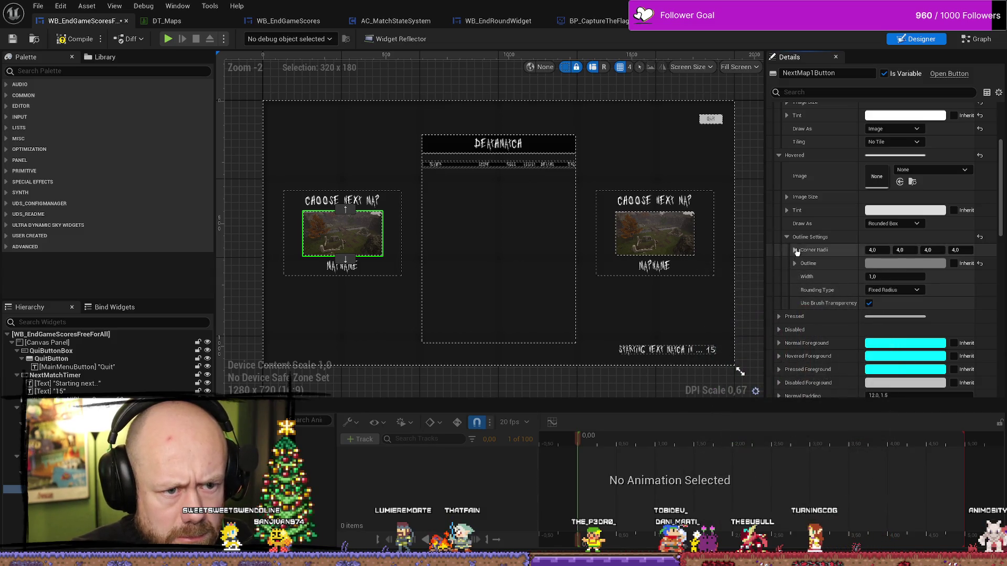
pyautogui.click(787, 211)
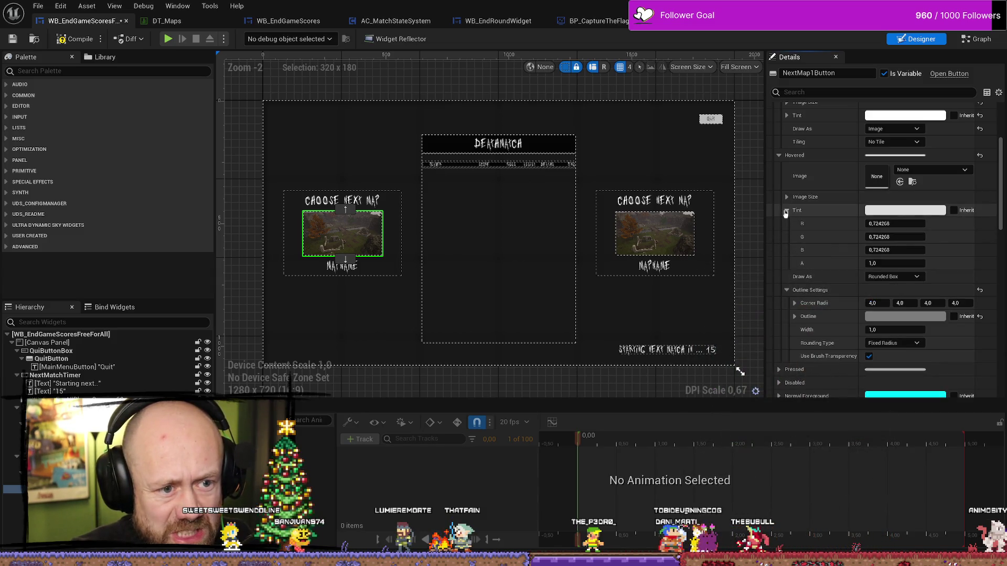
pyautogui.click(787, 210)
pyautogui.scroll(-1, 857, 220)
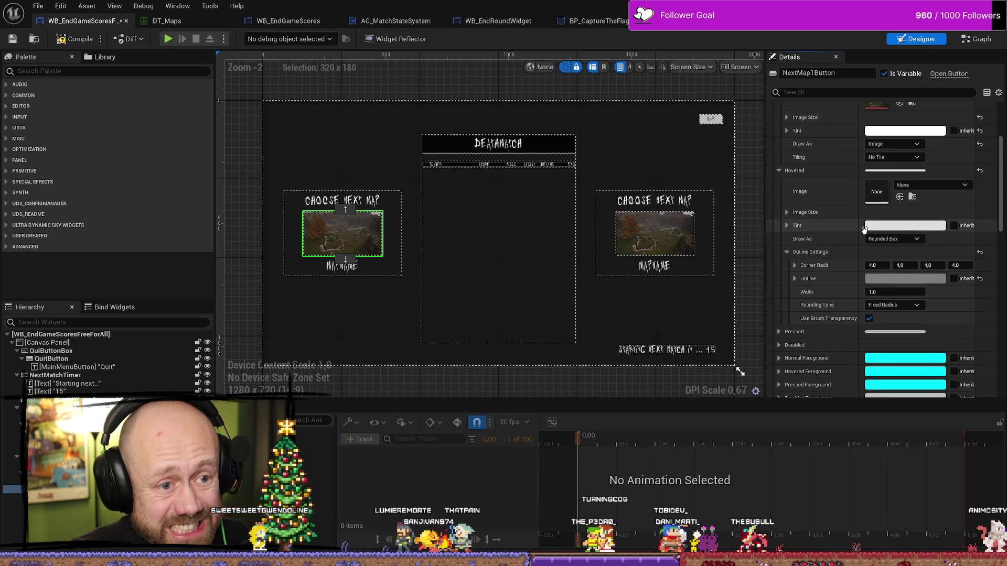
# - Give the Hovered tint a slightly darker white and expand the Pressed style section
pyautogui.click(906, 194)
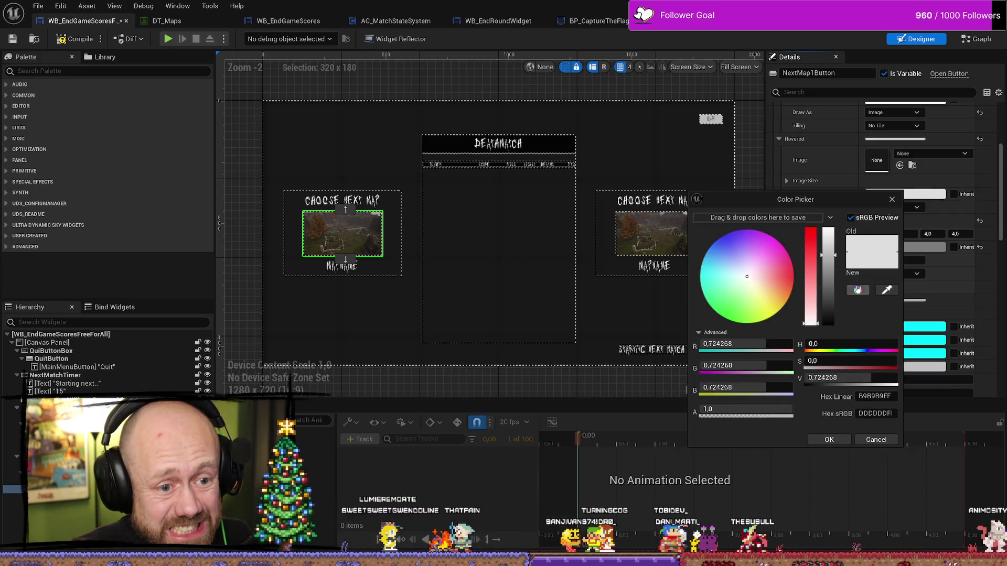
pyautogui.moveTo(821, 237); pyautogui.dragTo(823, 225)
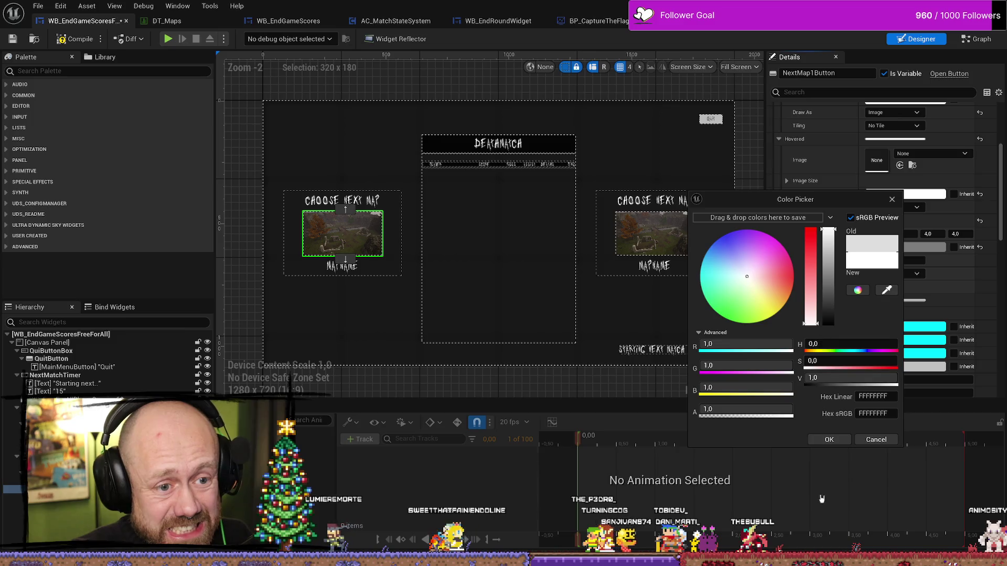
pyautogui.click(827, 251)
pyautogui.click(830, 441)
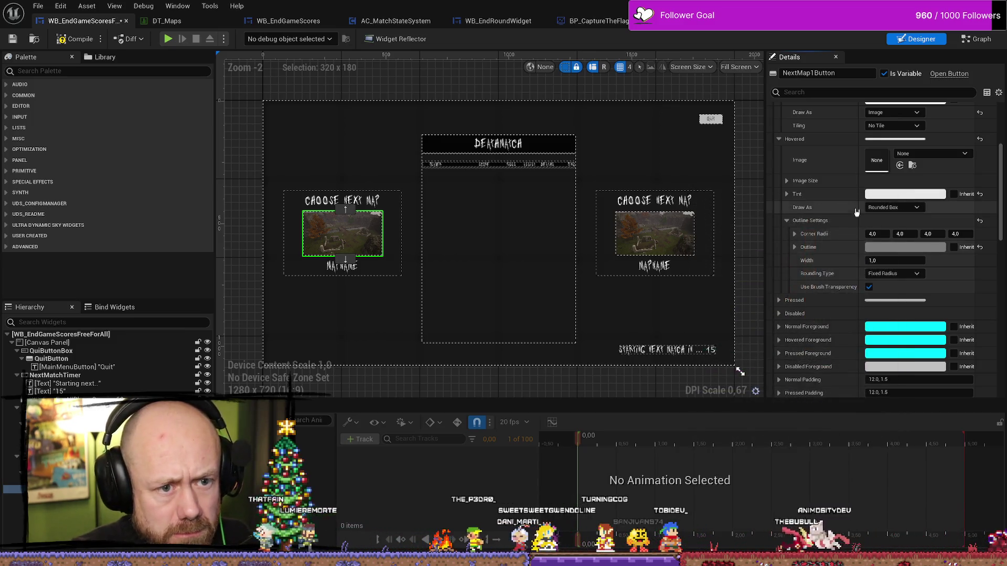
pyautogui.scroll(3, 816, 179)
pyautogui.scroll(-3, 816, 179)
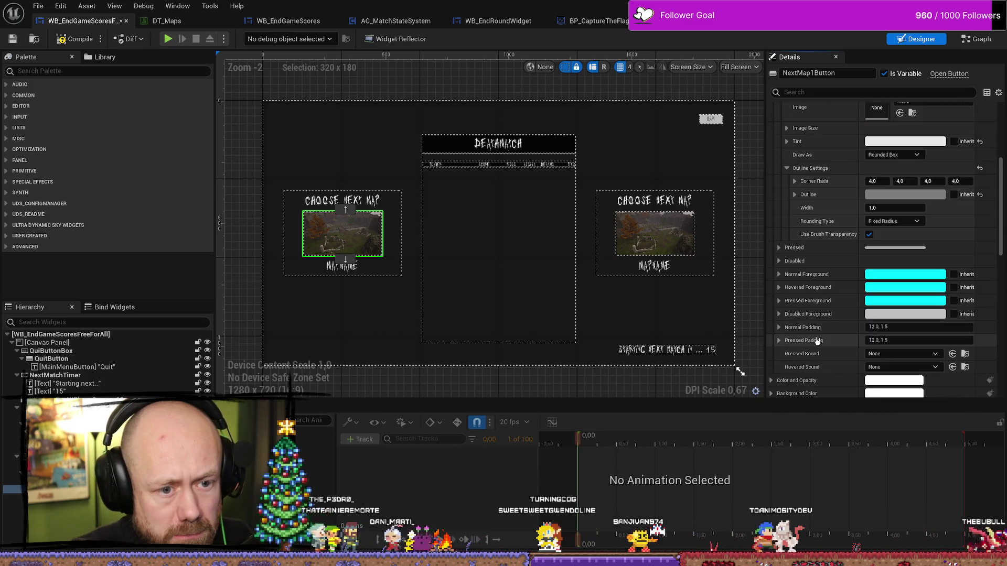
pyautogui.click(779, 247)
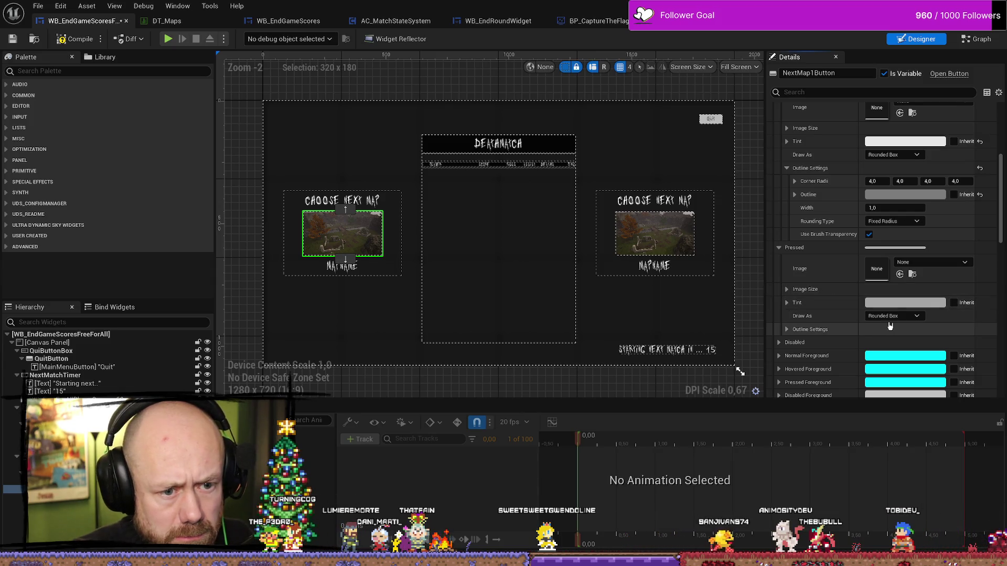
# - Set the Pressed tint to full white
pyautogui.click(915, 315)
pyautogui.click(916, 326)
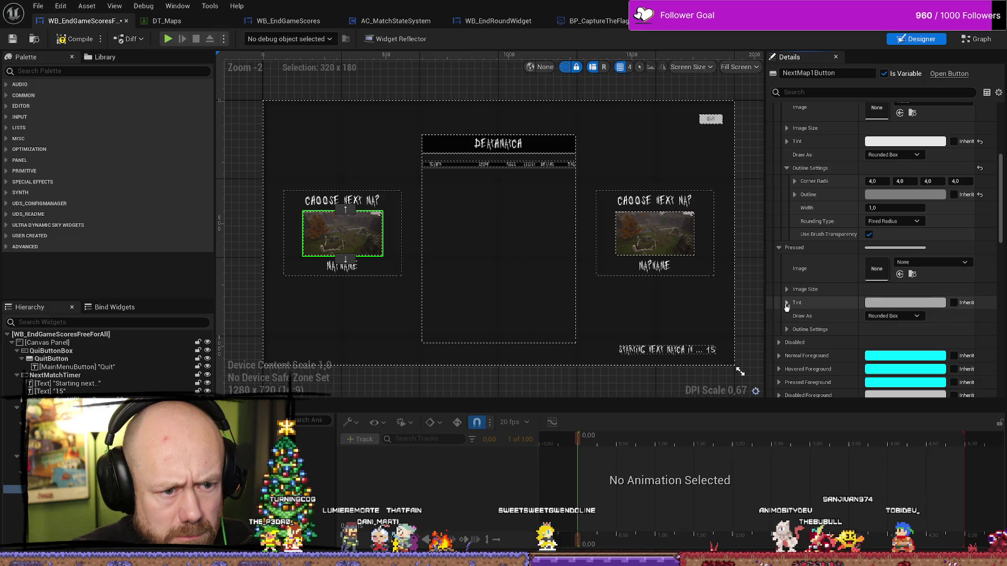
pyautogui.click(898, 303)
pyautogui.moveTo(829, 373); pyautogui.dragTo(829, 342)
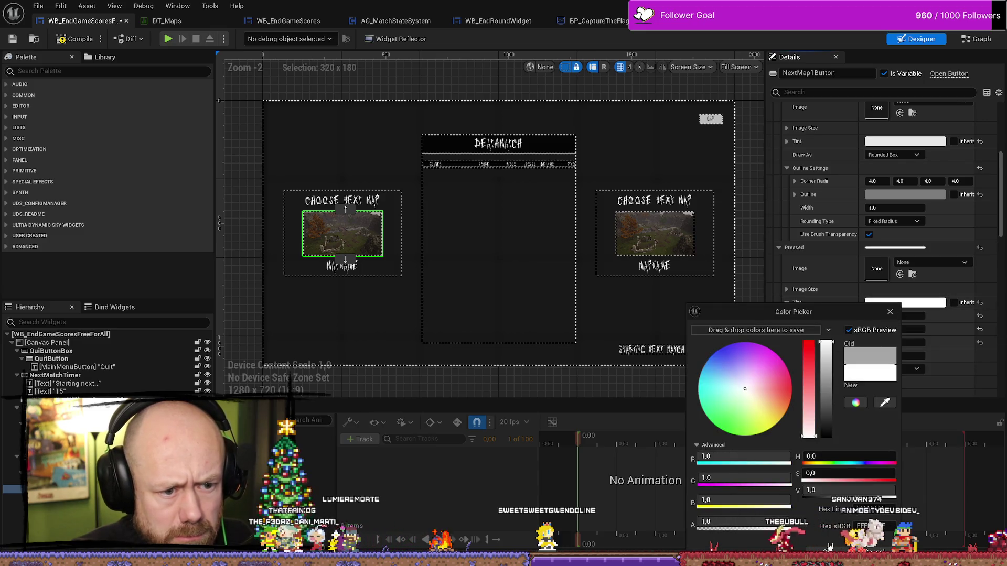
pyautogui.click(832, 286)
# - Give the Pressed outline a pale yellow colour
pyautogui.scroll(-5, 832, 287)
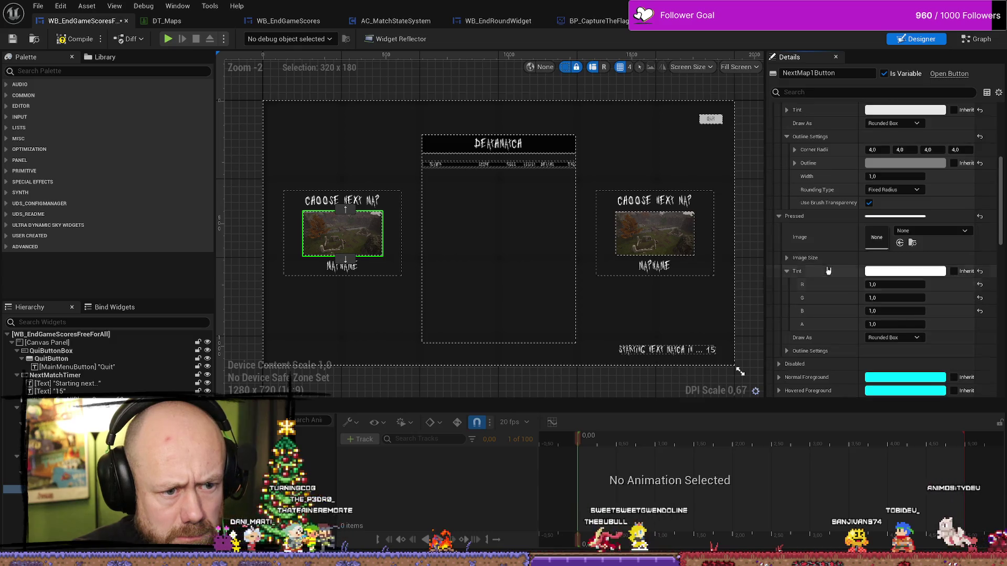
pyautogui.click(787, 304)
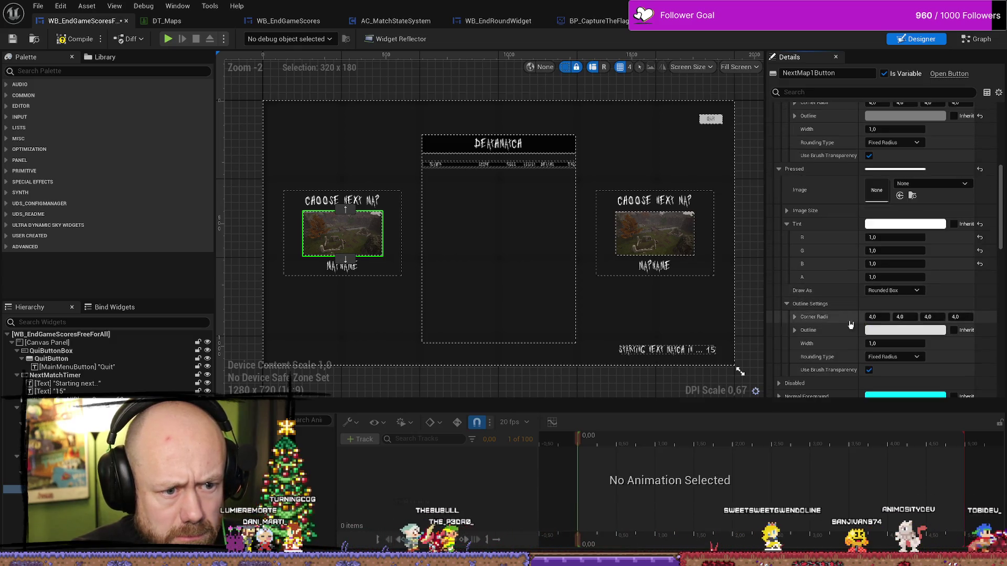
pyautogui.click(904, 330)
pyautogui.moveTo(744, 411); pyautogui.dragTo(762, 425)
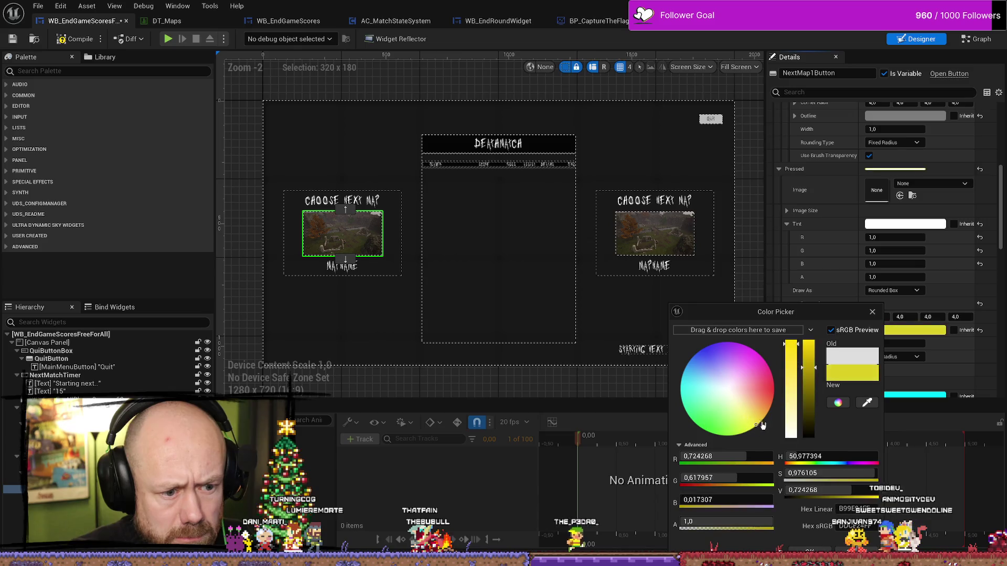
pyautogui.moveTo(810, 362); pyautogui.dragTo(808, 342)
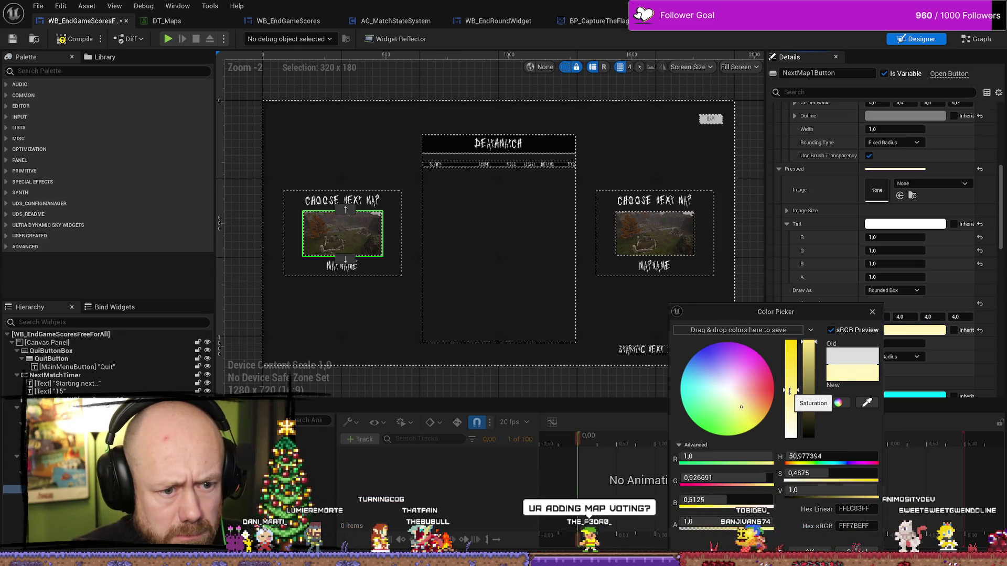
pyautogui.moveTo(789, 393); pyautogui.dragTo(790, 368)
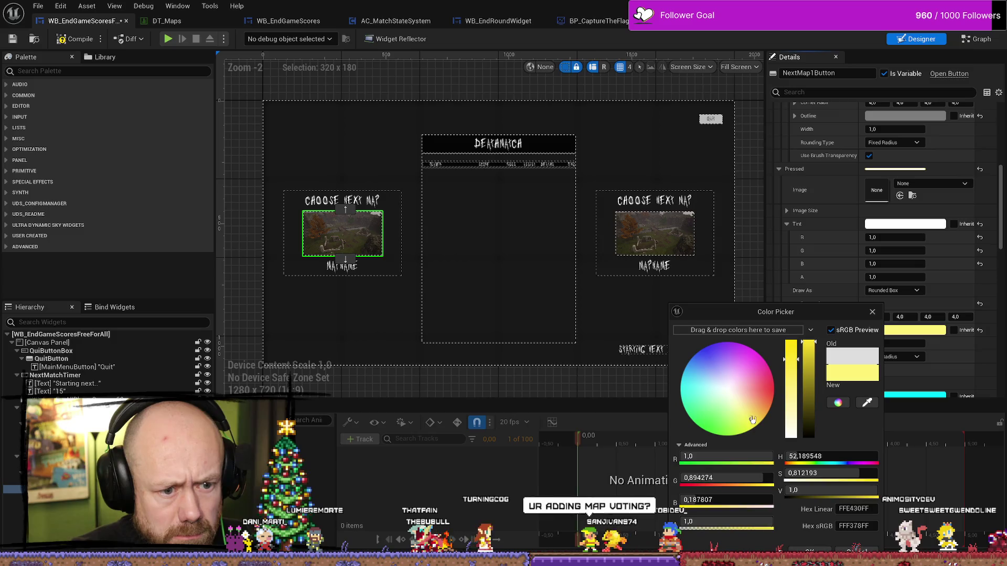
pyautogui.moveTo(752, 419); pyautogui.dragTo(751, 416)
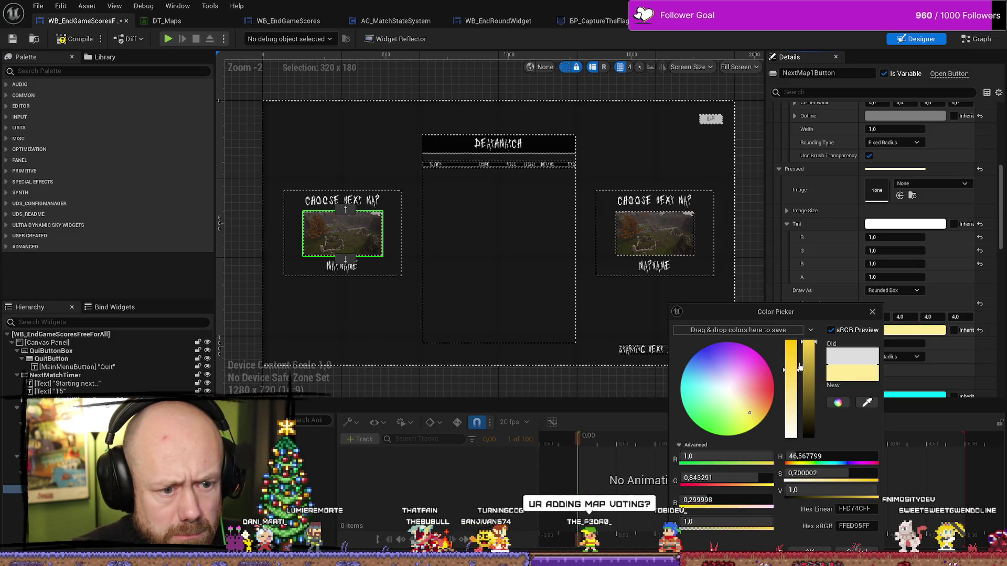
pyautogui.click(810, 550)
pyautogui.scroll(-2, 854, 367)
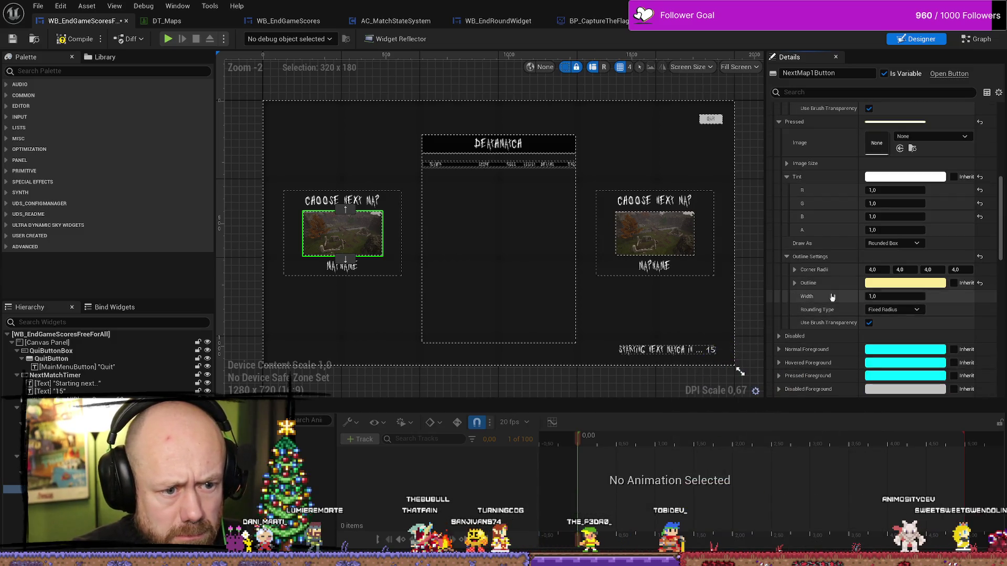
pyautogui.scroll(-3, 838, 286)
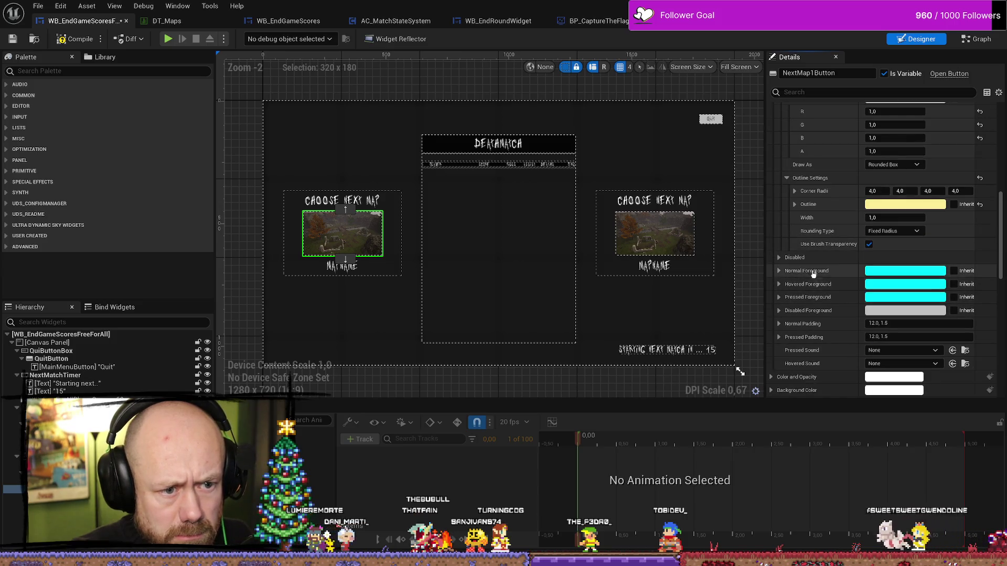
pyautogui.scroll(-2, 865, 304)
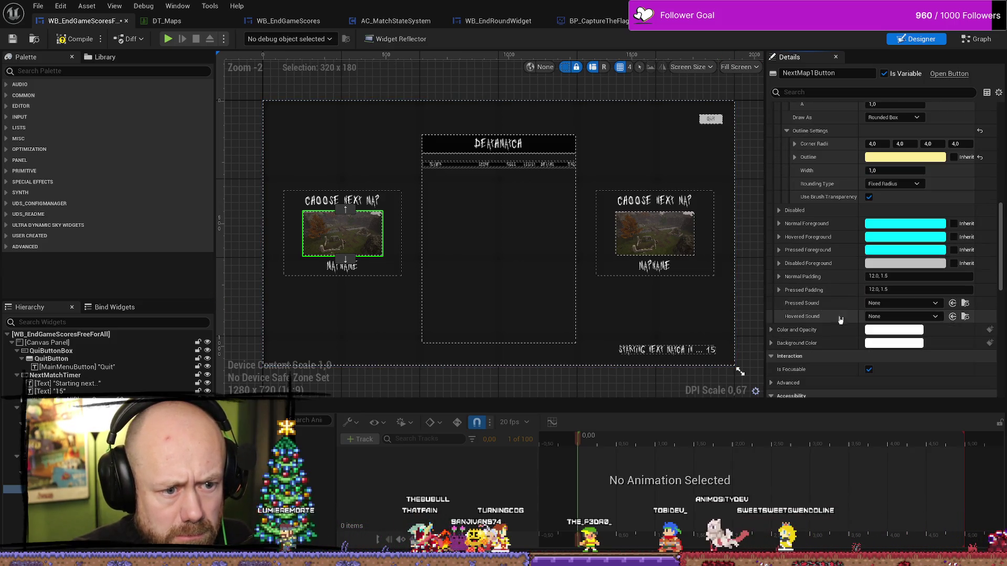
# - Assign ClickedReverb_Cue as Pressed Sound and HoveredReverb_Cue as Hovered Sound, then save
pyautogui.click(903, 306)
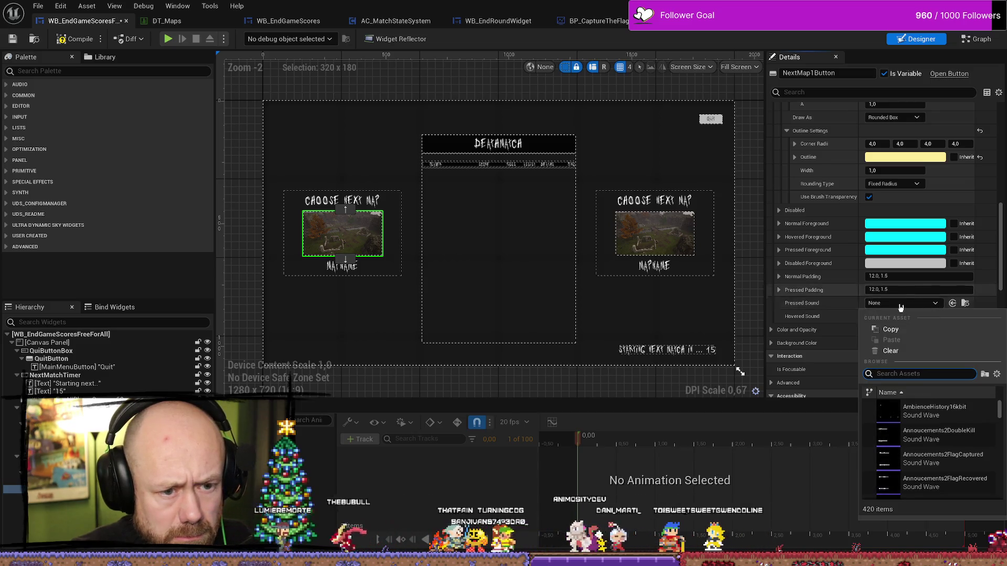
pyautogui.write('rever')
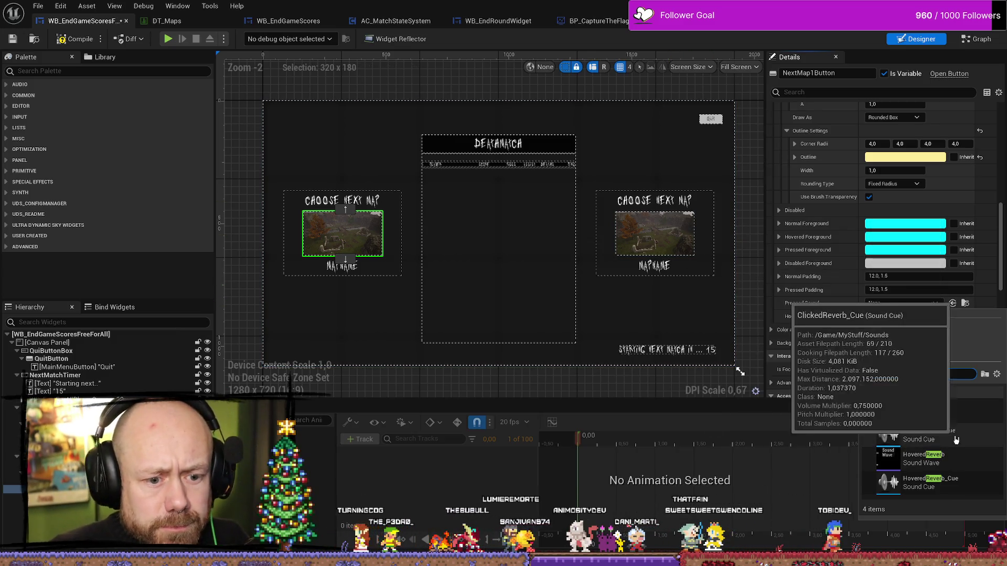
pyautogui.click(923, 434)
pyautogui.click(901, 317)
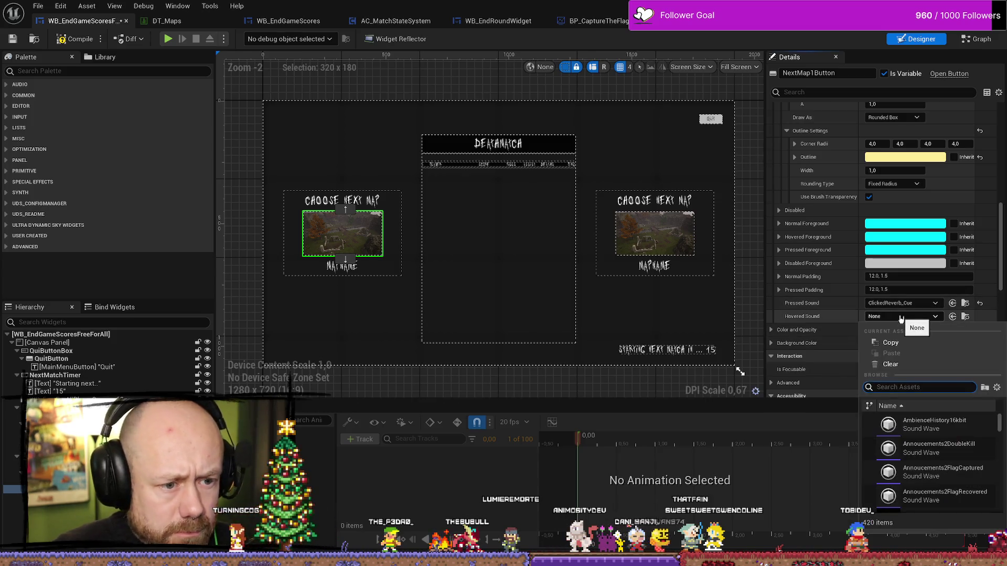
pyautogui.write('rever')
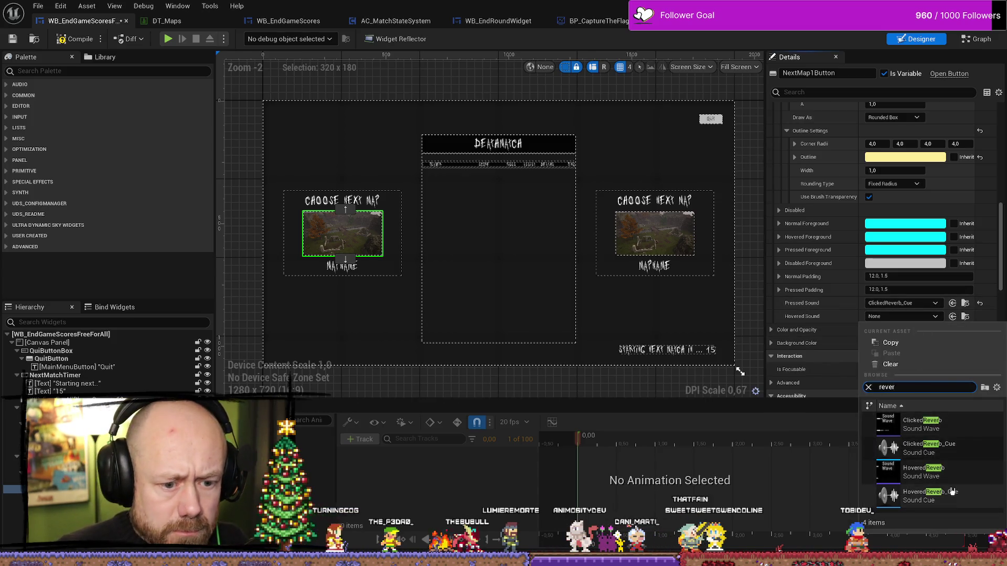
pyautogui.click(926, 496)
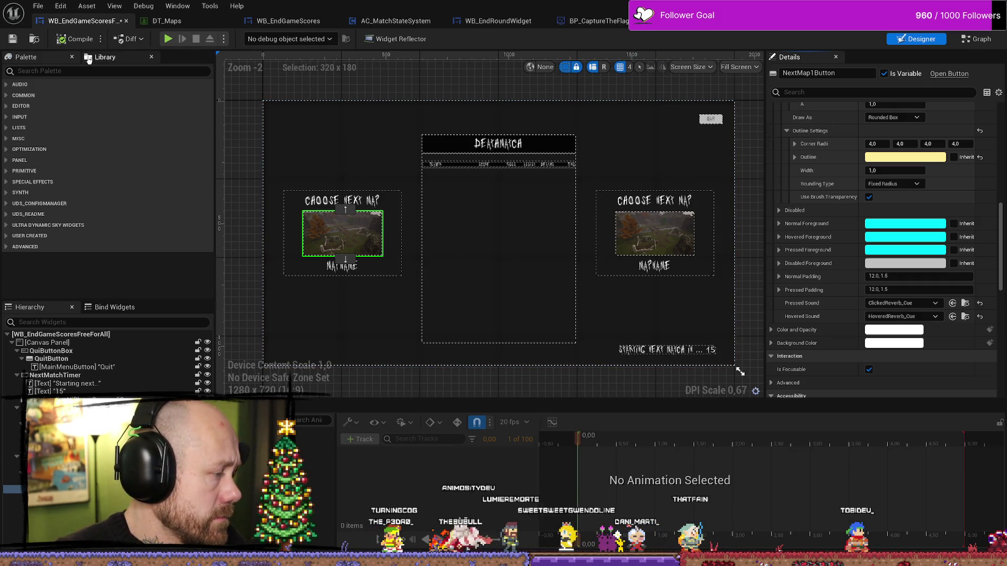
pyautogui.click(13, 40)
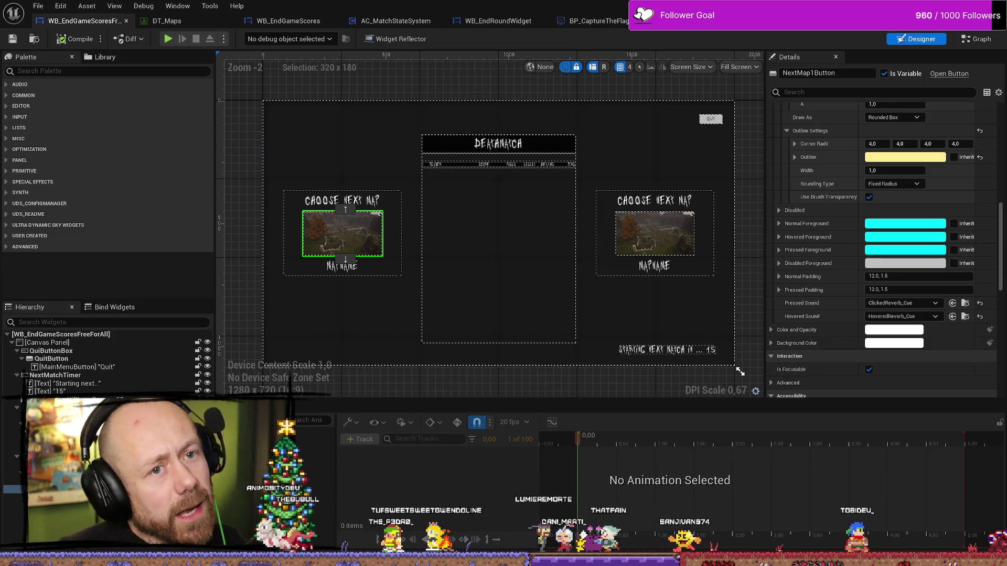
# - Play in the editor and start a Deathmatch with Points to Win cut to 2
pyautogui.hotkey('alt', 'Tab')
pyautogui.click(243, 40)
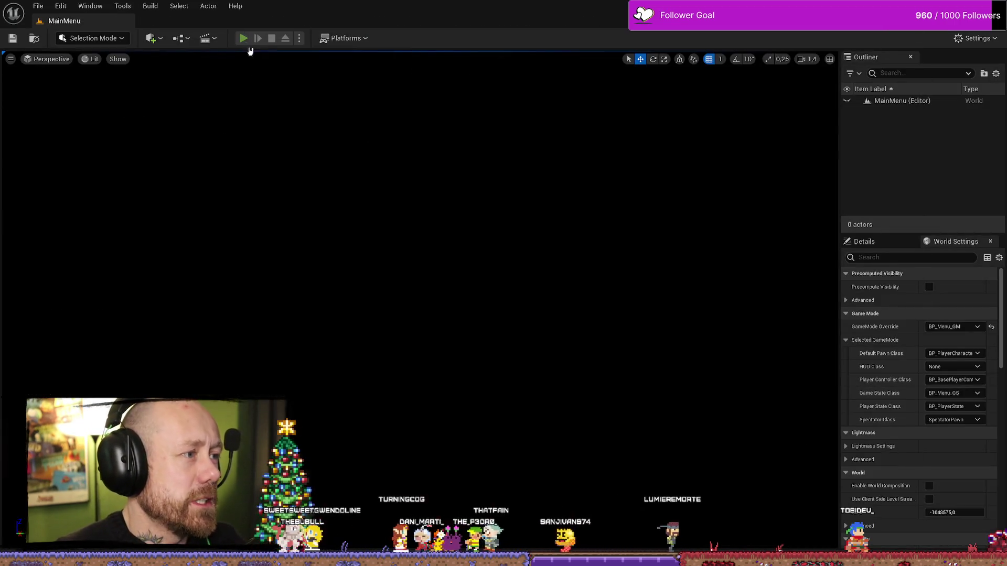
pyautogui.click(152, 324)
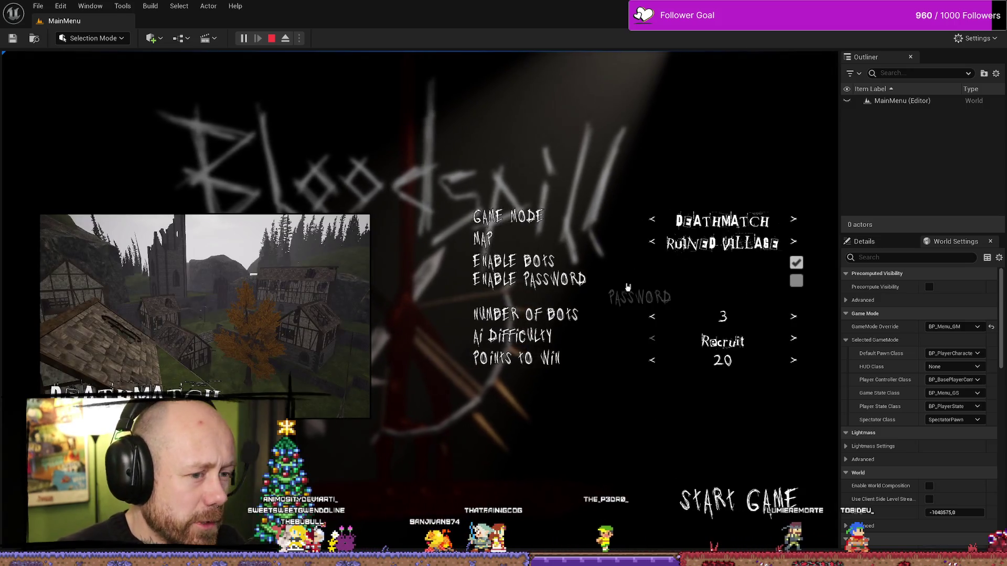
pyautogui.click(653, 360)
pyautogui.click(653, 361)
pyautogui.click(654, 360)
pyautogui.click(653, 361)
pyautogui.click(653, 361)
pyautogui.click(653, 361)
pyautogui.click(653, 361)
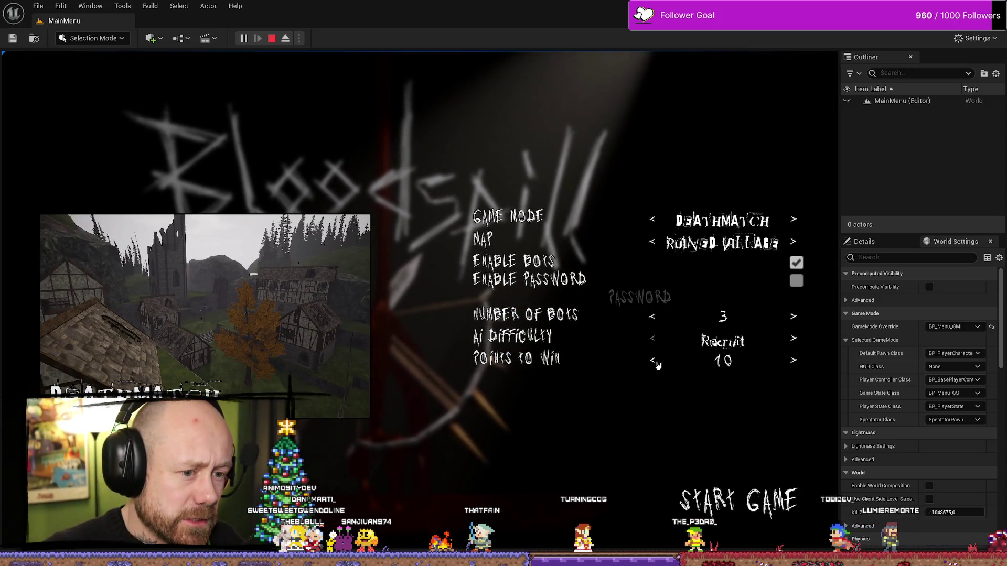
pyautogui.click(653, 361)
pyautogui.click(653, 360)
pyautogui.click(654, 361)
pyautogui.click(653, 360)
pyautogui.click(792, 317)
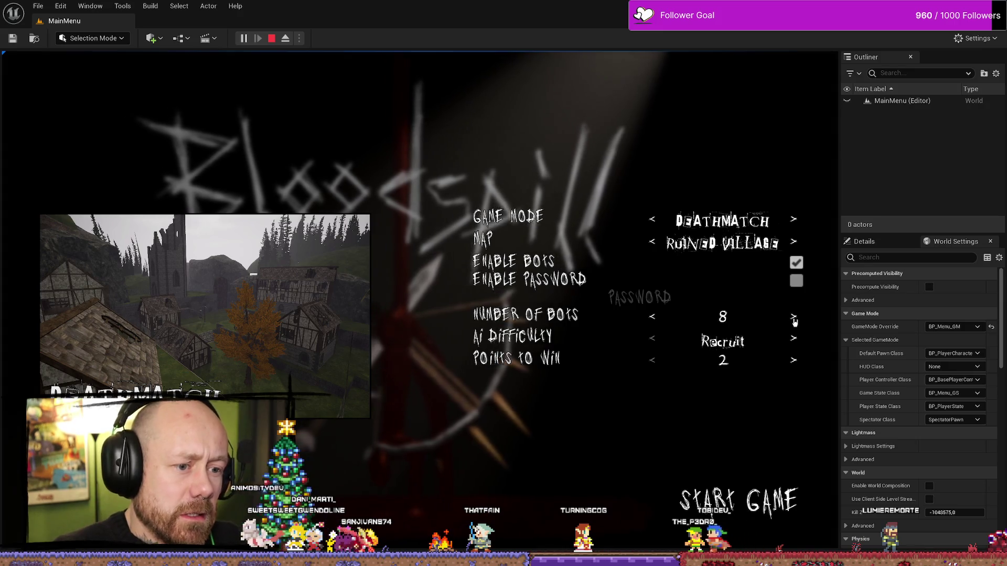
pyautogui.click(740, 501)
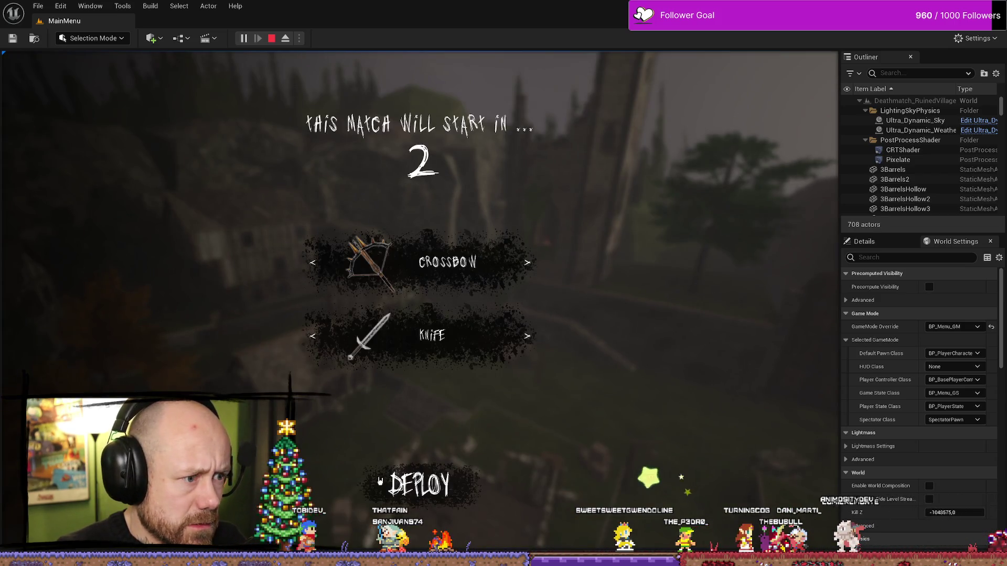
# - Deploy with the crossbow and kill two enemies with the blade to end the match
pyautogui.click(399, 479)
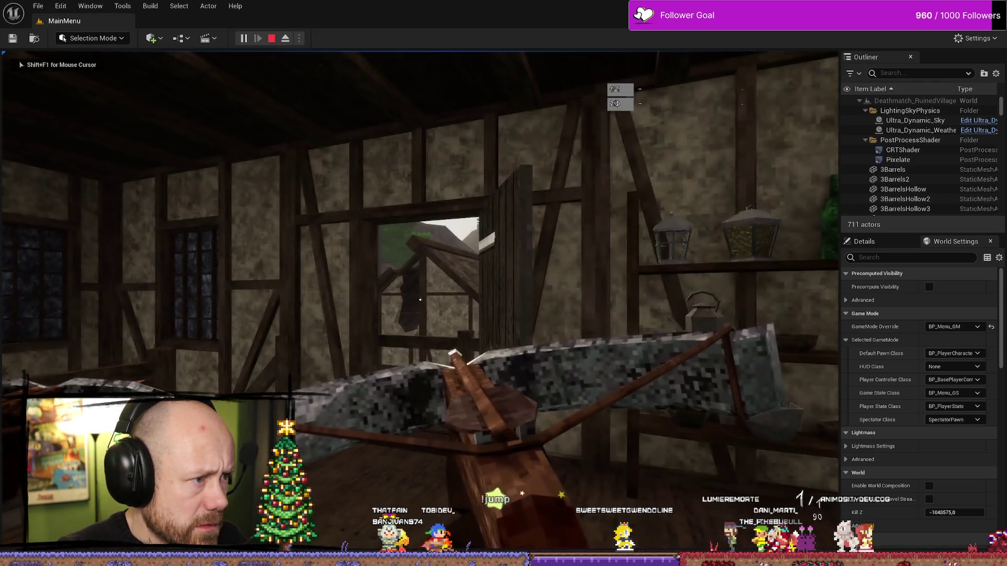
pyautogui.press('2')
pyautogui.click(420, 299)
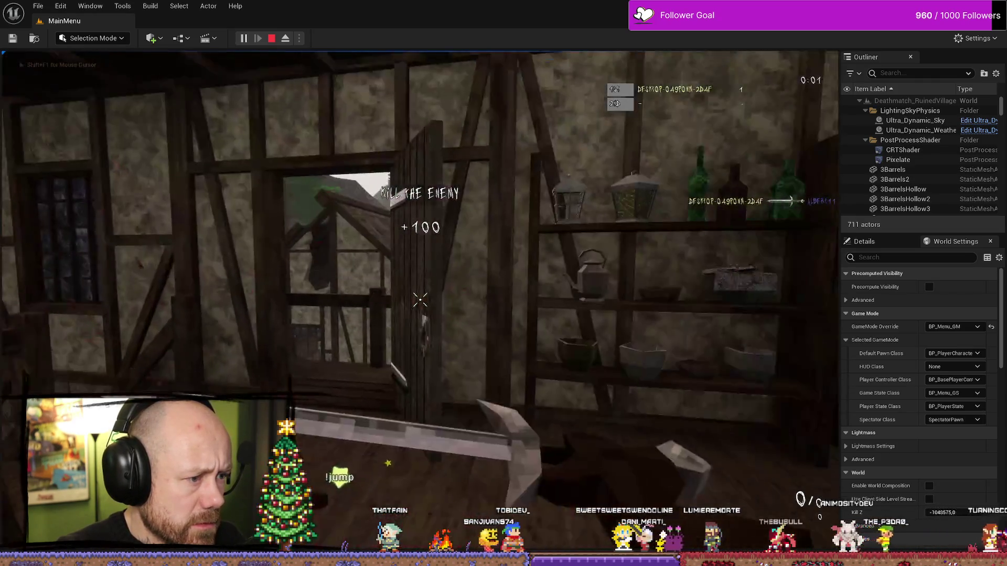
pyautogui.press('w')
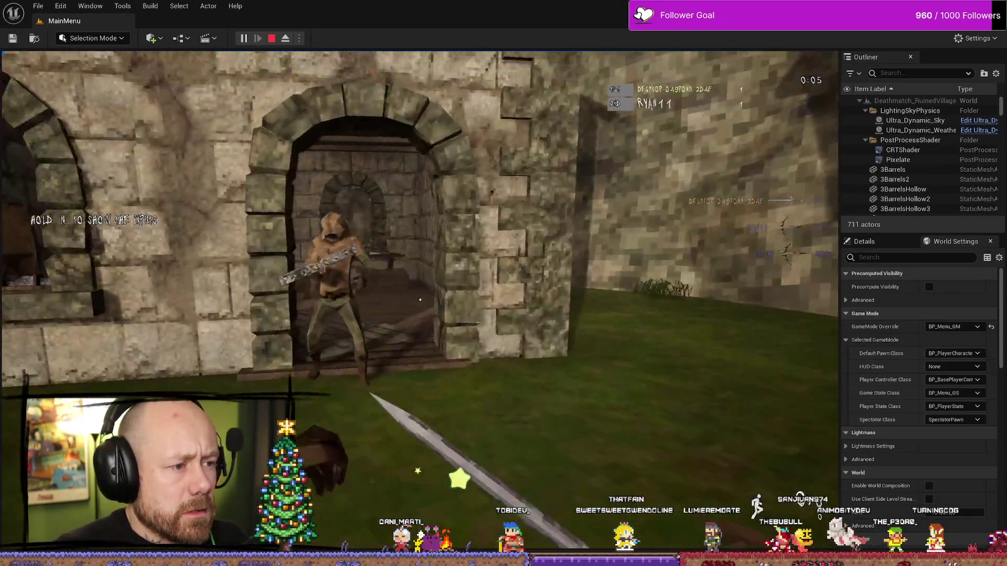
pyautogui.click(420, 300)
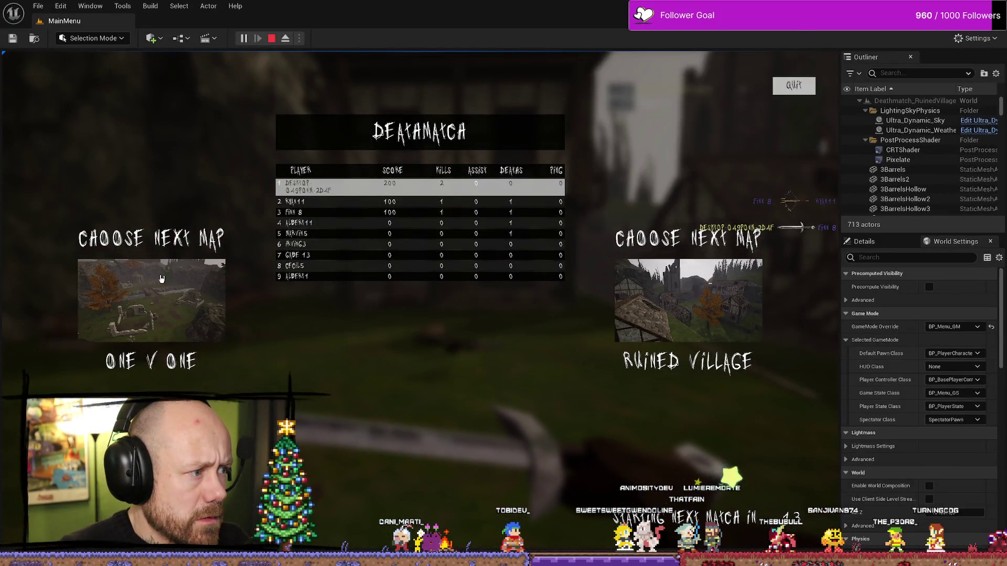
# - Stop the play test and bring up the Content Drawer
pyautogui.press('Escape')
pyautogui.hotkey('ctrl', 'space')
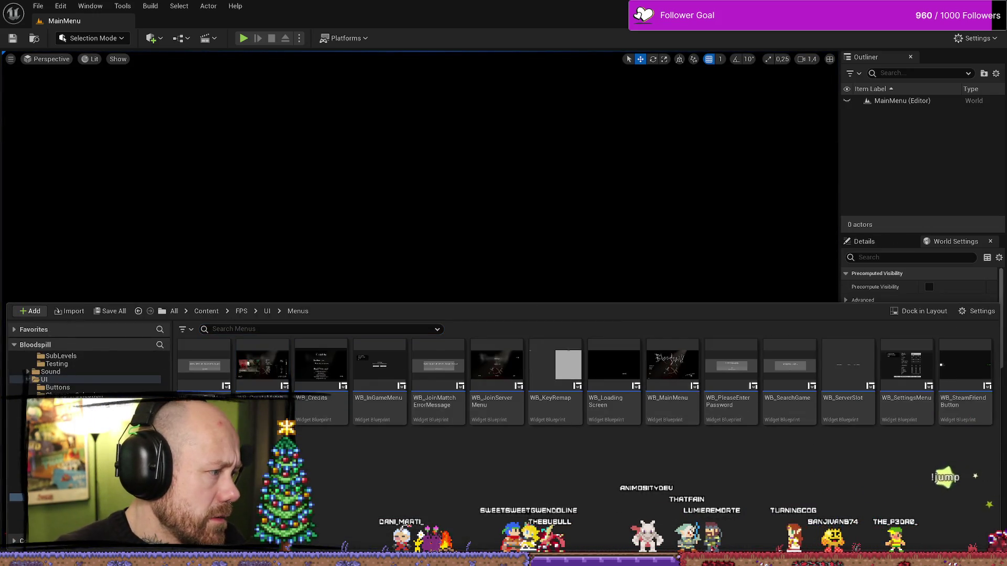
pyautogui.hotkey('alt', 'Tab')
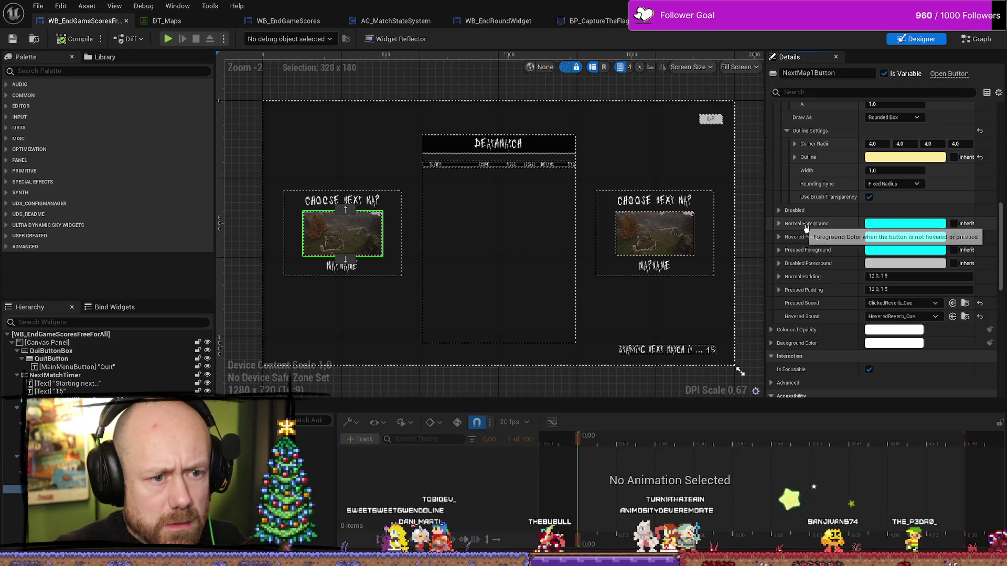
# - Review NextMap1Button's Normal, Hovered and Pressed style details, then return to the Event Graph
pyautogui.scroll(2, 828, 273)
pyautogui.scroll(4, 892, 281)
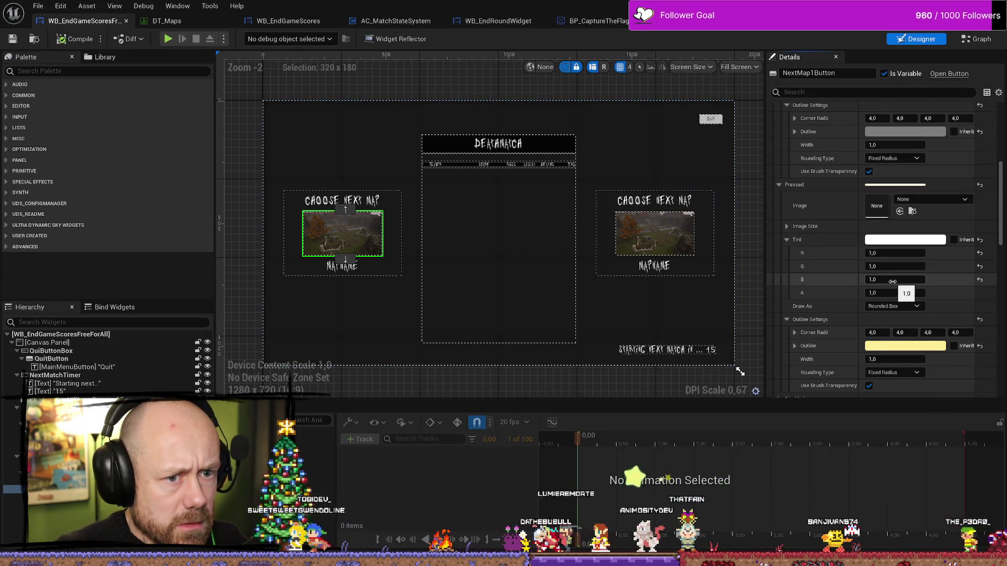
pyautogui.scroll(2, 834, 212)
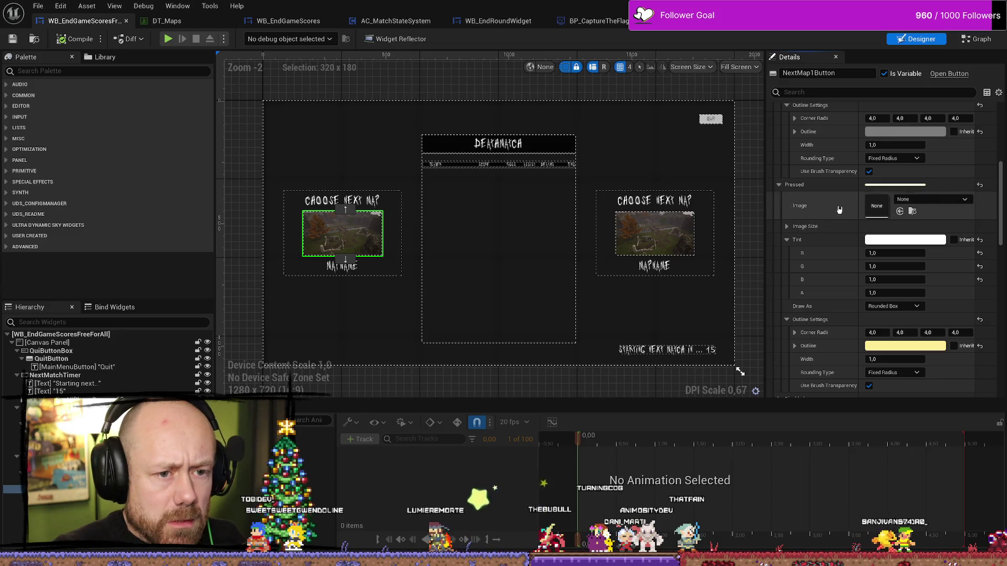
pyautogui.scroll(2, 833, 212)
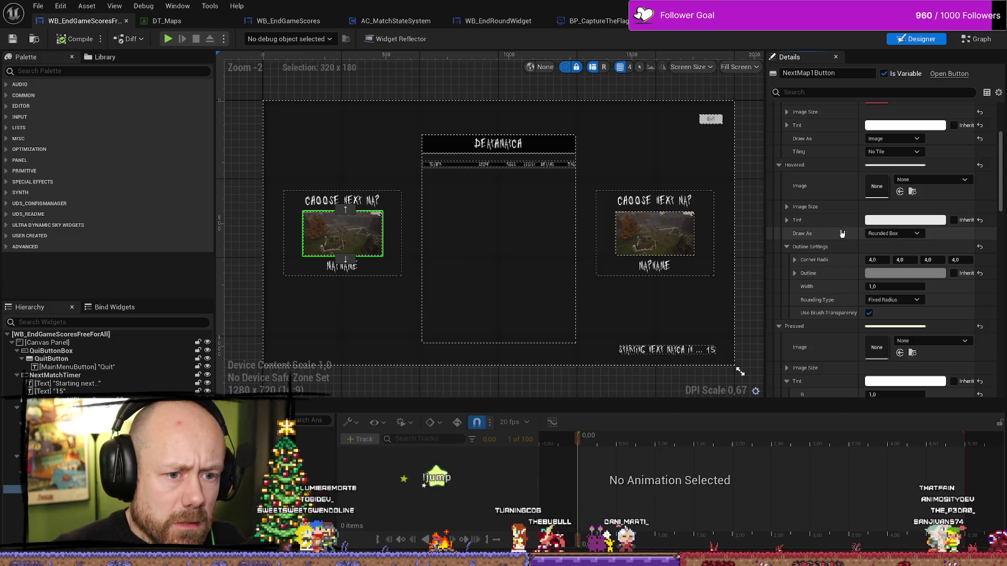
pyautogui.scroll(1, 841, 238)
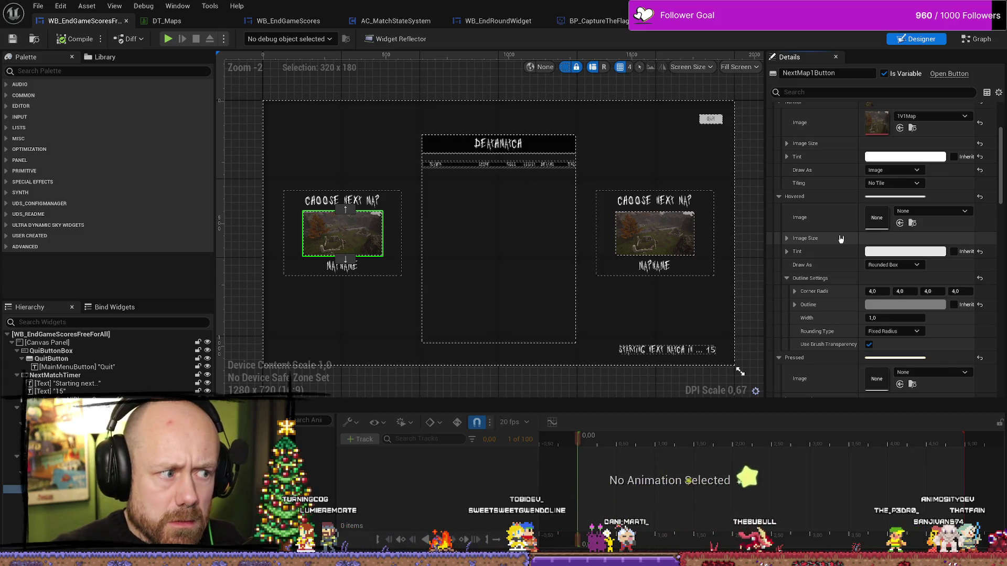
pyautogui.scroll(3, 839, 238)
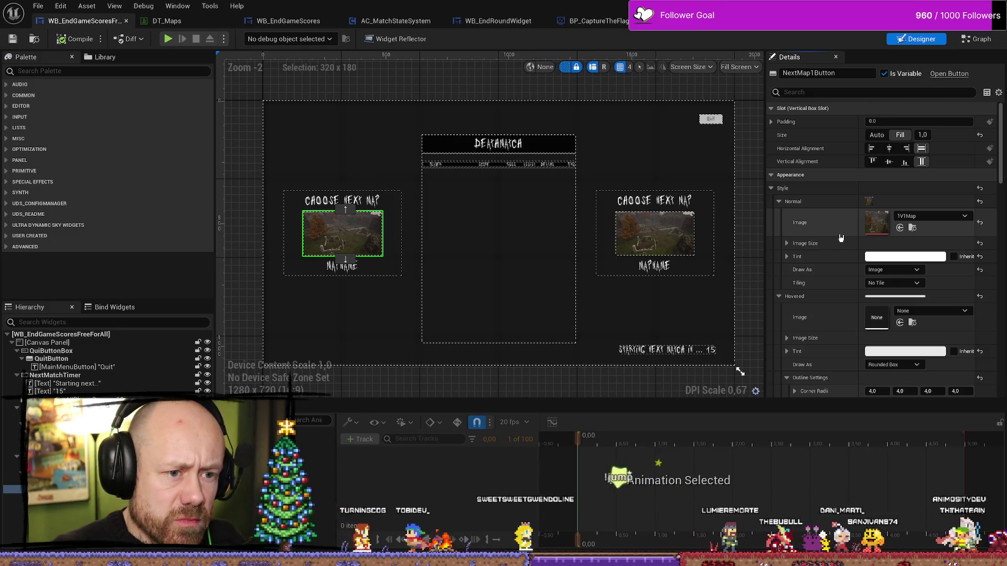
pyautogui.scroll(-3, 841, 238)
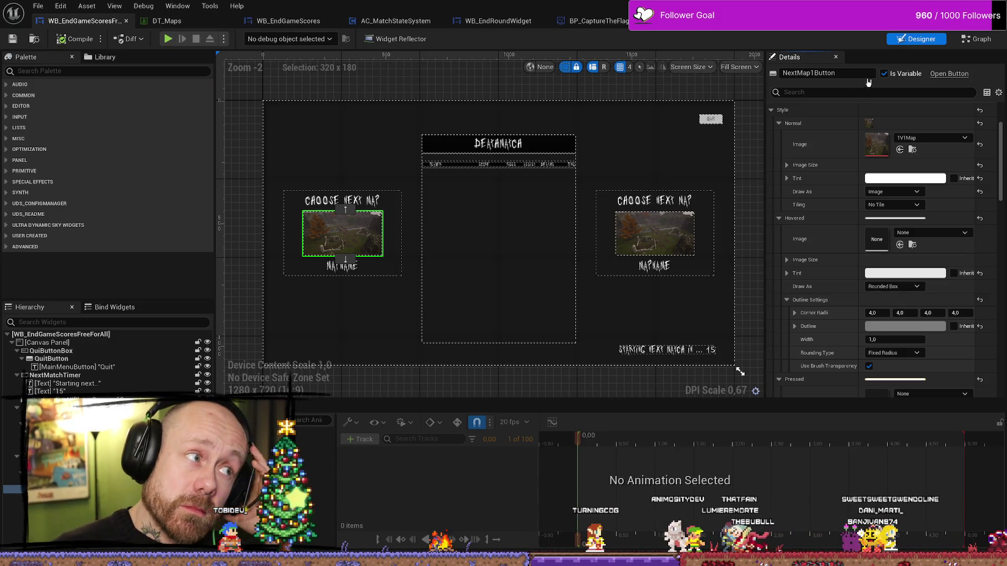
pyautogui.click(981, 39)
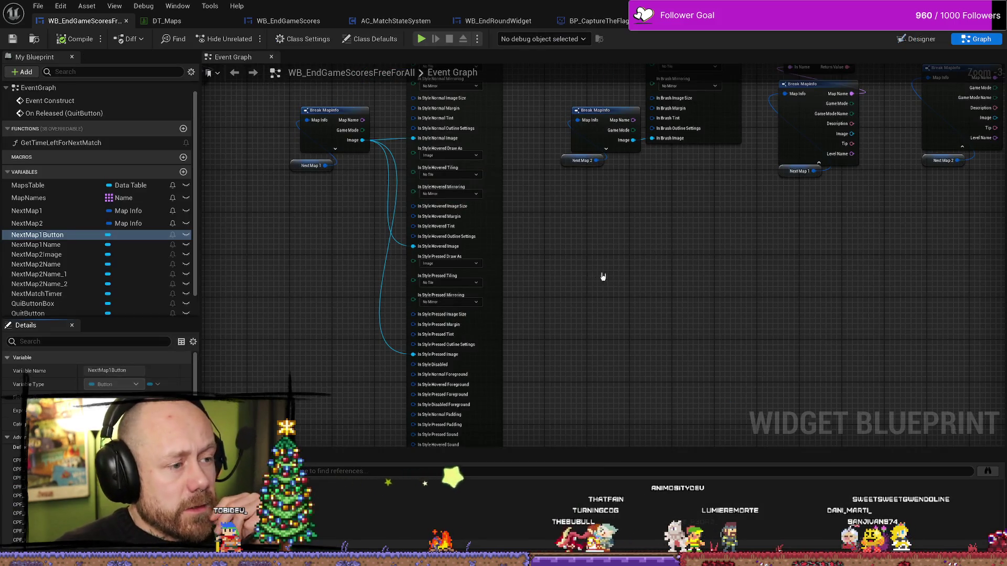
# - Set the Set Style node's In Style Pressed Draw As to Rounded Box
pyautogui.scroll(3, 603, 277)
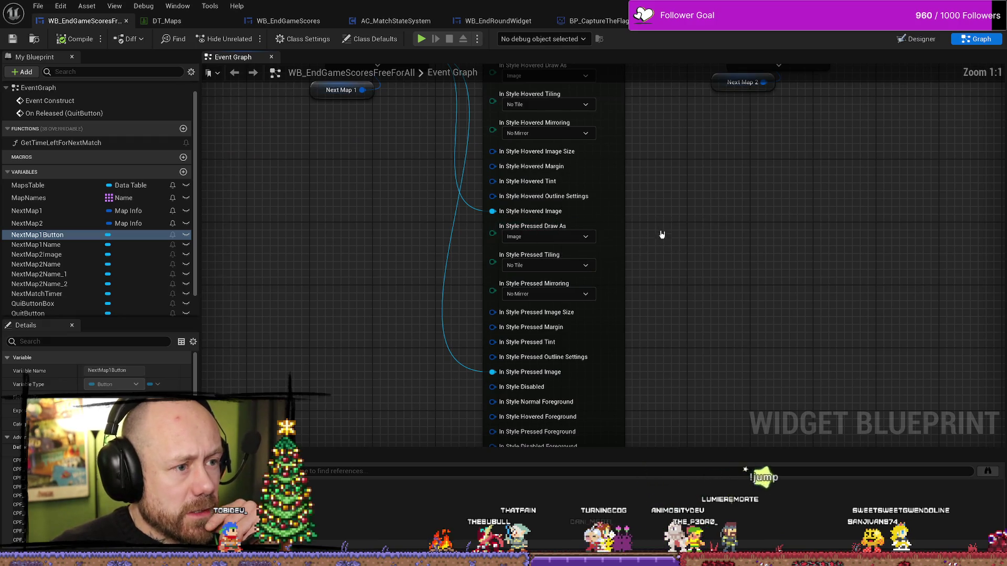
pyautogui.moveTo(660, 234); pyautogui.dragTo(676, 367)
pyautogui.moveTo(690, 277)
pyautogui.mouseDown()
pyautogui.moveTo(701, 216)
pyautogui.moveTo(717, 303)
pyautogui.moveTo(713, 257)
pyautogui.mouseUp()
pyautogui.click(577, 255)
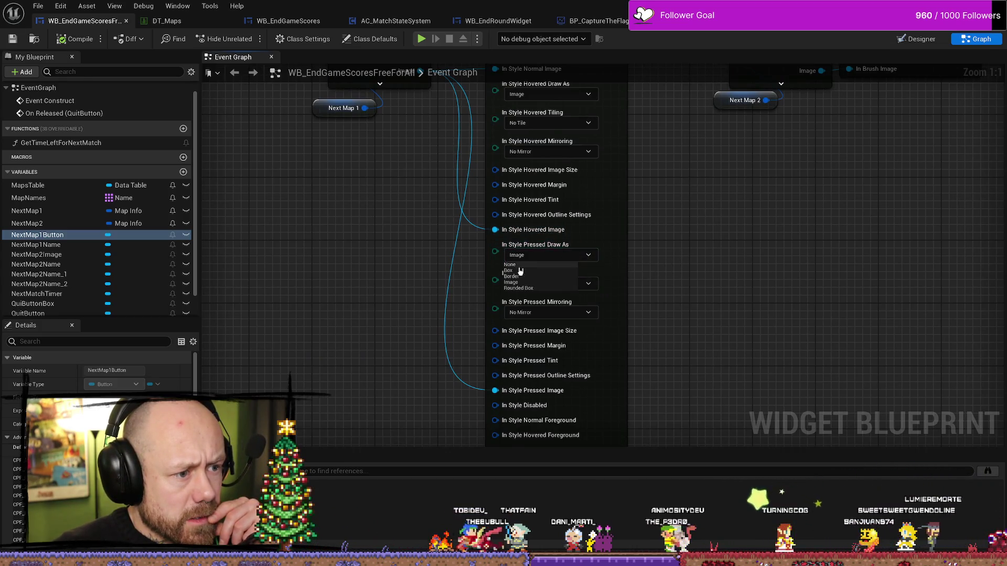
pyautogui.click(529, 287)
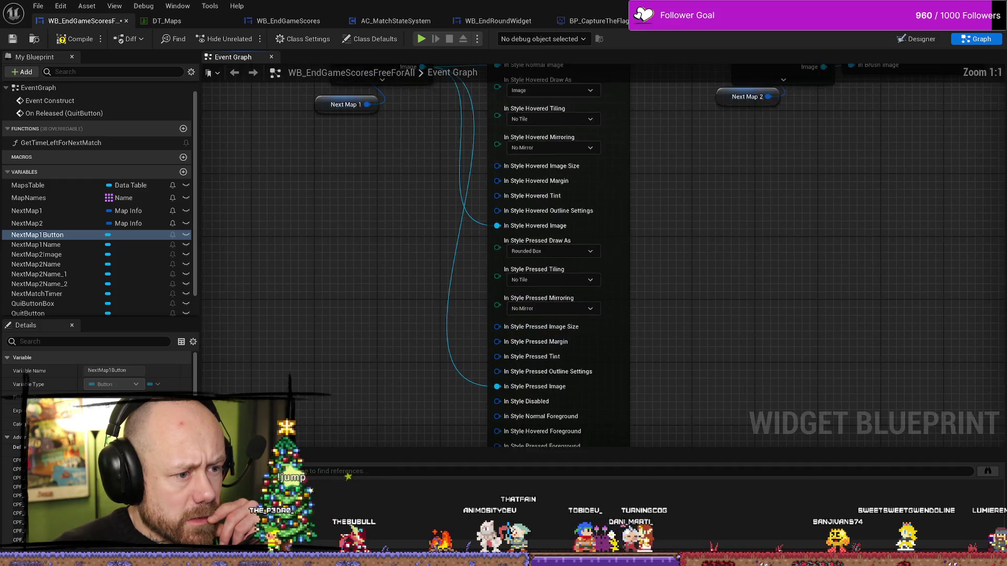
pyautogui.moveTo(627, 304); pyautogui.dragTo(672, 269)
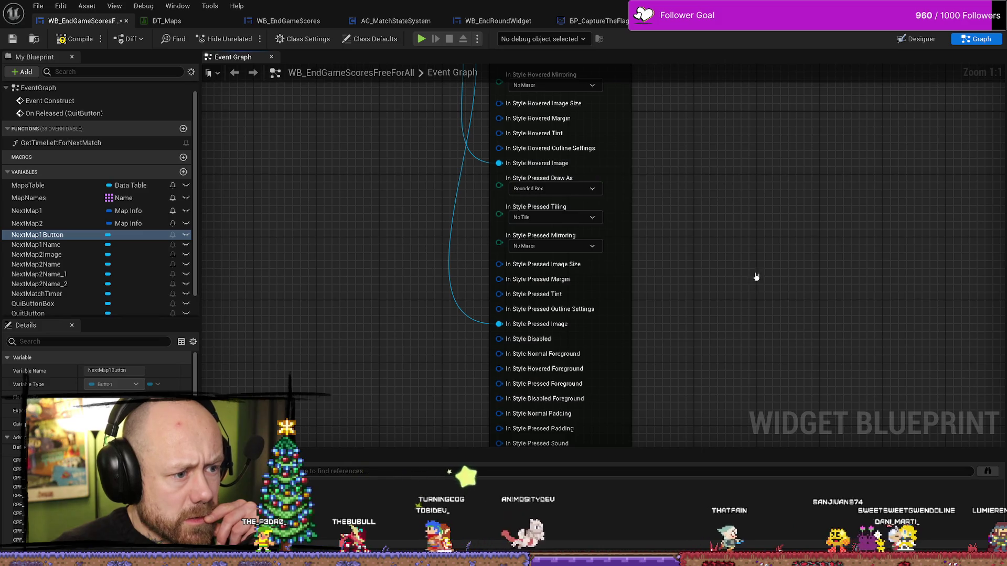
pyautogui.moveTo(755, 277); pyautogui.dragTo(735, 210)
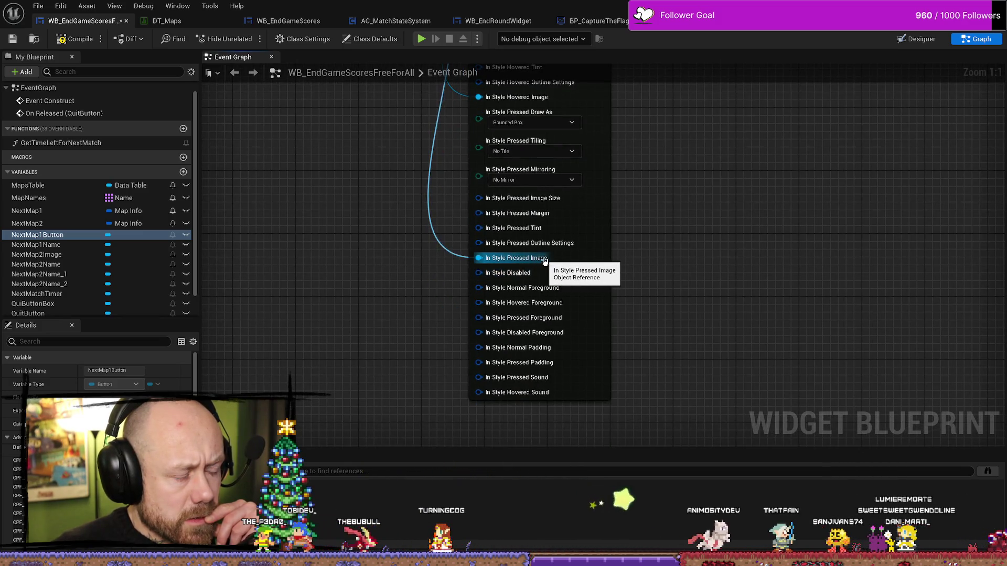
pyautogui.moveTo(687, 240); pyautogui.dragTo(703, 295)
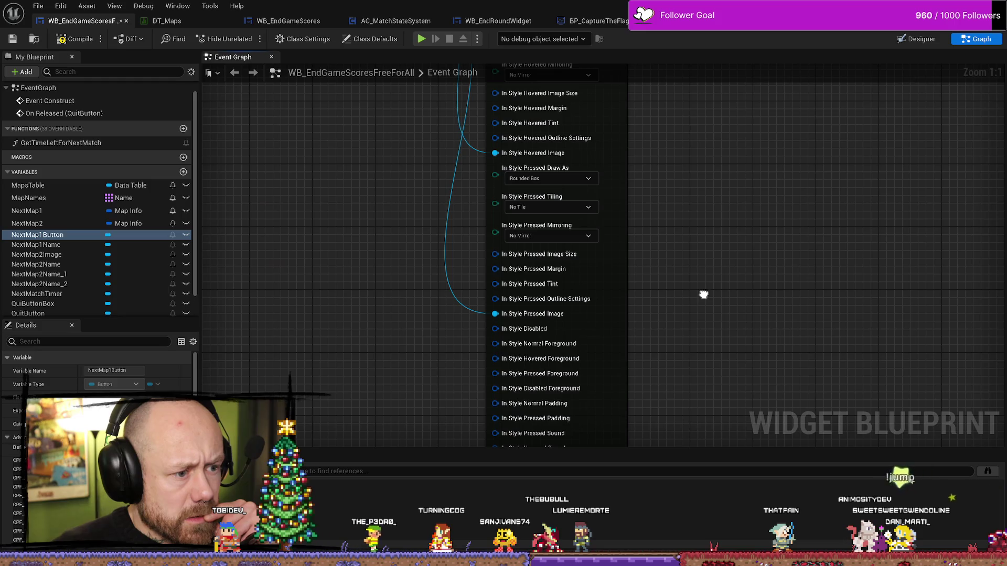
pyautogui.moveTo(703, 294)
pyautogui.mouseDown()
pyautogui.moveTo(704, 320)
pyautogui.moveTo(695, 312)
pyautogui.mouseUp()
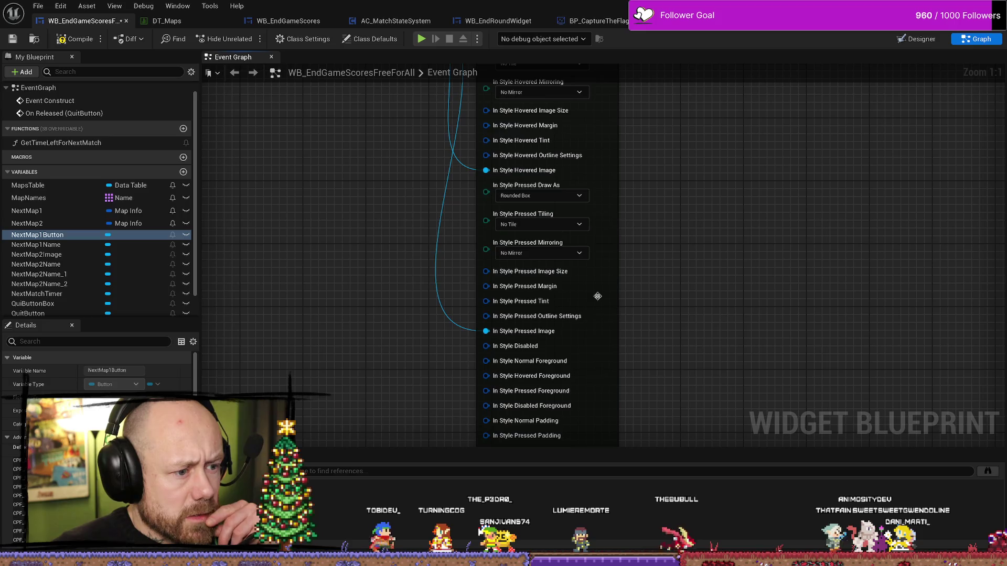
pyautogui.moveTo(703, 310)
pyautogui.mouseDown()
pyautogui.moveTo(710, 344)
pyautogui.moveTo(706, 301)
pyautogui.moveTo(721, 309)
pyautogui.moveTo(706, 71)
pyautogui.mouseUp()
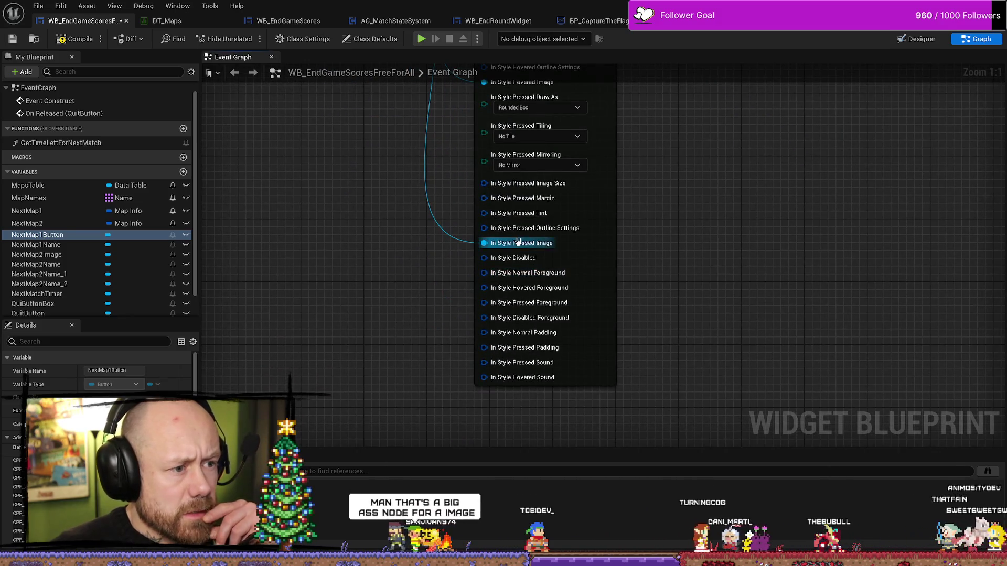
pyautogui.rightClick(545, 244)
pyautogui.moveTo(598, 287)
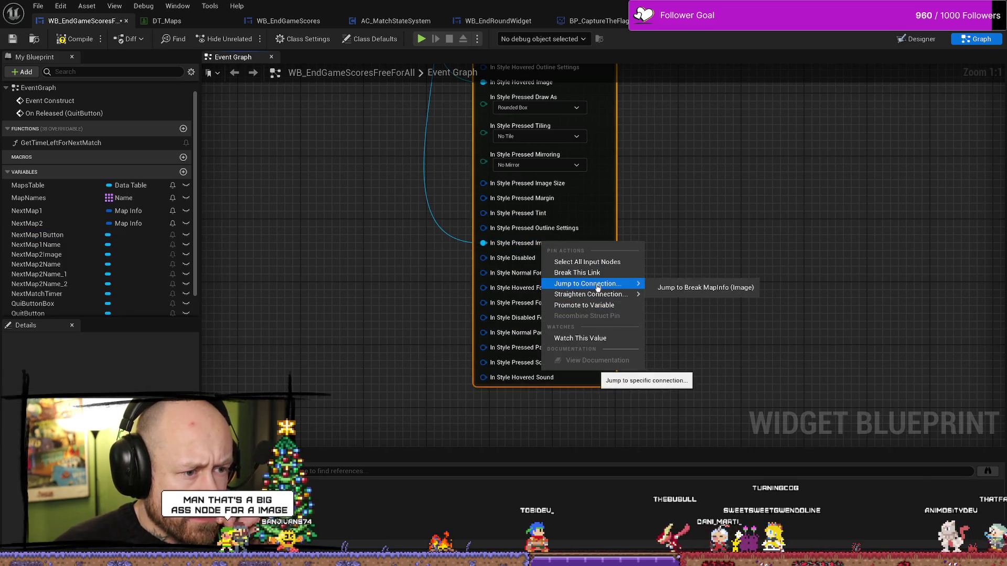
pyautogui.click(697, 215)
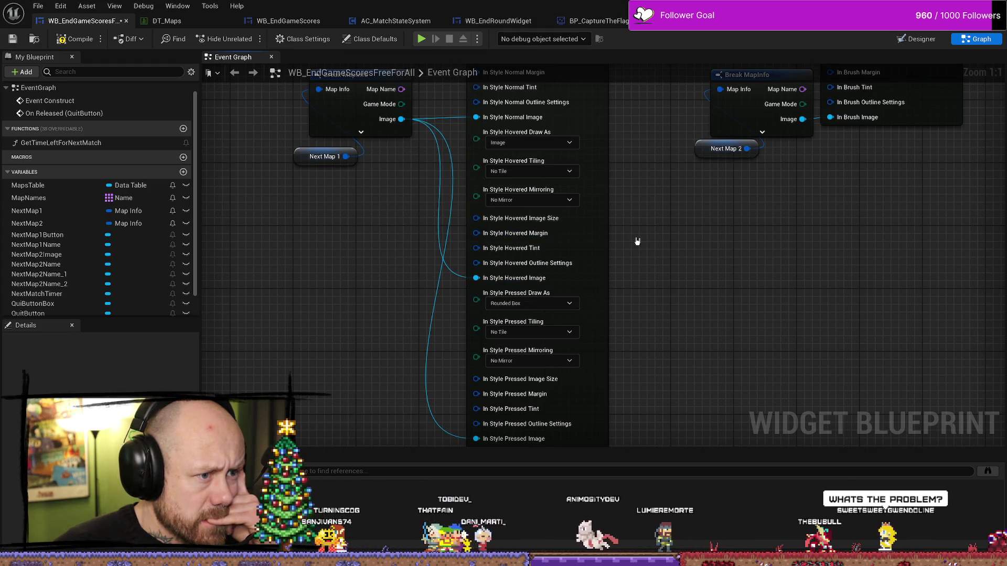
pyautogui.scroll(-1, 577, 294)
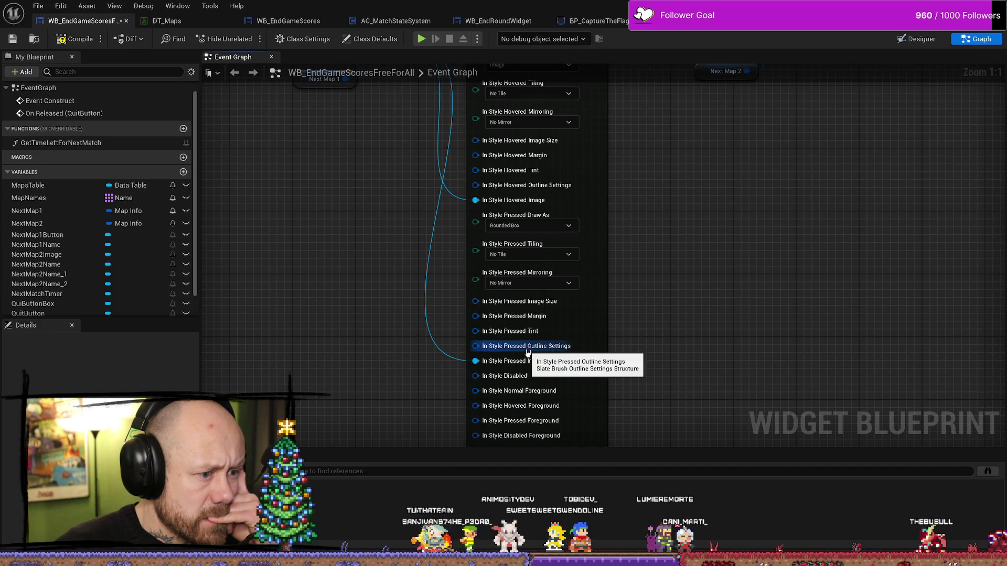
# - Promote the Pressed Outline Settings pin to a variable and wire its getter into Set Style
pyautogui.rightClick(489, 348)
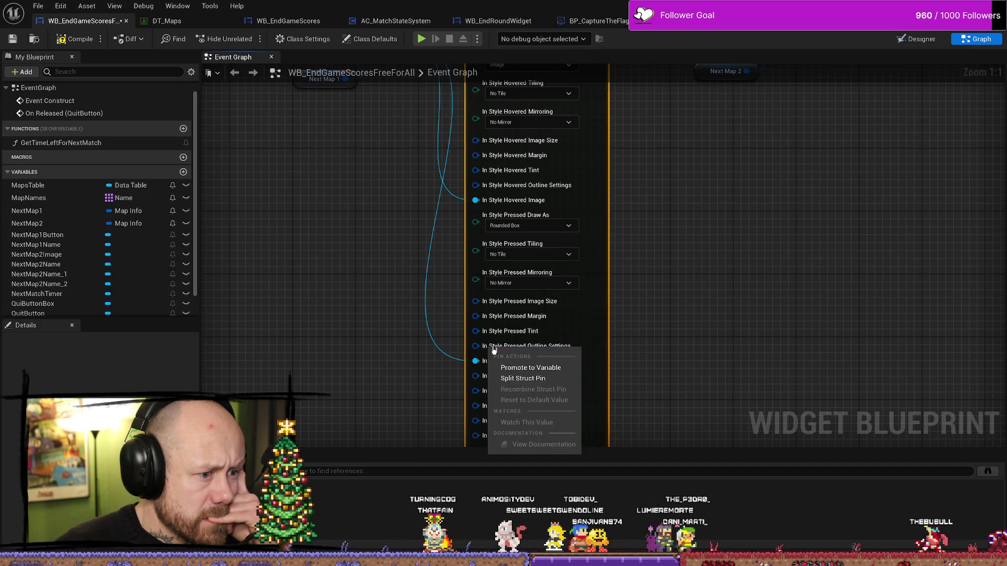
pyautogui.click(531, 368)
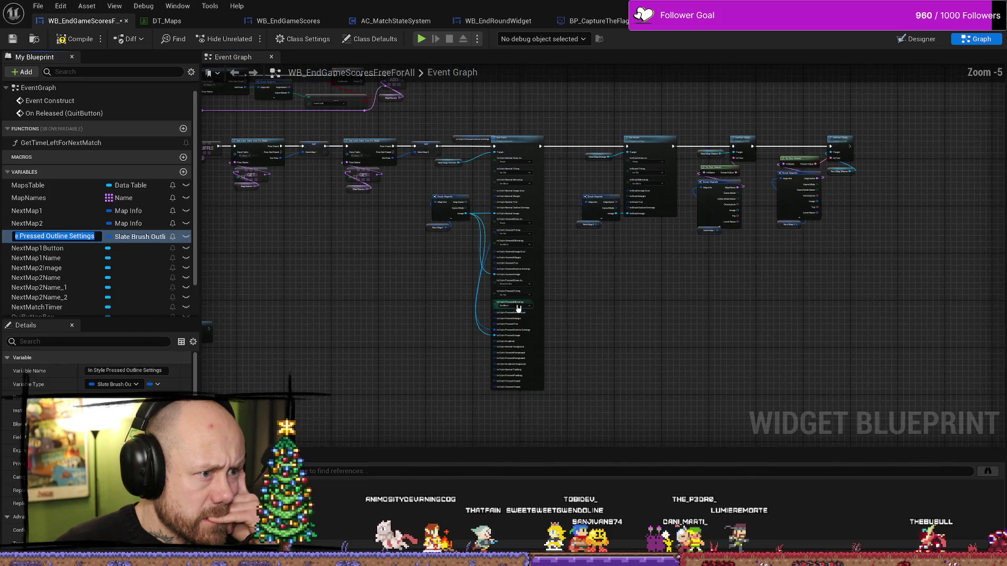
pyautogui.scroll(-1, 516, 331)
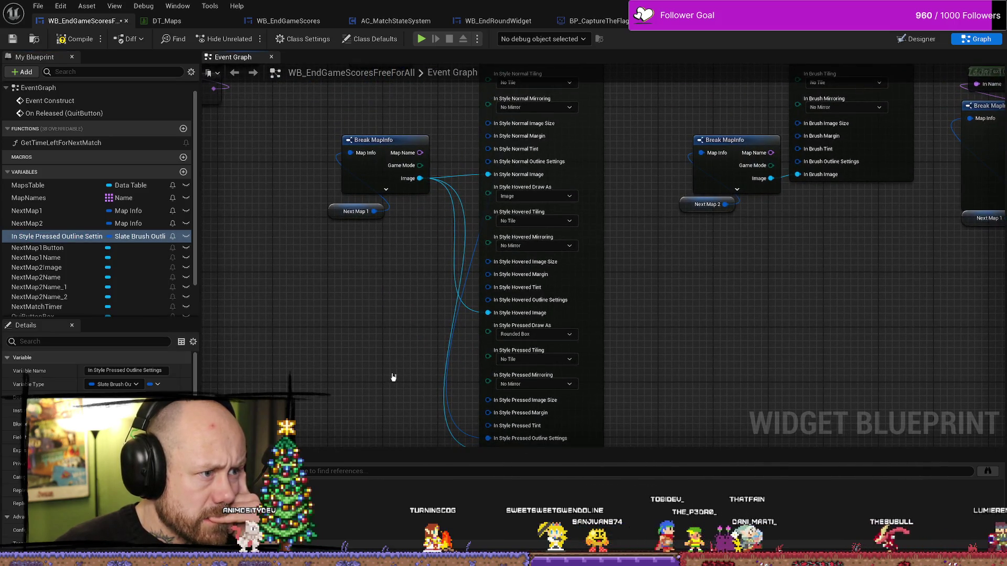
pyautogui.moveTo(397, 388)
pyautogui.mouseDown()
pyautogui.moveTo(388, 279)
pyautogui.moveTo(395, 353)
pyautogui.moveTo(383, 321)
pyautogui.moveTo(443, 292)
pyautogui.moveTo(402, 195)
pyautogui.mouseUp()
pyautogui.scroll(-5, 403, 195)
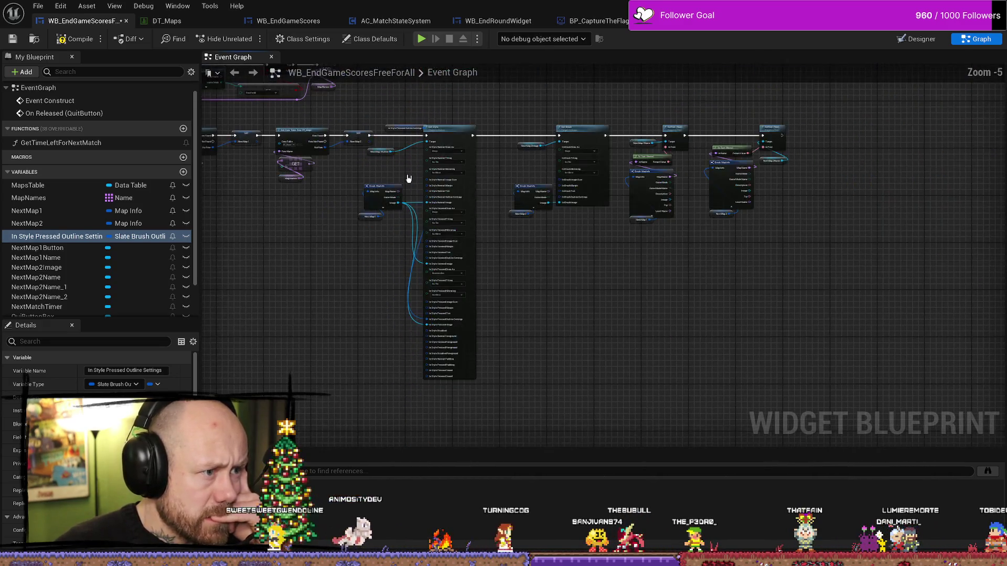
pyautogui.scroll(3, 400, 175)
pyautogui.click(400, 176)
pyautogui.scroll(3, 362, 210)
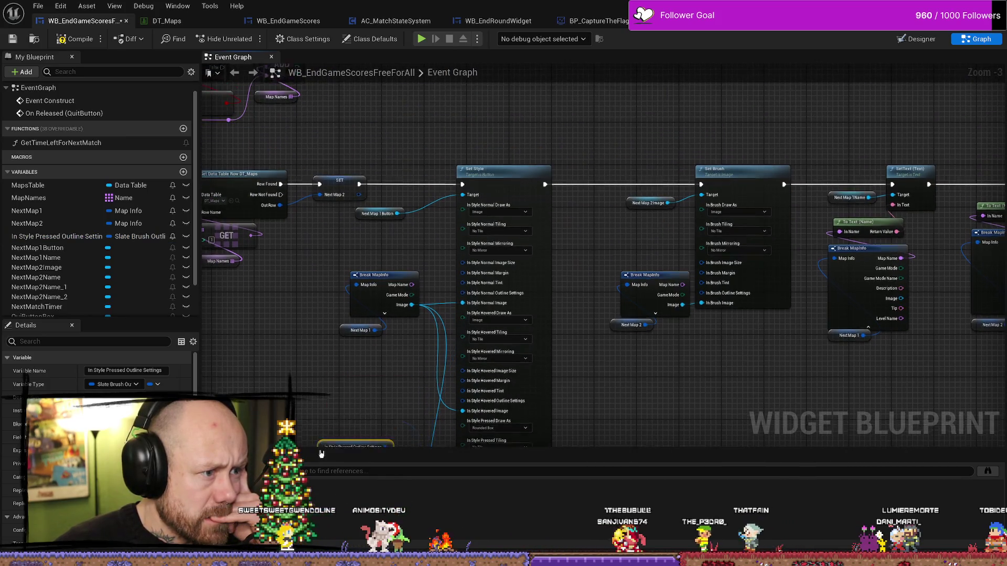
pyautogui.moveTo(306, 220)
pyautogui.mouseDown()
pyautogui.moveTo(306, 285)
pyautogui.moveTo(292, 307)
pyautogui.moveTo(302, 226)
pyautogui.moveTo(330, 232)
pyautogui.mouseUp()
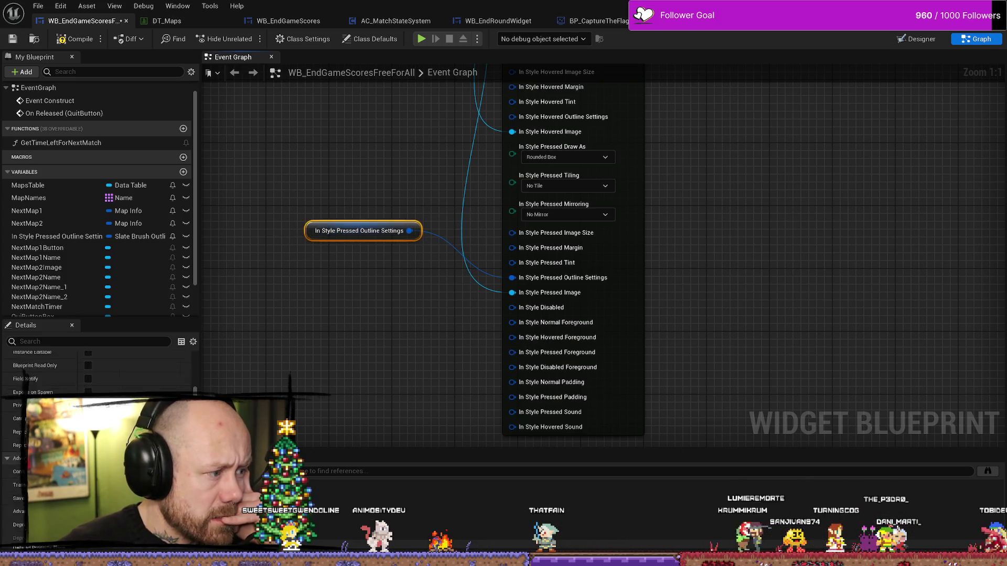
pyautogui.scroll(5, 179, 386)
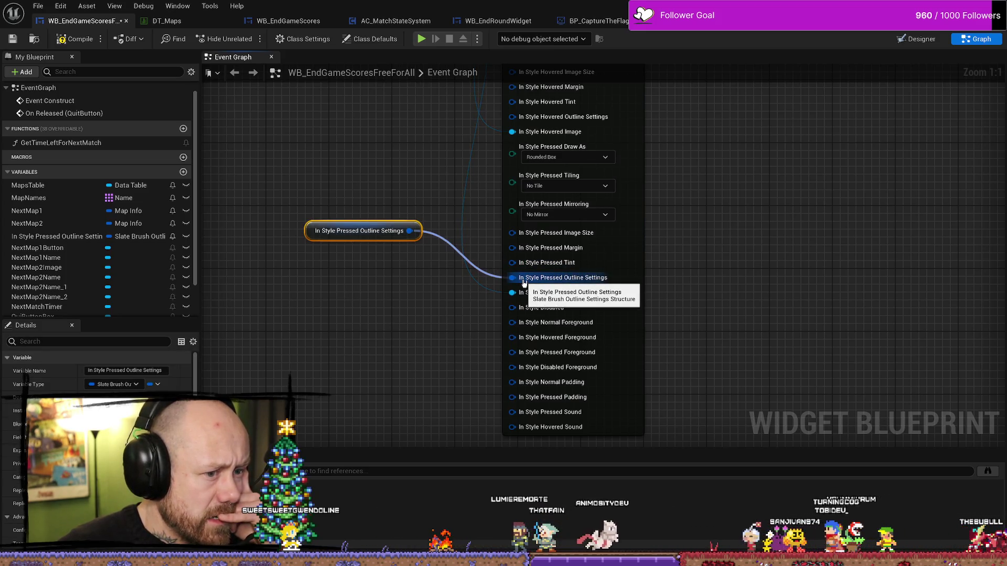
pyautogui.moveTo(523, 283); pyautogui.dragTo(523, 284)
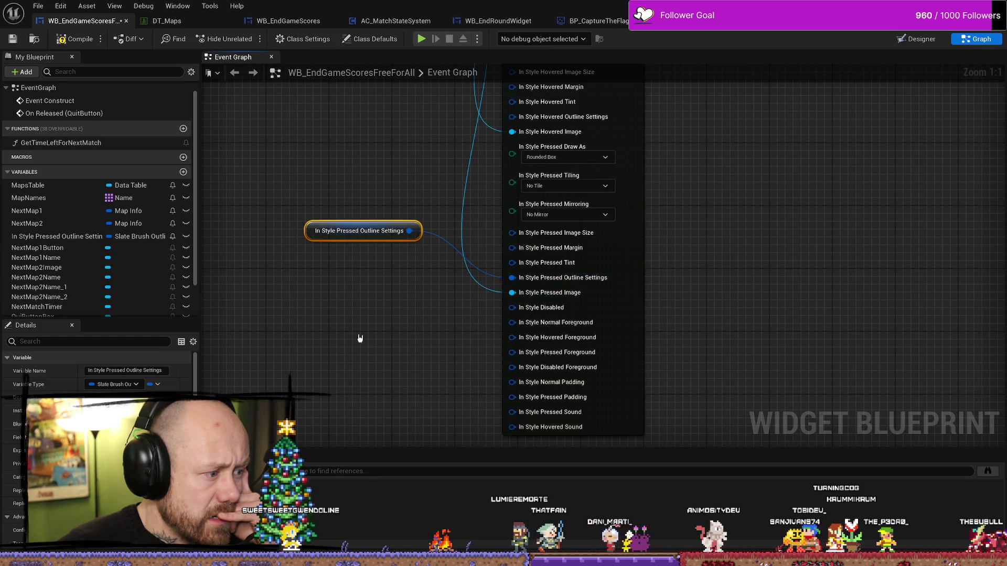
pyautogui.moveTo(311, 232); pyautogui.dragTo(248, 263)
# - Split the outline settings getter's struct pin, then delete that node
pyautogui.rightClick(348, 264)
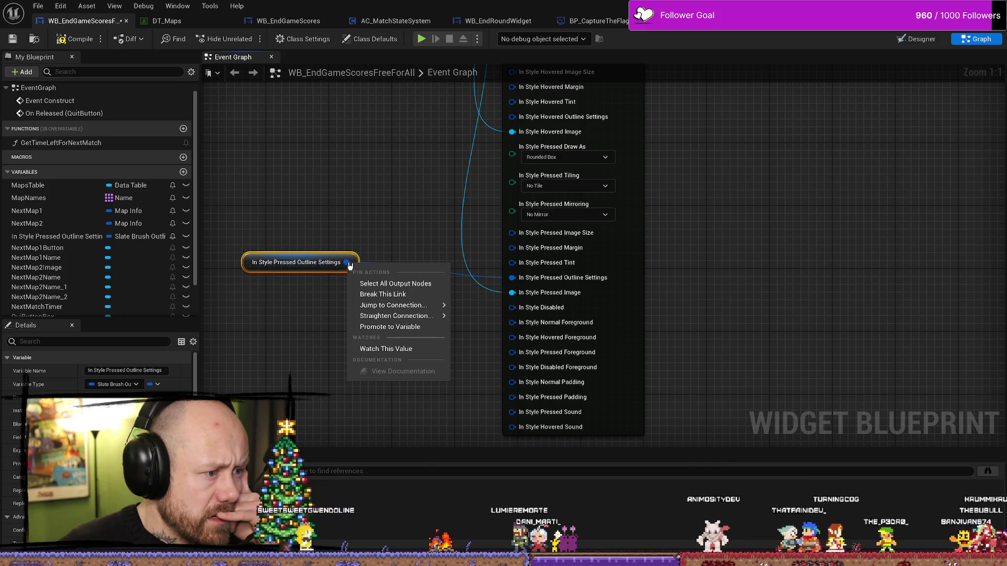
pyautogui.click(400, 227)
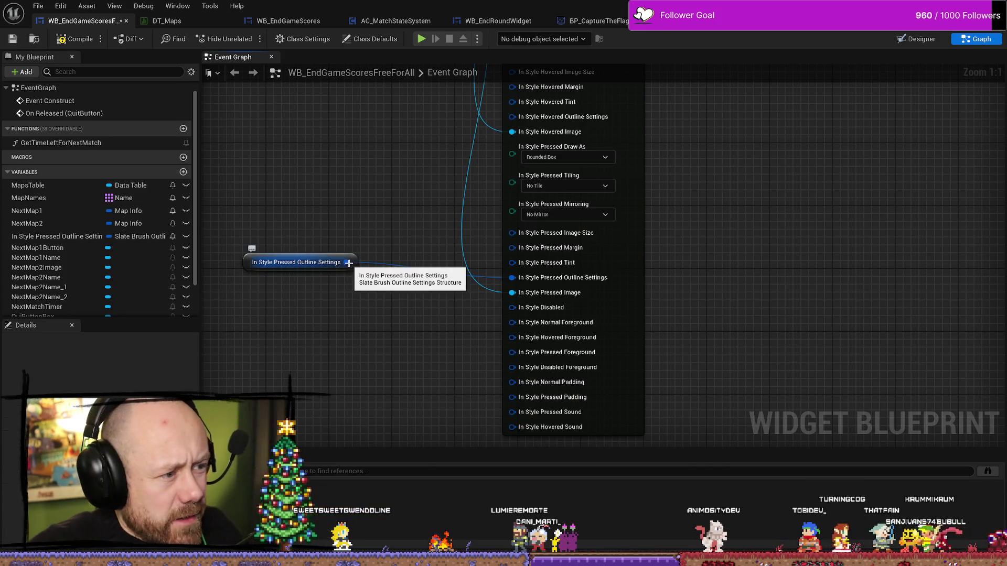
pyautogui.rightClick(348, 264)
pyautogui.click(408, 304)
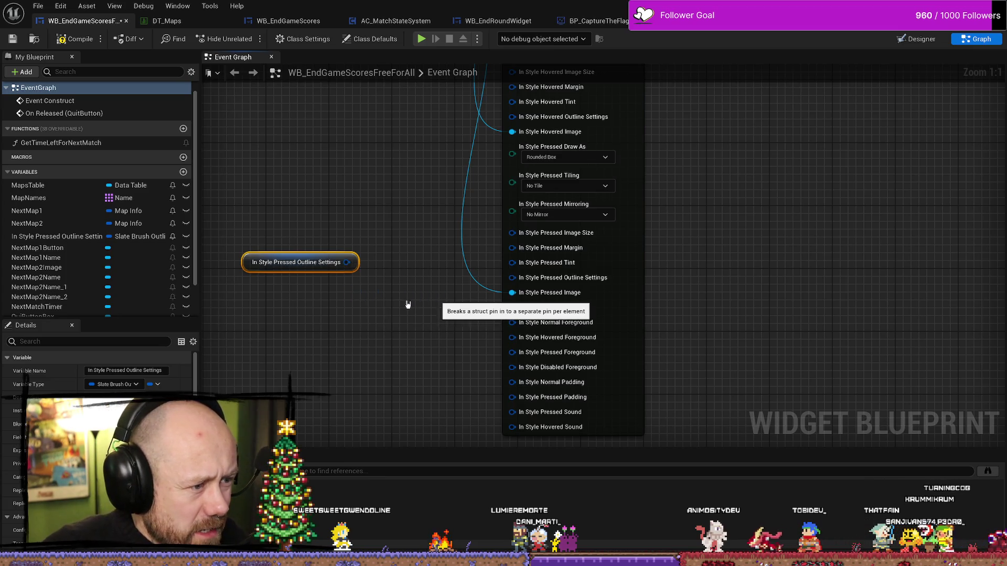
pyautogui.scroll(-4, 477, 313)
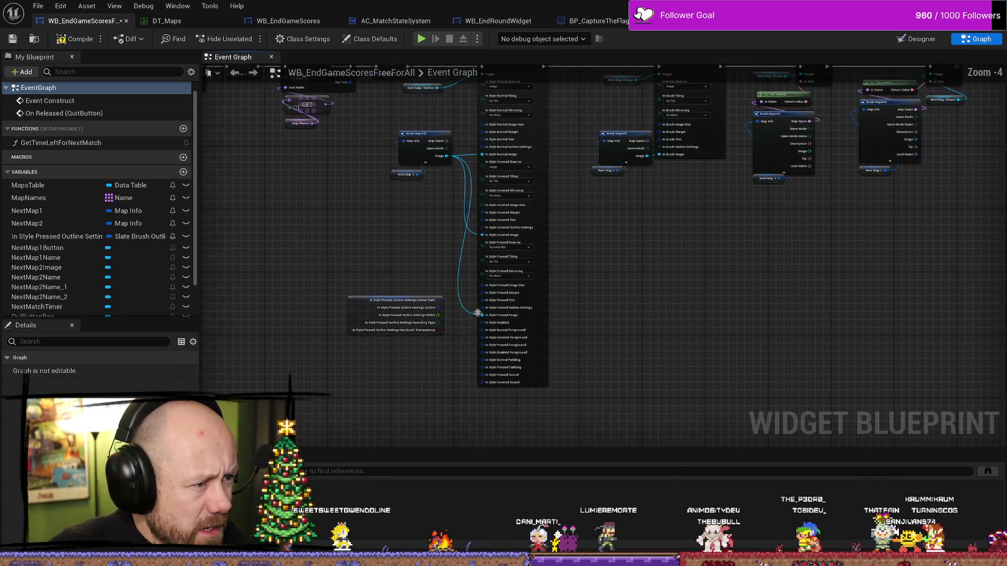
pyautogui.scroll(4, 477, 313)
pyautogui.click(293, 210)
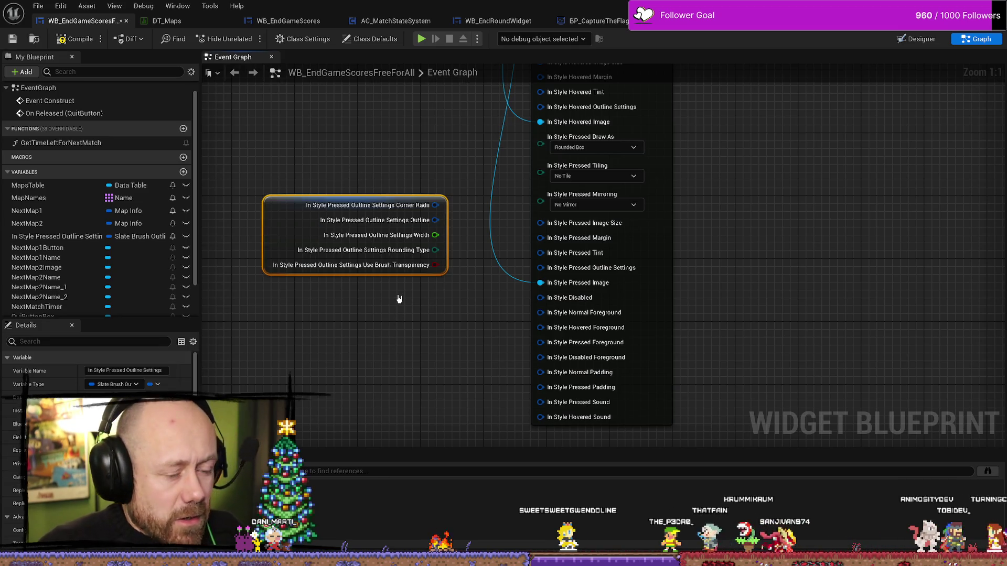
pyautogui.press('Delete')
# - Delete the In Style Pressed Outline Settings variable and save the widget blueprint
pyautogui.click(126, 236)
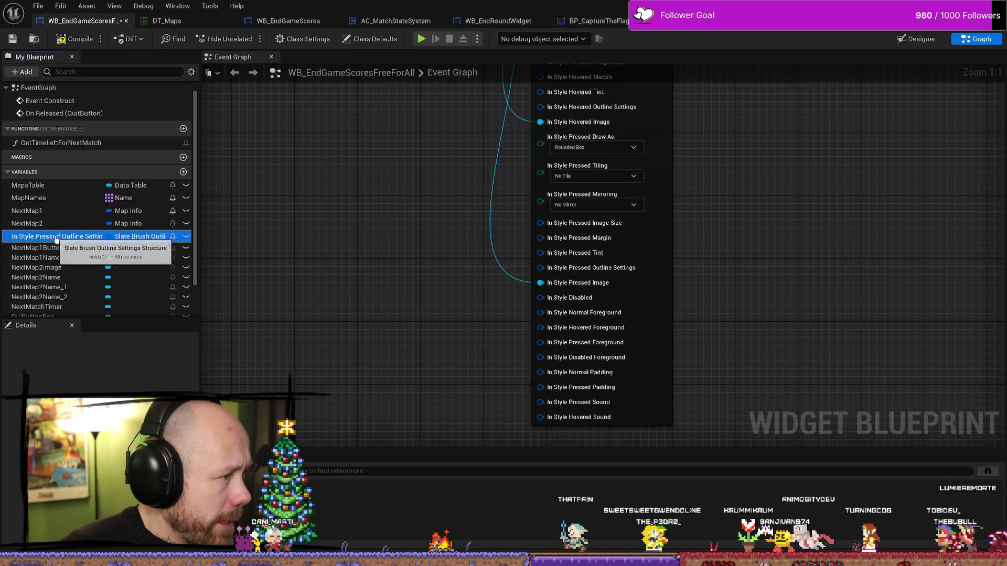
pyautogui.press('Delete')
pyautogui.scroll(-12, 432, 337)
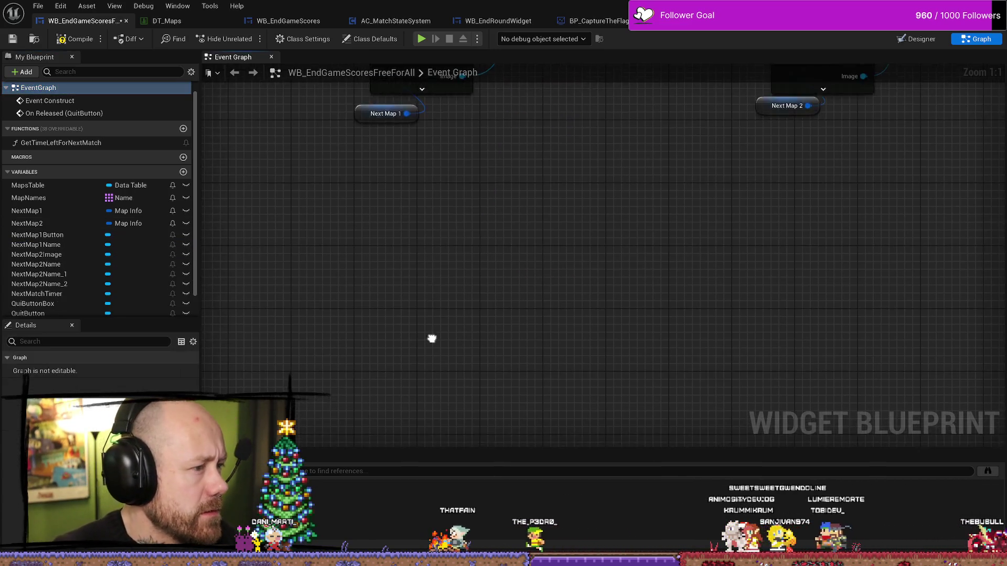
pyautogui.scroll(7, 445, 281)
pyautogui.scroll(4, 446, 302)
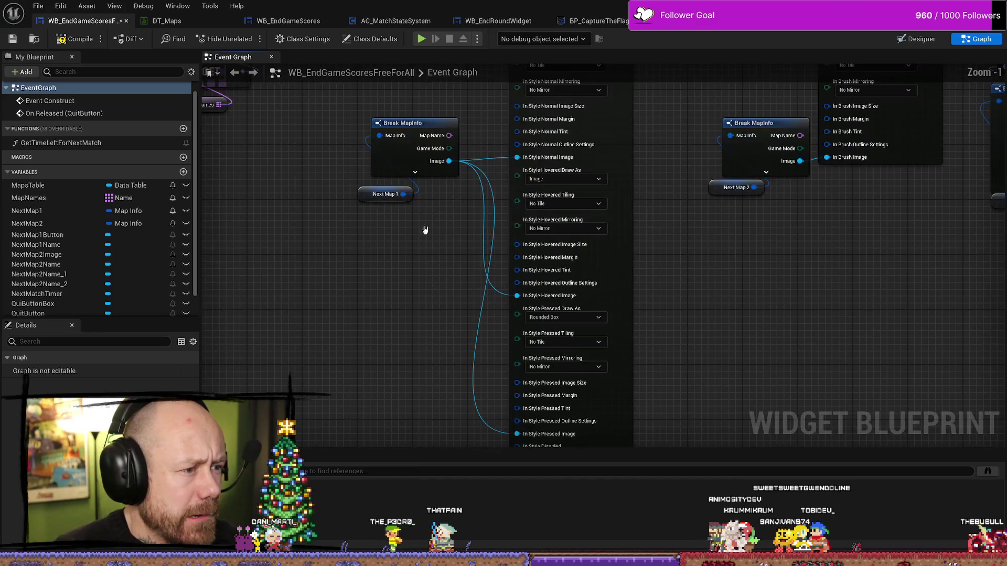
pyautogui.scroll(-1, 687, 304)
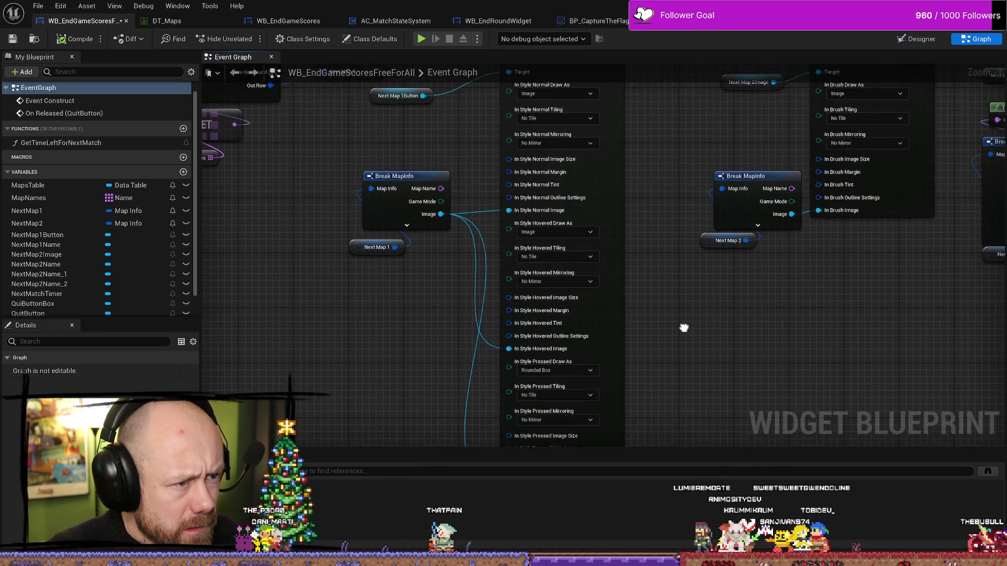
pyautogui.scroll(1, 678, 294)
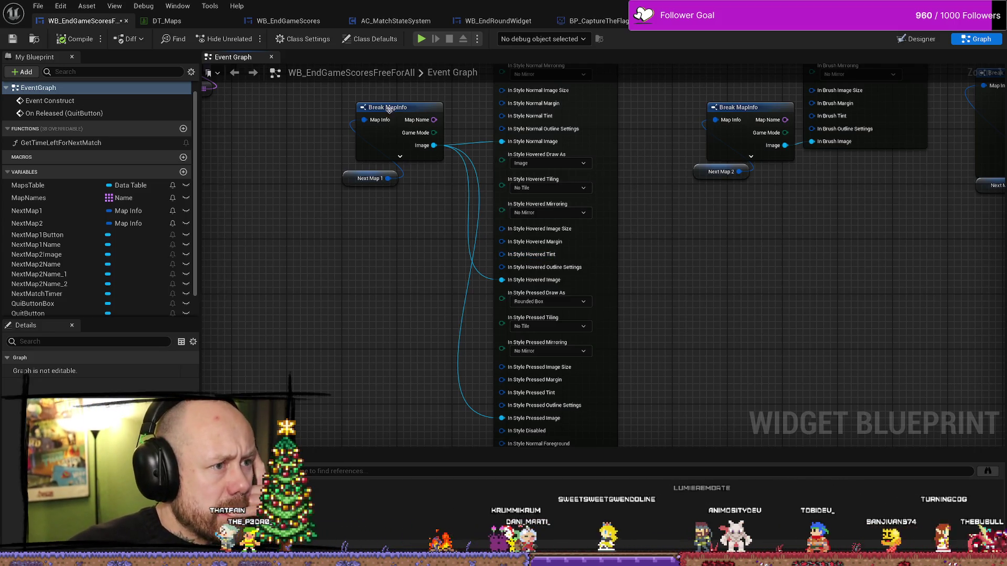
pyautogui.click(13, 39)
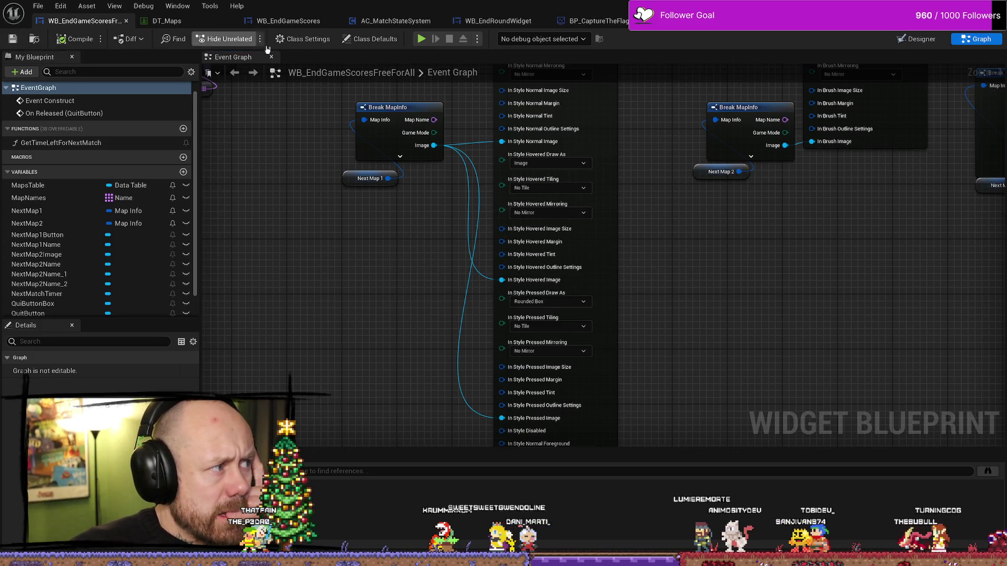
# - Play a singleplayer Ruined Village match with 6 points to win and 10 bots, deploying with the crossbow
pyautogui.hotkey('alt', 'Tab')
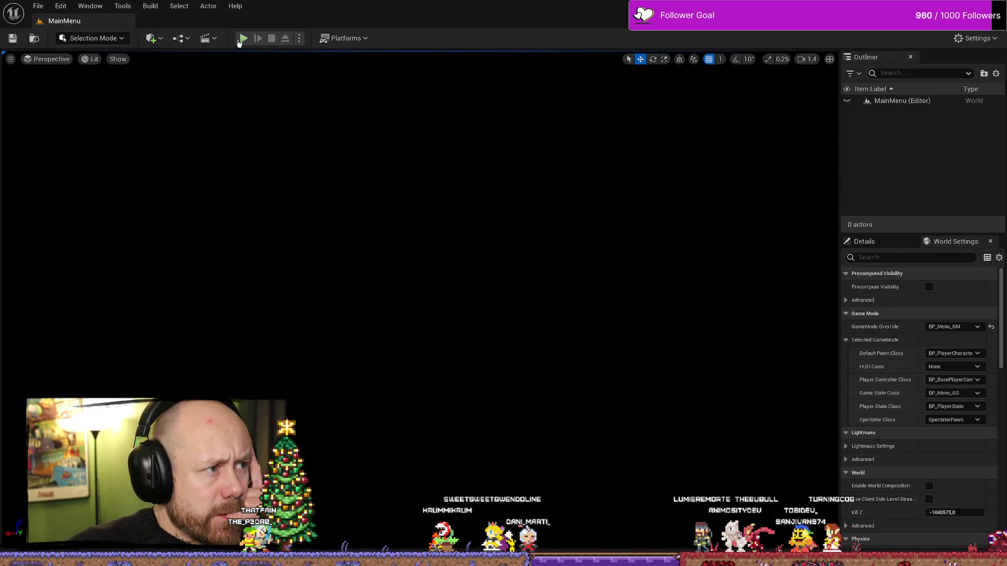
pyautogui.click(242, 40)
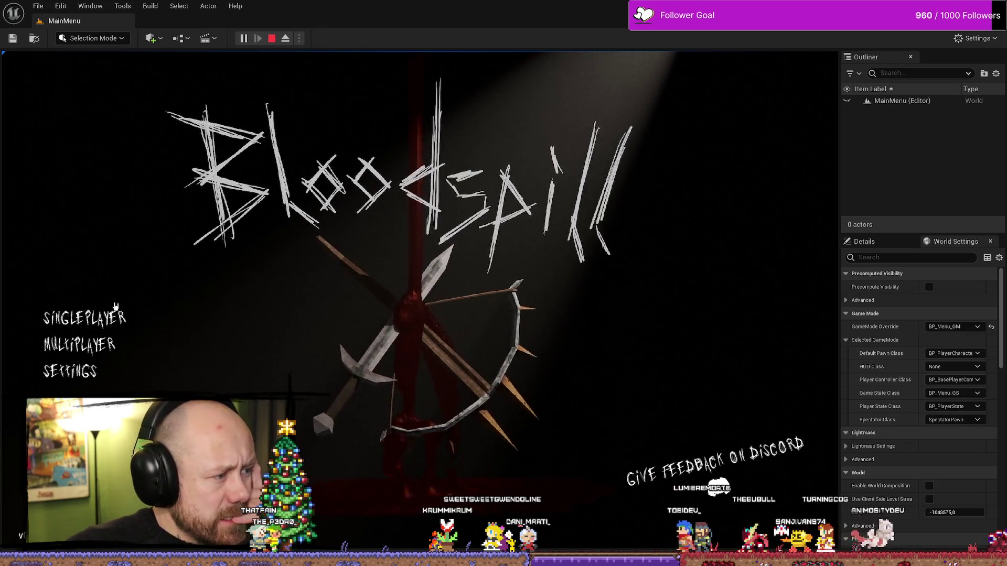
pyautogui.click(110, 315)
pyautogui.click(651, 362)
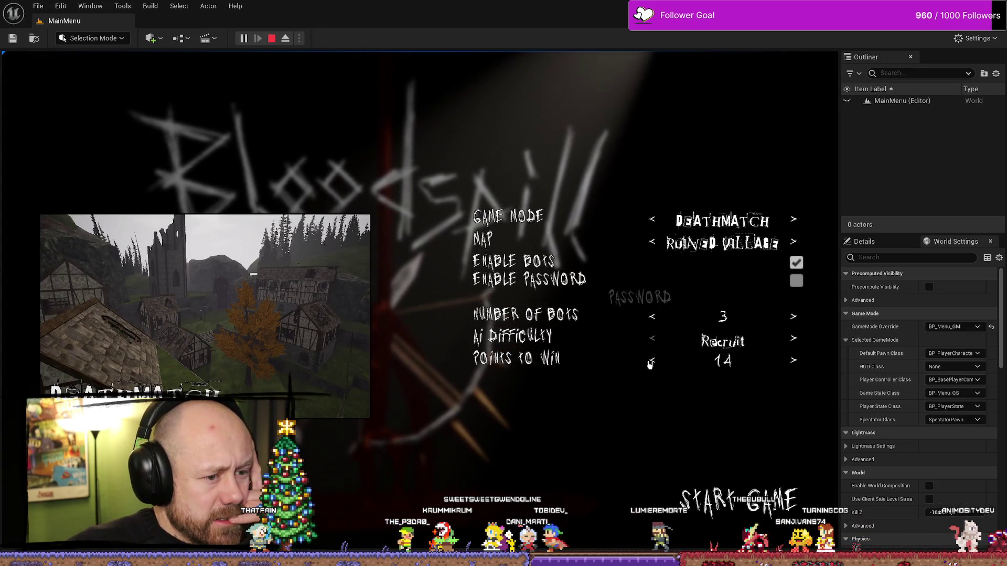
pyautogui.click(650, 362)
pyautogui.click(793, 317)
pyautogui.click(793, 316)
pyautogui.click(793, 317)
pyautogui.click(792, 317)
pyautogui.click(793, 316)
pyautogui.click(793, 316)
pyautogui.click(793, 316)
pyautogui.press('Return')
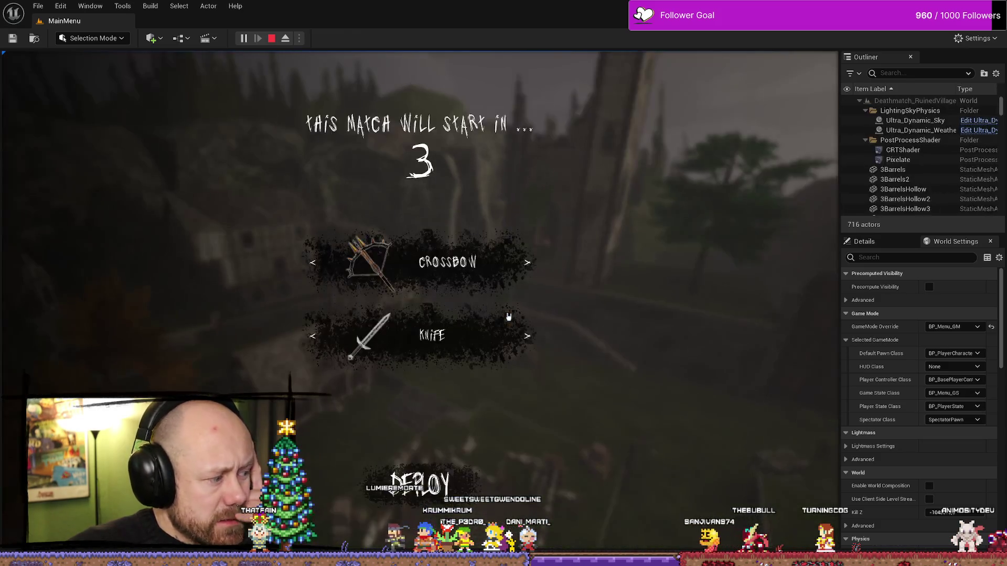
pyautogui.press('Return')
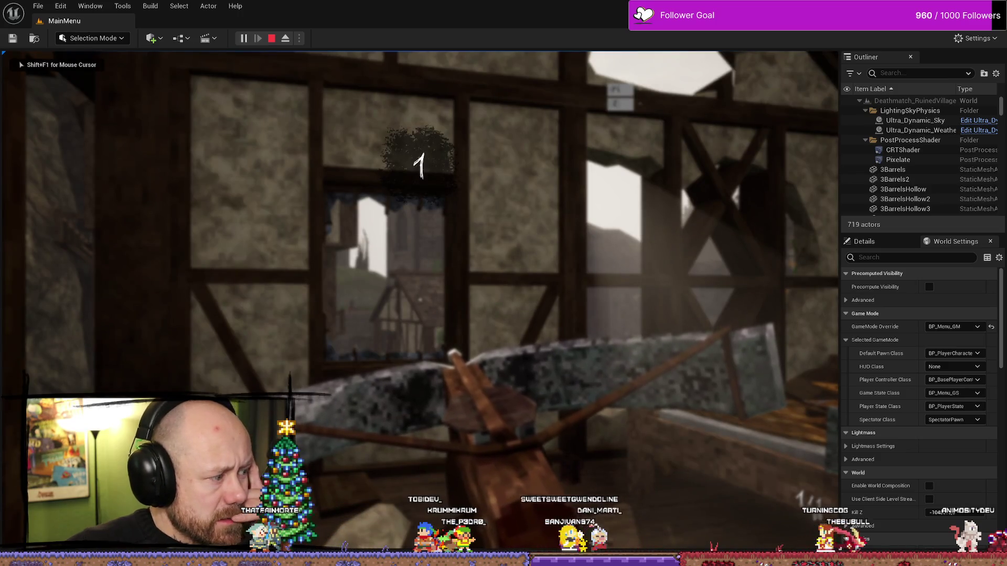
pyautogui.press('w')
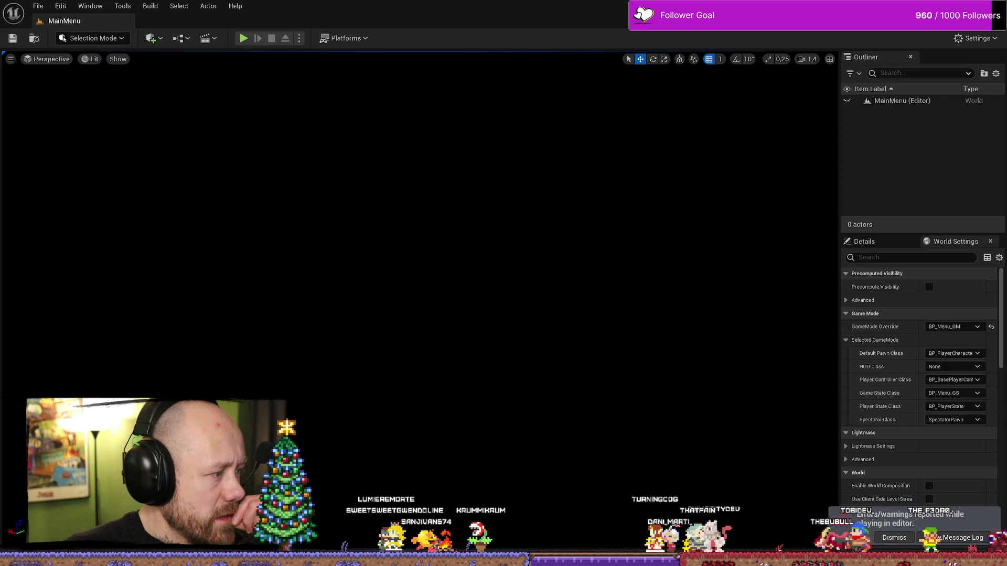
# - Set the Set Style node's In Style Pressed Draw As to Image
pyautogui.scroll(-1, 350, 386)
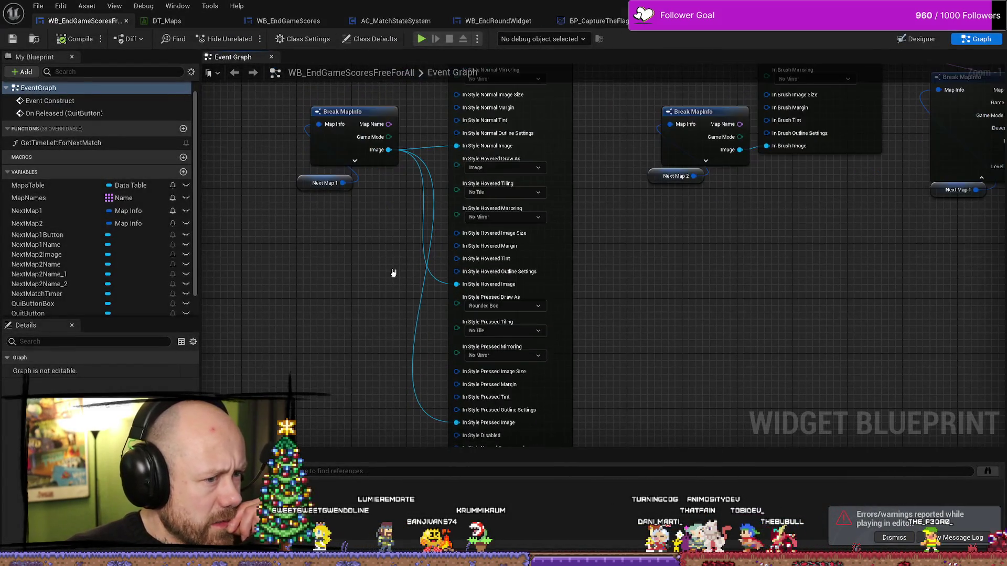
pyautogui.moveTo(653, 301); pyautogui.dragTo(654, 274)
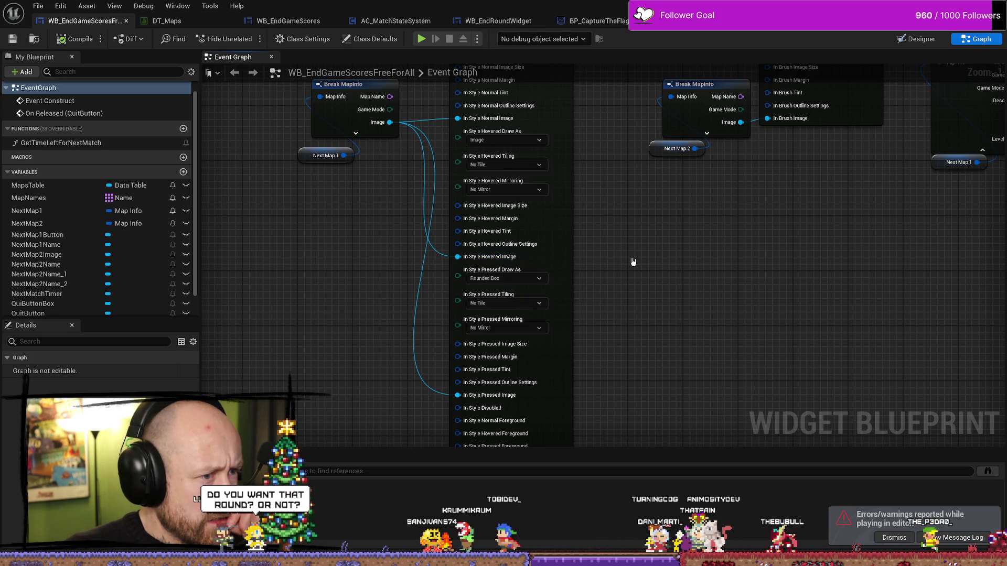
pyautogui.moveTo(667, 329); pyautogui.dragTo(659, 290)
pyautogui.click(478, 238)
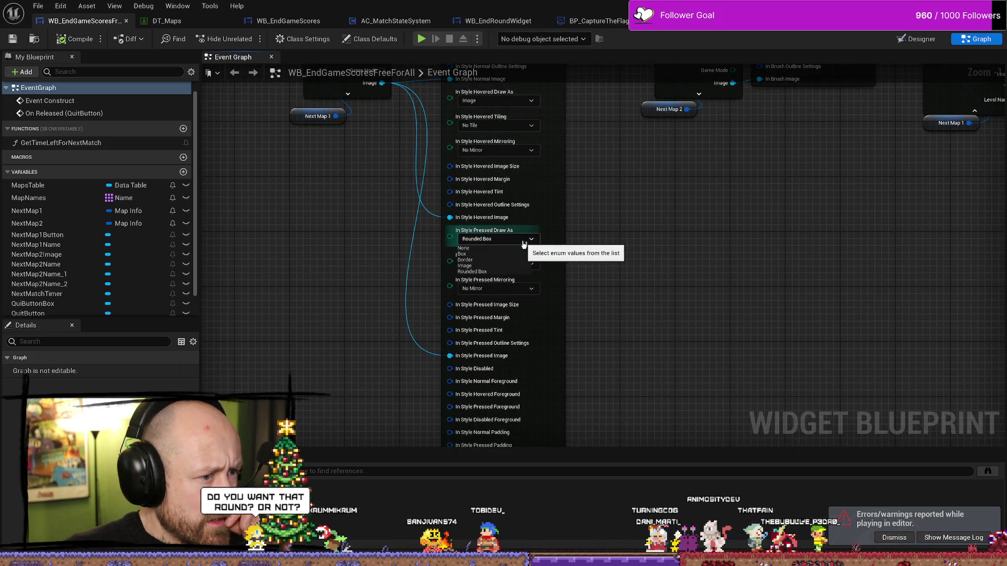
pyautogui.click(477, 266)
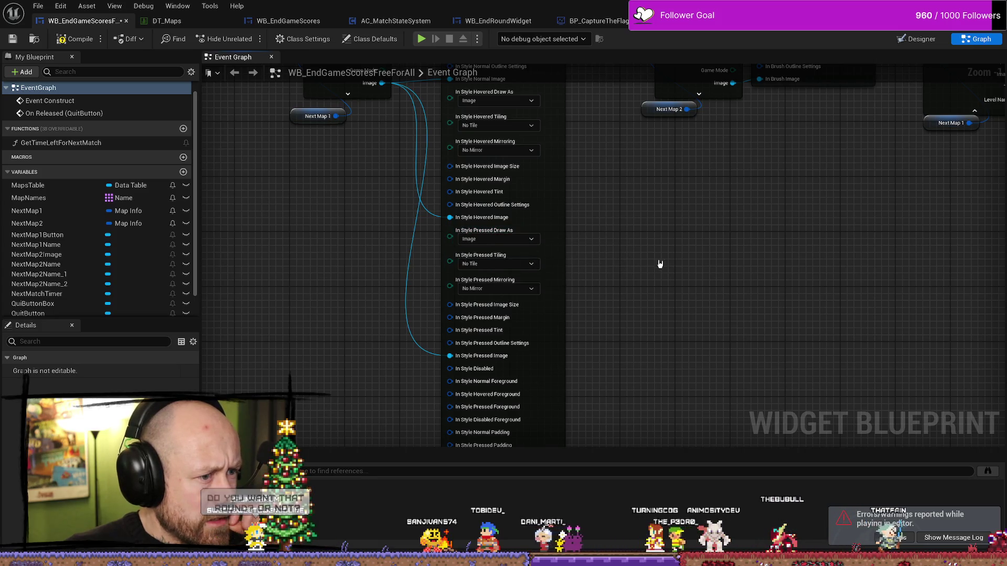
# - Reconnect the map image wire into the In Style Pressed Image pin
pyautogui.moveTo(585, 251); pyautogui.dragTo(600, 288)
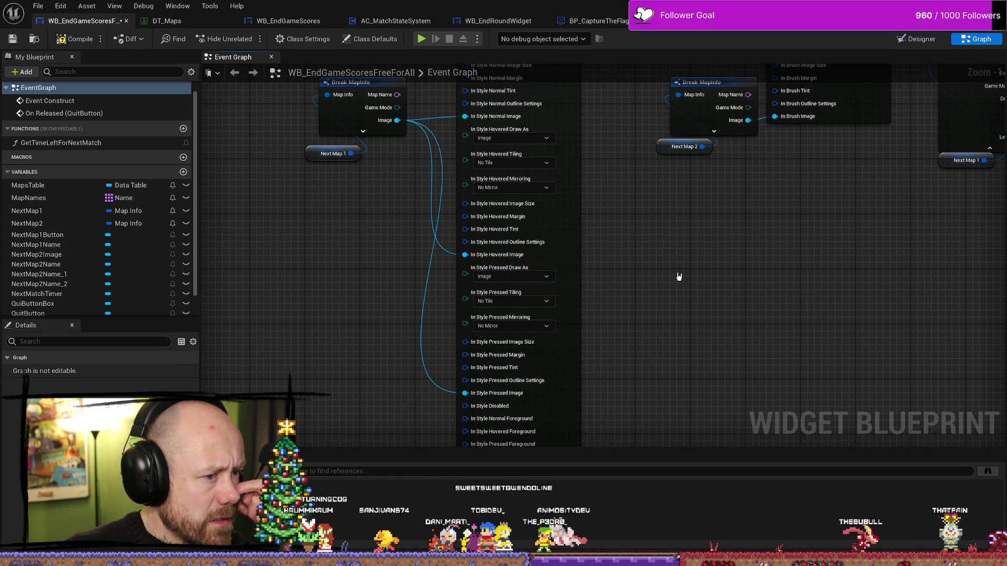
pyautogui.moveTo(678, 277); pyautogui.dragTo(673, 302)
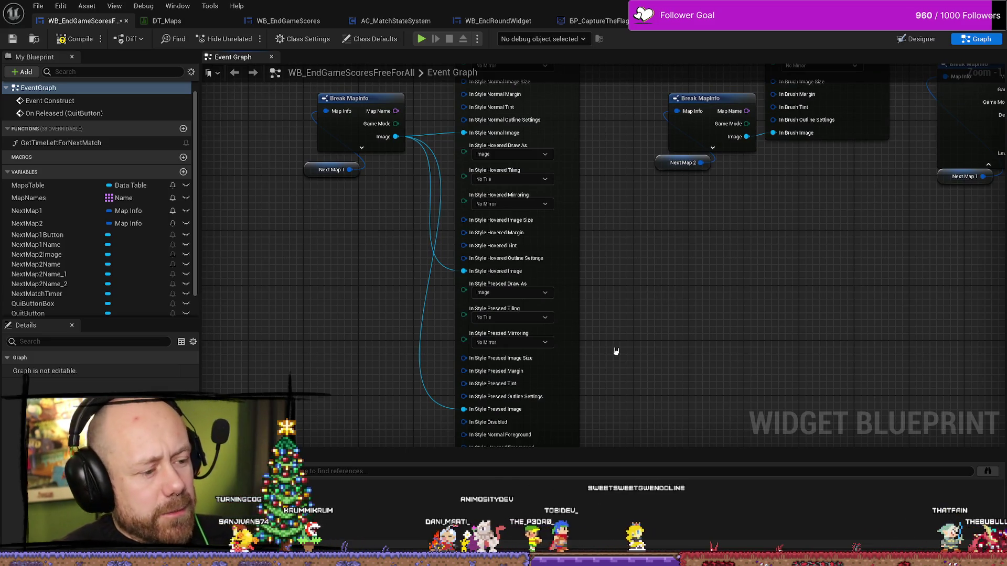
pyautogui.moveTo(611, 351); pyautogui.dragTo(652, 294)
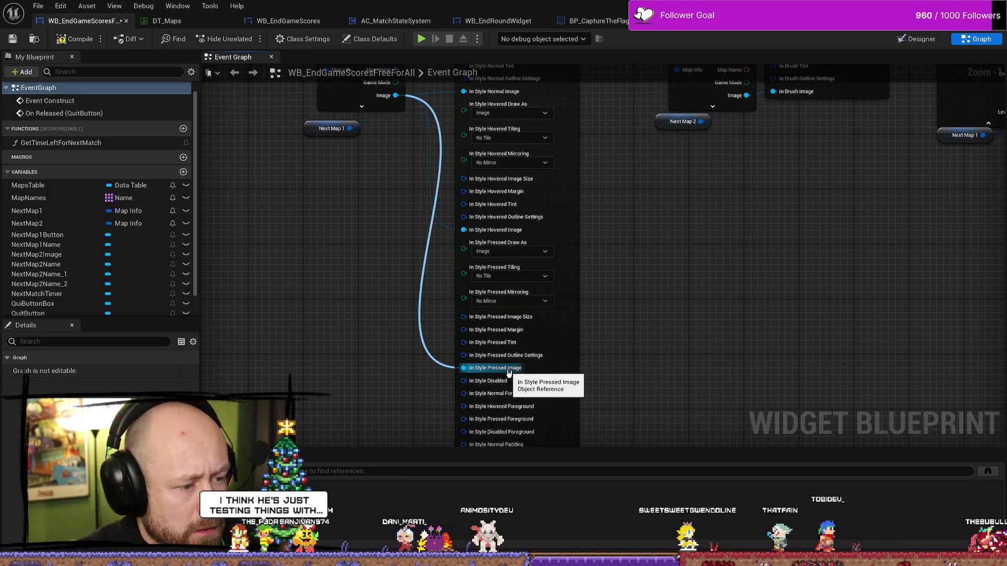
pyautogui.keyDown('alt'); pyautogui.click(463, 367); pyautogui.keyUp('alt')
pyautogui.moveTo(442, 377); pyautogui.dragTo(439, 336)
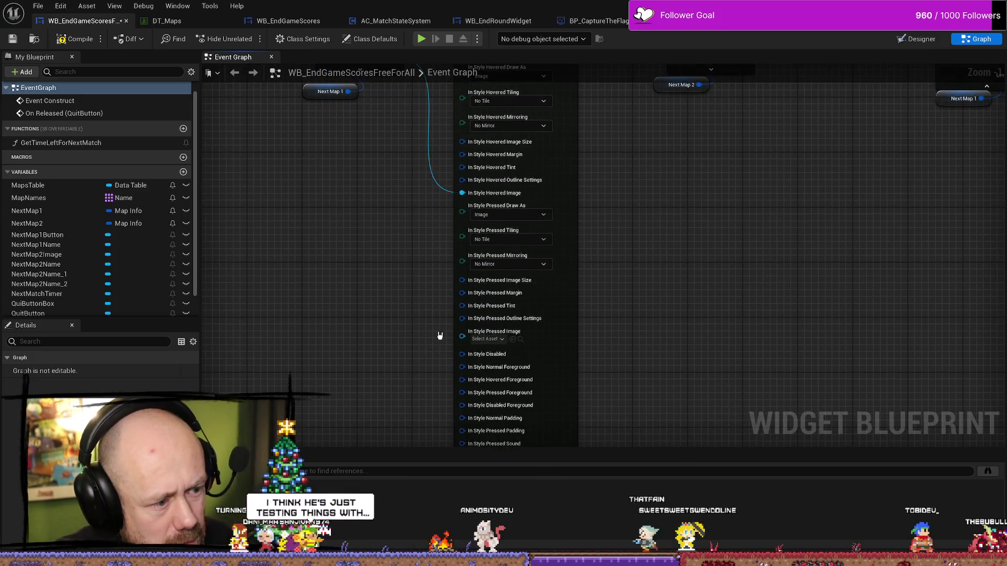
pyautogui.click(502, 340)
pyautogui.moveTo(330, 330)
pyautogui.mouseDown()
pyautogui.moveTo(364, 367)
pyautogui.moveTo(413, 285)
pyautogui.moveTo(433, 301)
pyautogui.moveTo(434, 292)
pyautogui.moveTo(407, 333)
pyautogui.moveTo(488, 288)
pyautogui.mouseUp()
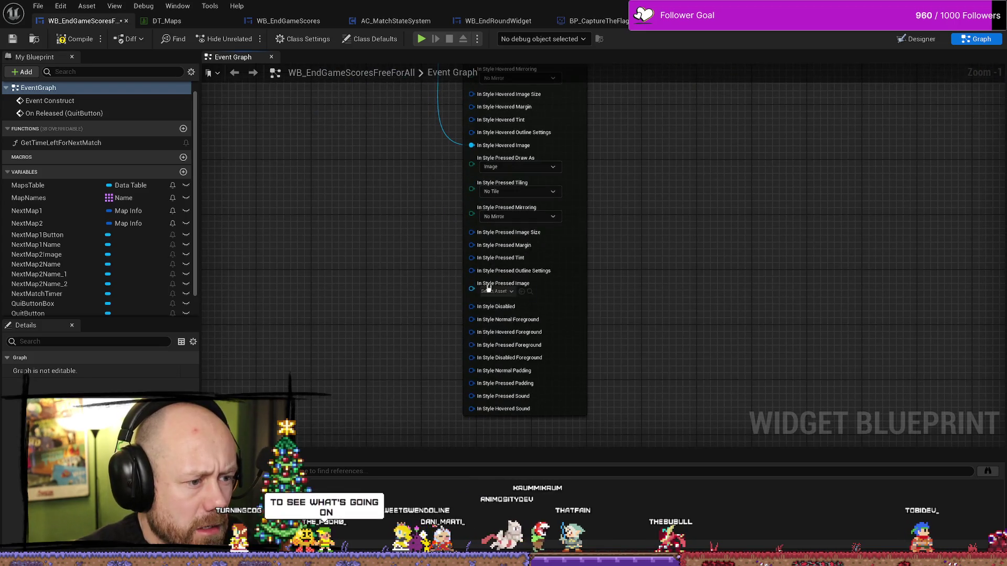
pyautogui.rightClick(518, 285)
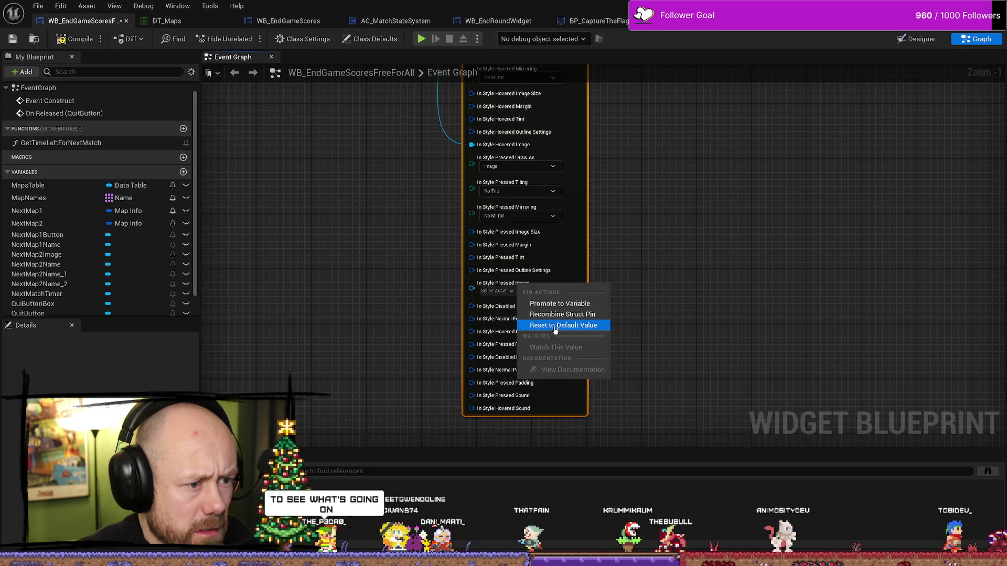
pyautogui.moveTo(362, 265)
pyautogui.mouseDown()
pyautogui.moveTo(395, 321)
pyautogui.moveTo(409, 213)
pyautogui.mouseUp()
pyautogui.moveTo(403, 143)
pyautogui.mouseDown()
pyautogui.moveTo(319, 440)
pyautogui.moveTo(465, 395)
pyautogui.mouseUp()
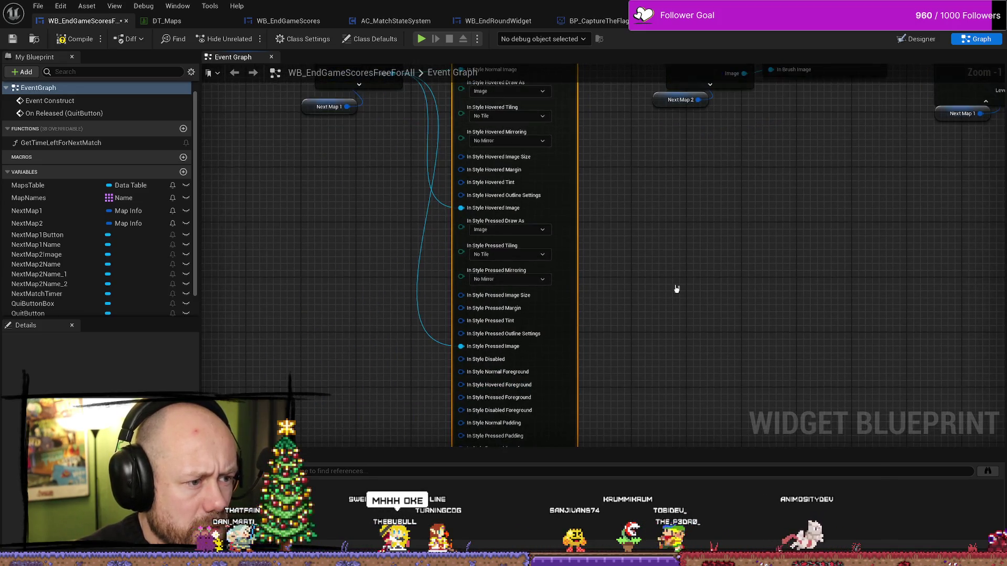
pyautogui.moveTo(532, 248)
pyautogui.mouseDown()
pyautogui.moveTo(539, 232)
pyautogui.moveTo(548, 269)
pyautogui.mouseUp()
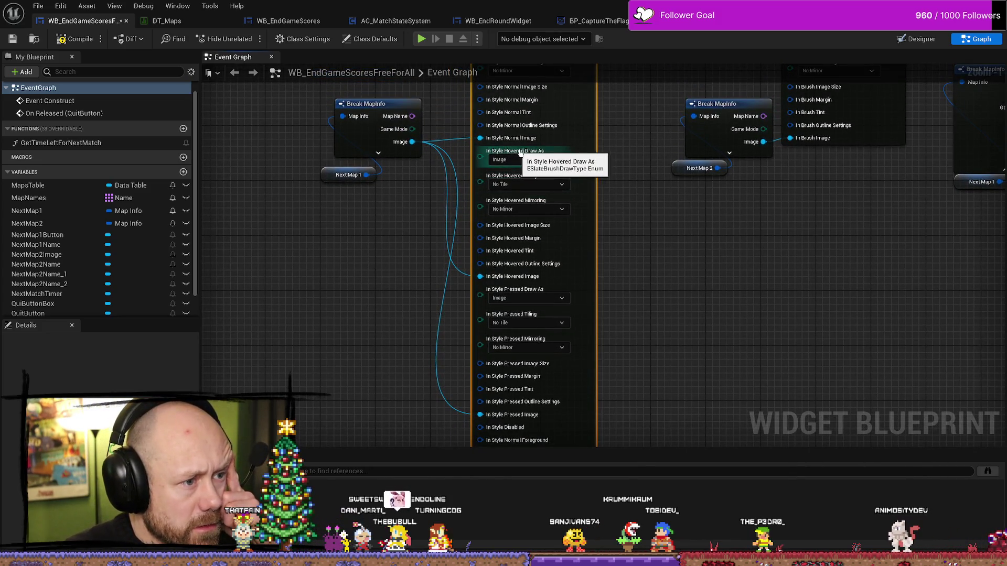
pyautogui.moveTo(633, 186); pyautogui.dragTo(524, 214)
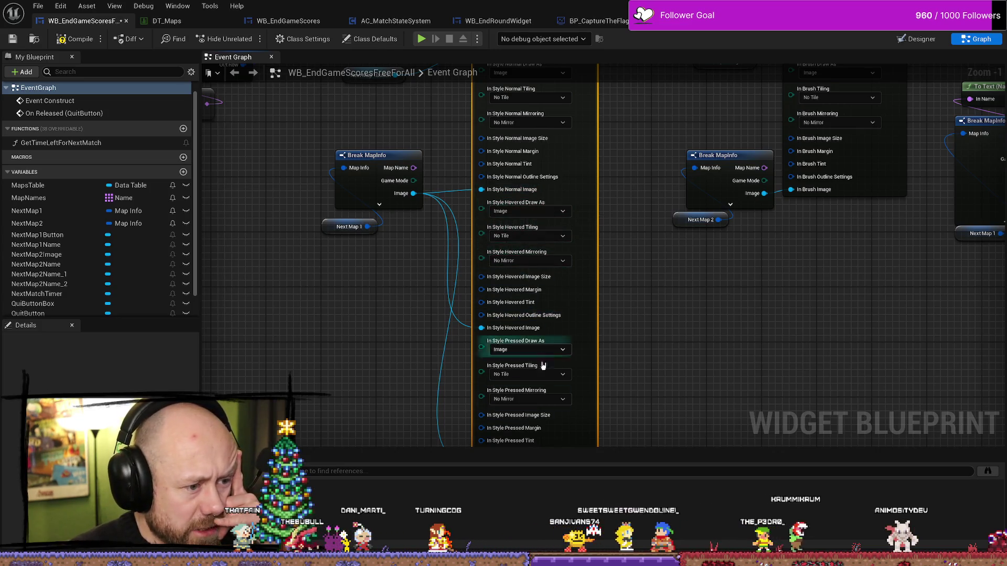
pyautogui.moveTo(564, 414)
pyautogui.mouseDown()
pyautogui.moveTo(569, 329)
pyautogui.moveTo(530, 325)
pyautogui.mouseUp()
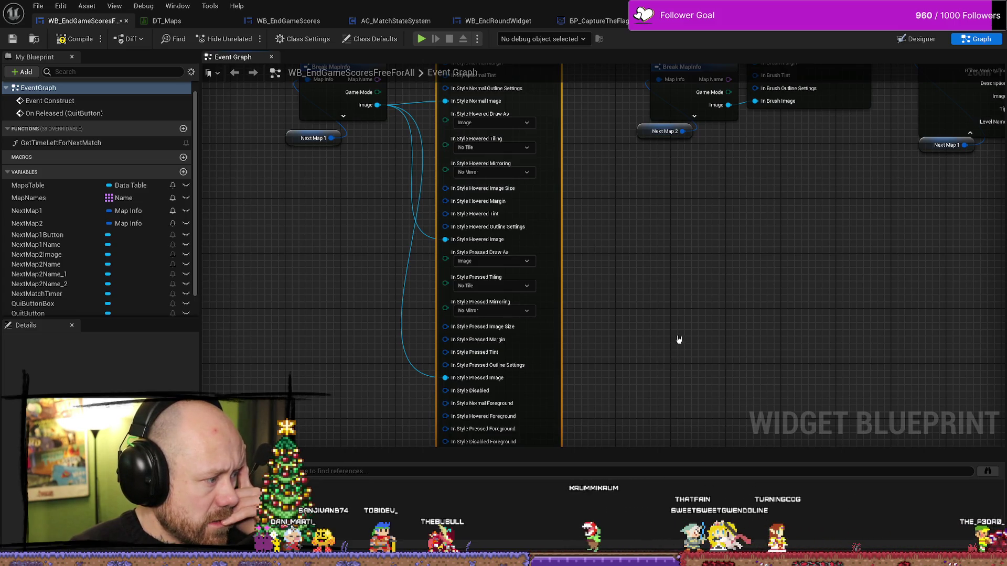
# - Move Break MapInfo and Next Map 1 a little upward, then deselect them
pyautogui.scroll(-2, 645, 343)
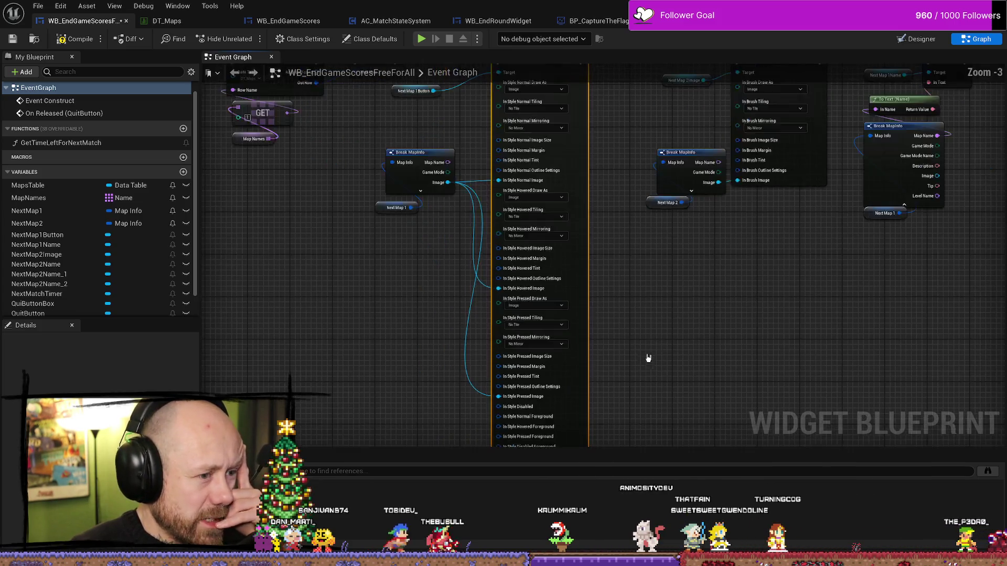
pyautogui.scroll(-3, 651, 346)
pyautogui.scroll(5, 639, 281)
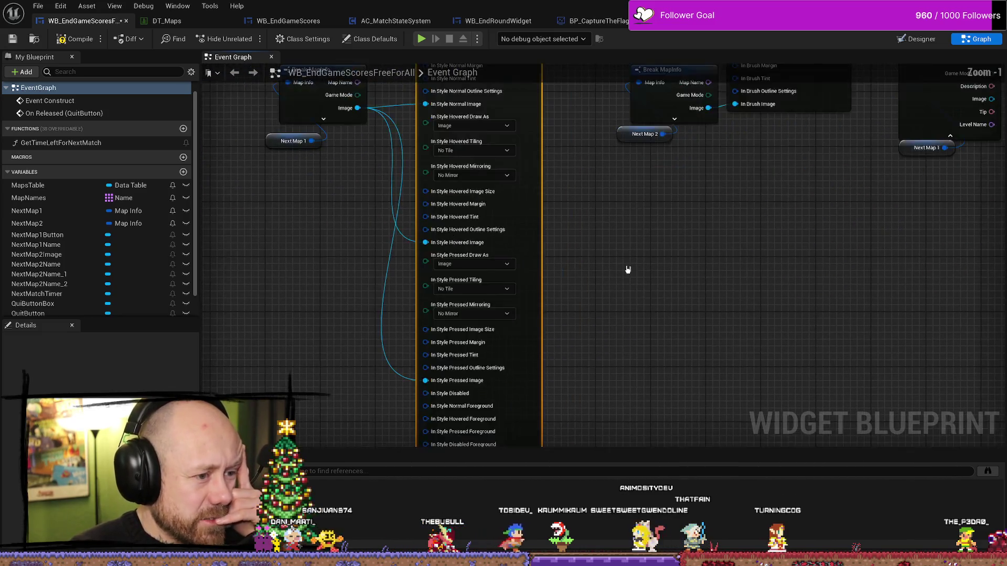
pyautogui.moveTo(393, 168); pyautogui.dragTo(392, 243)
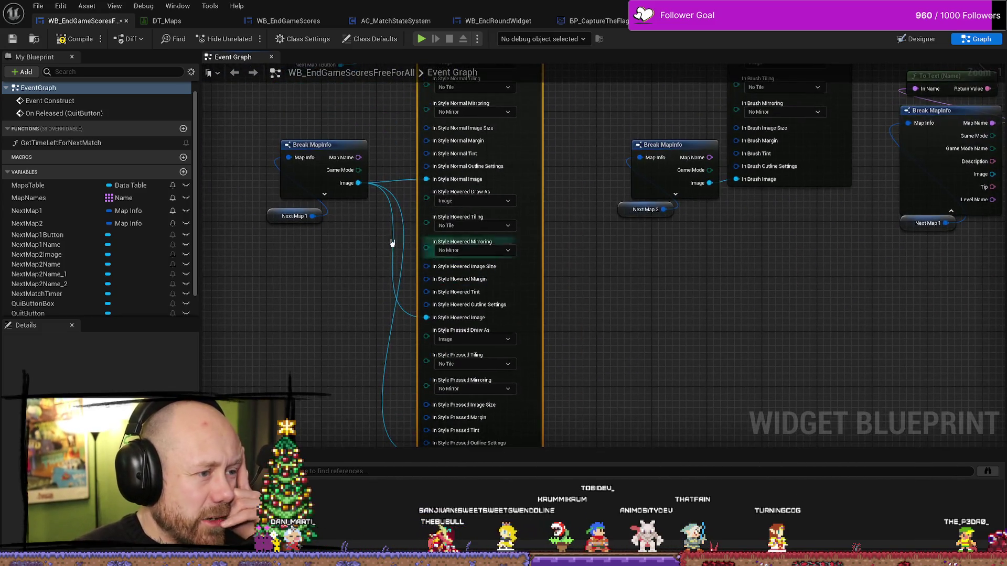
pyautogui.moveTo(345, 328)
pyautogui.mouseDown()
pyautogui.moveTo(351, 198)
pyautogui.moveTo(377, 281)
pyautogui.mouseUp()
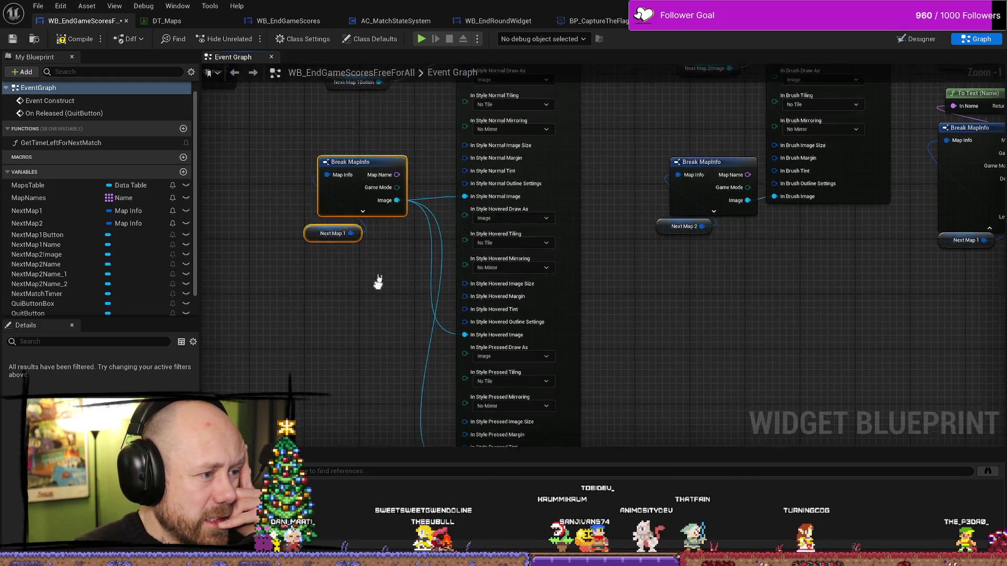
pyautogui.moveTo(350, 157); pyautogui.dragTo(351, 150)
pyautogui.moveTo(542, 281)
pyautogui.mouseDown()
pyautogui.moveTo(544, 361)
pyautogui.moveTo(531, 231)
pyautogui.mouseUp()
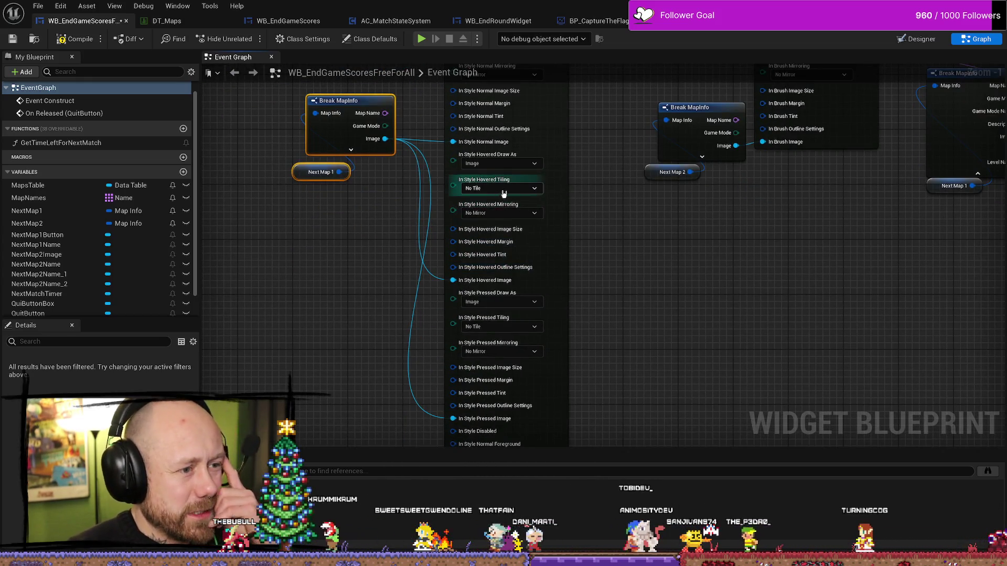
pyautogui.click(640, 281)
pyautogui.moveTo(628, 272); pyautogui.dragTo(630, 289)
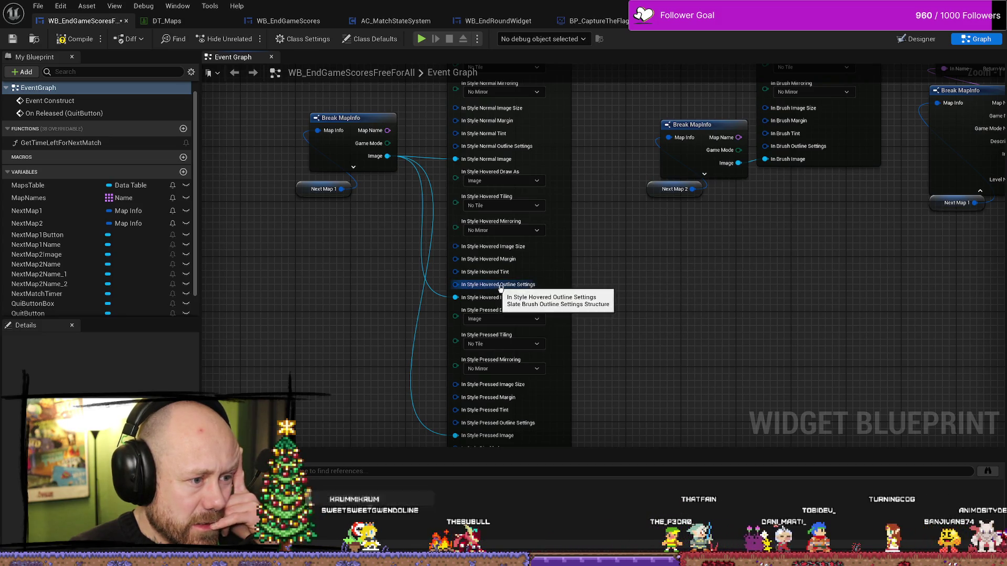
# - Promote the hovered outline settings pin to a default-named variable, place its getter below Break MapInfo, and compile
pyautogui.rightClick(523, 288)
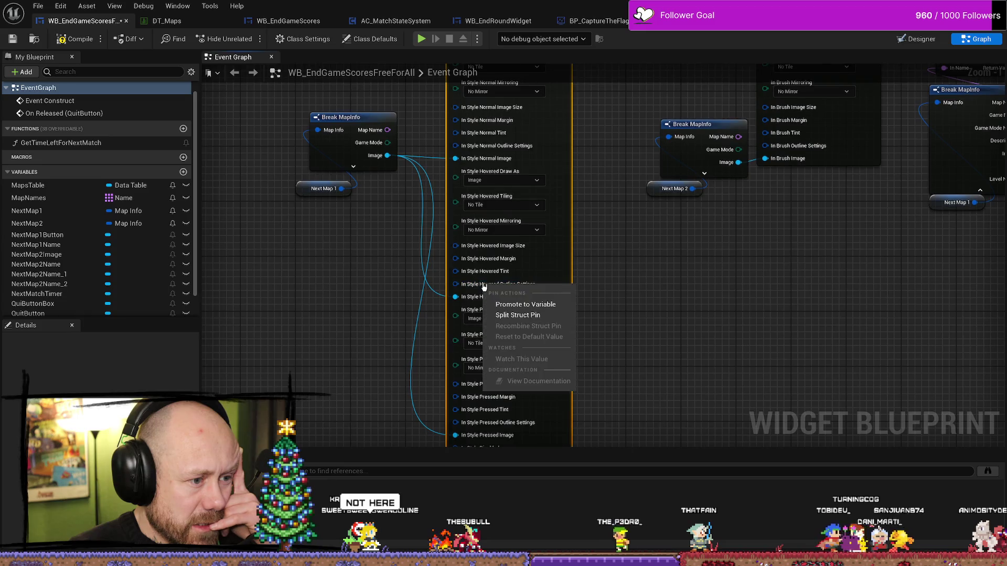
pyautogui.click(519, 303)
pyautogui.press('Return')
pyautogui.scroll(-2, 373, 173)
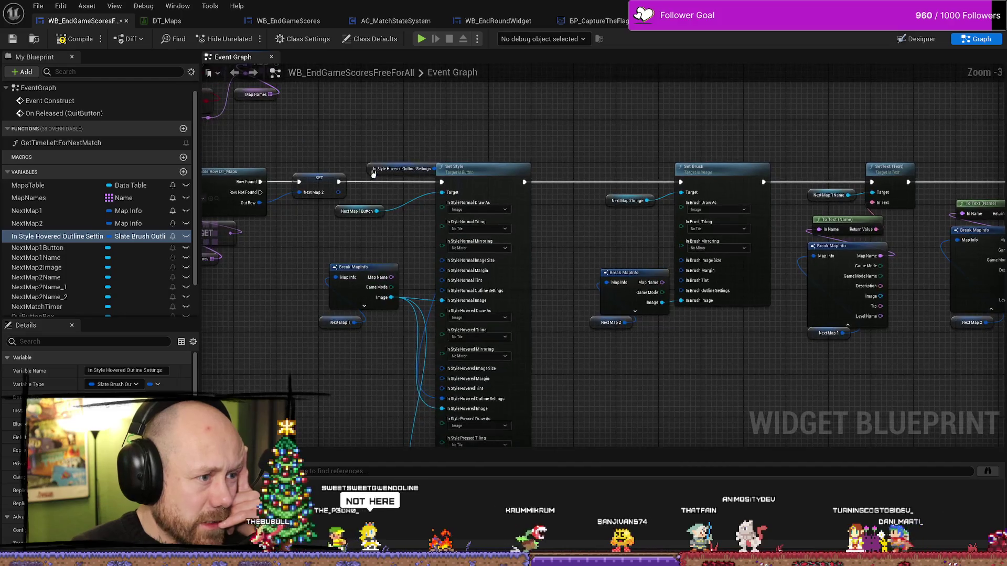
pyautogui.moveTo(372, 163)
pyautogui.mouseDown()
pyautogui.moveTo(340, 310)
pyautogui.moveTo(342, 371)
pyautogui.mouseUp()
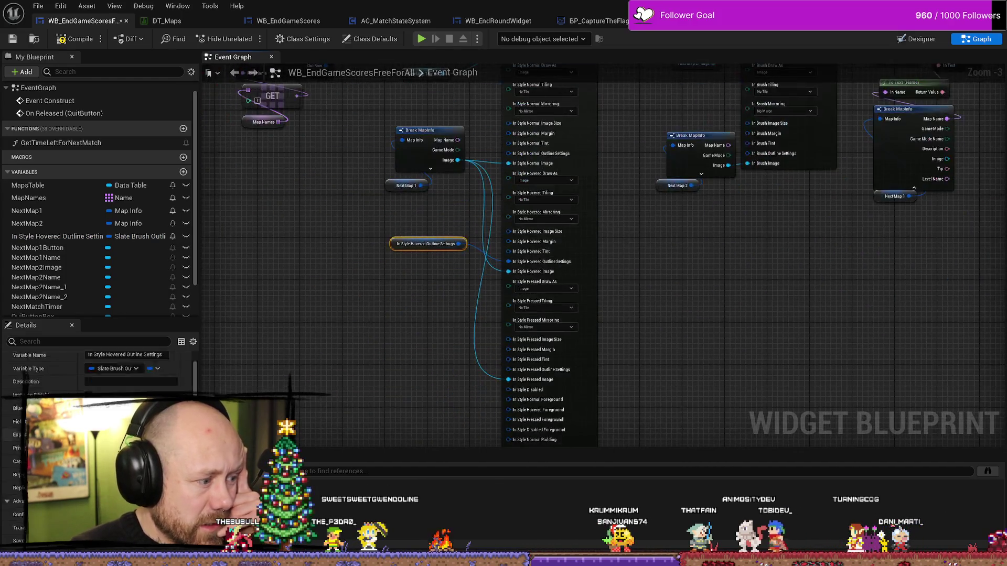
pyautogui.click(74, 37)
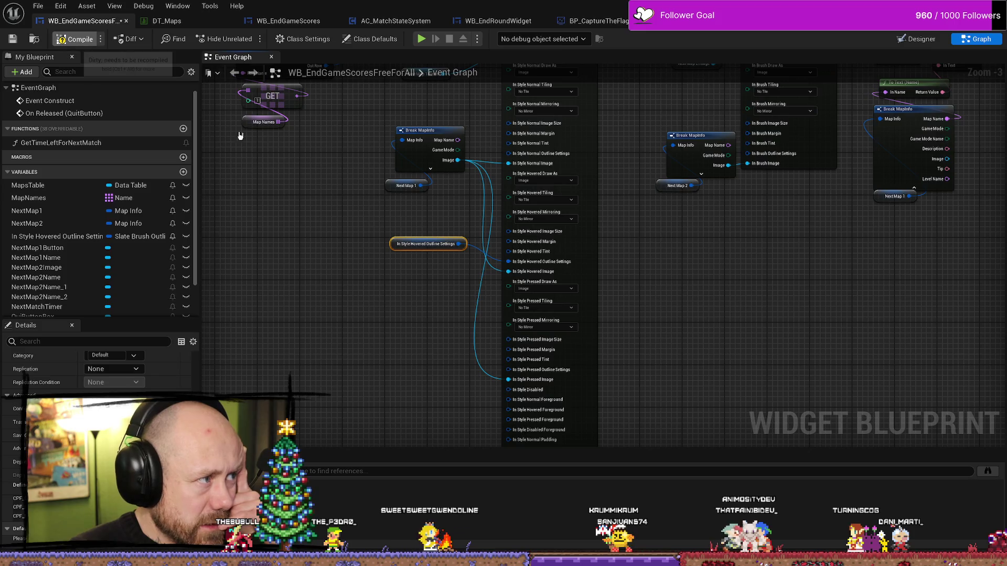
# - Inspect the new variable's default colour and keep its name In Style Hovered Outline Settings
pyautogui.scroll(-4, 97, 372)
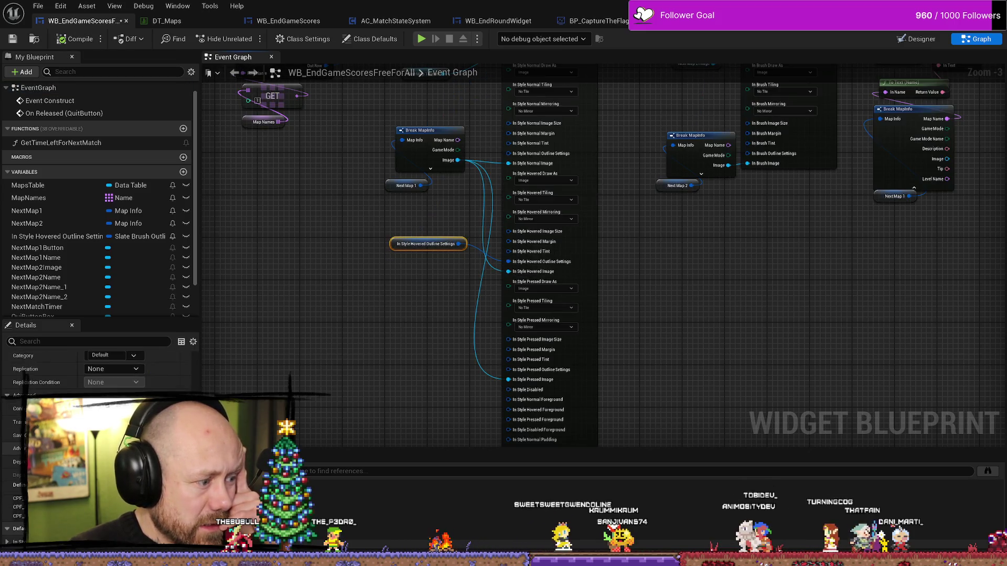
pyautogui.scroll(-3, 97, 373)
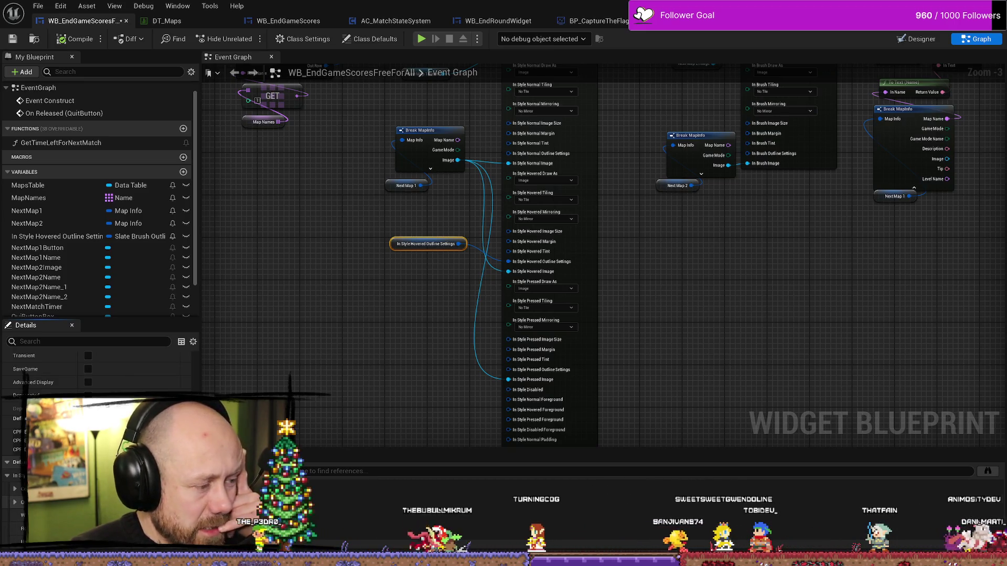
pyautogui.click(115, 498)
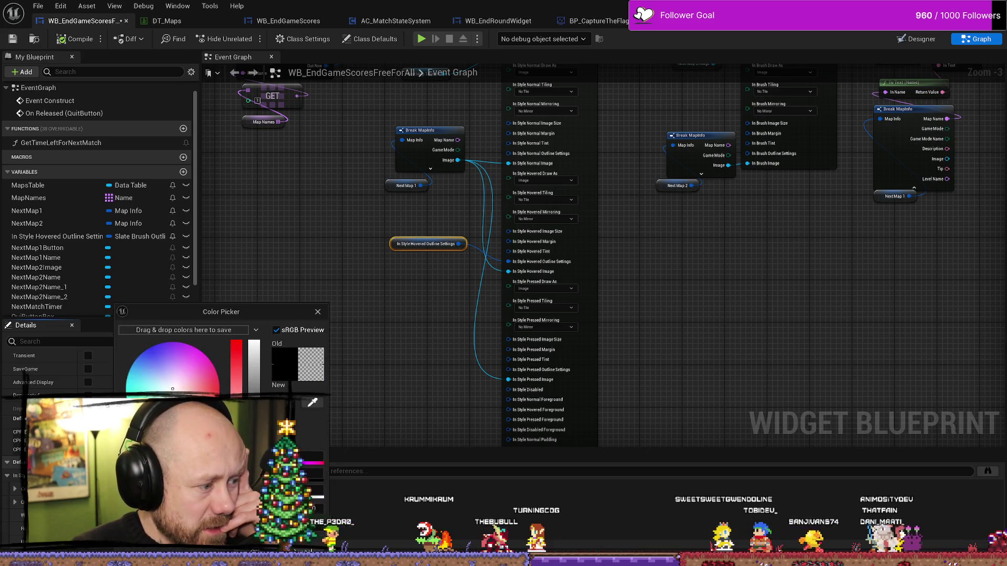
pyautogui.click(319, 312)
pyautogui.scroll(4, 416, 292)
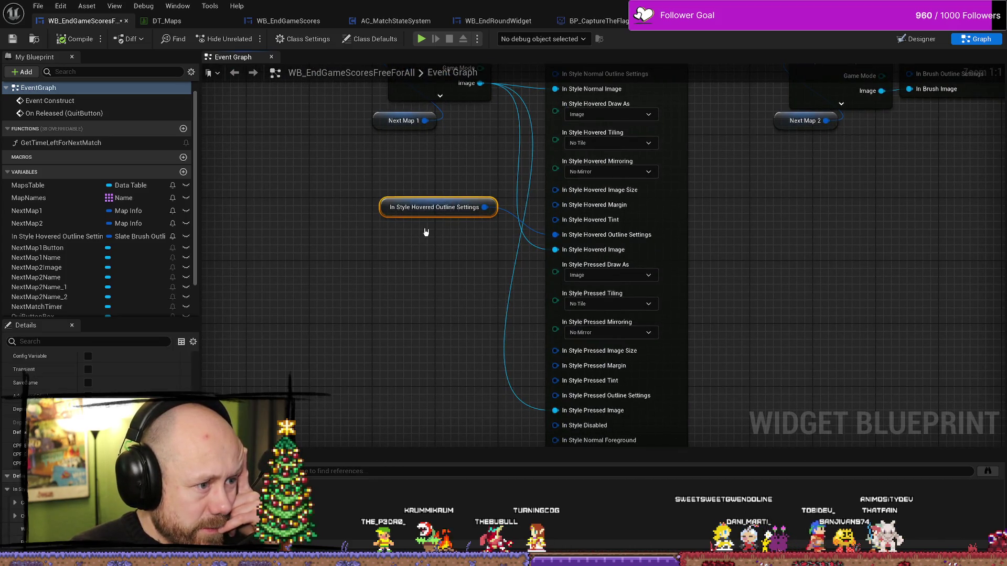
pyautogui.click(67, 239)
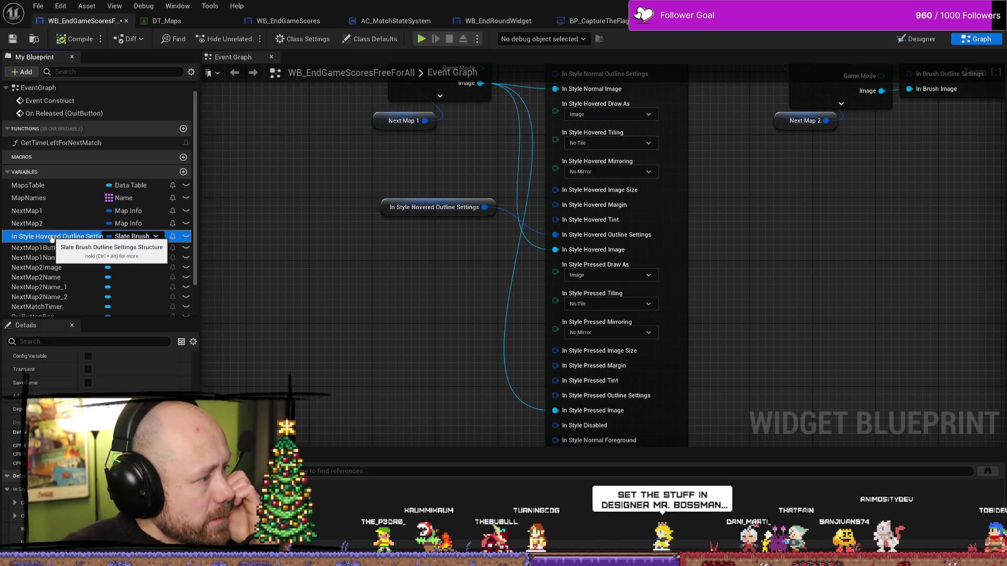
pyautogui.rightClick(46, 237)
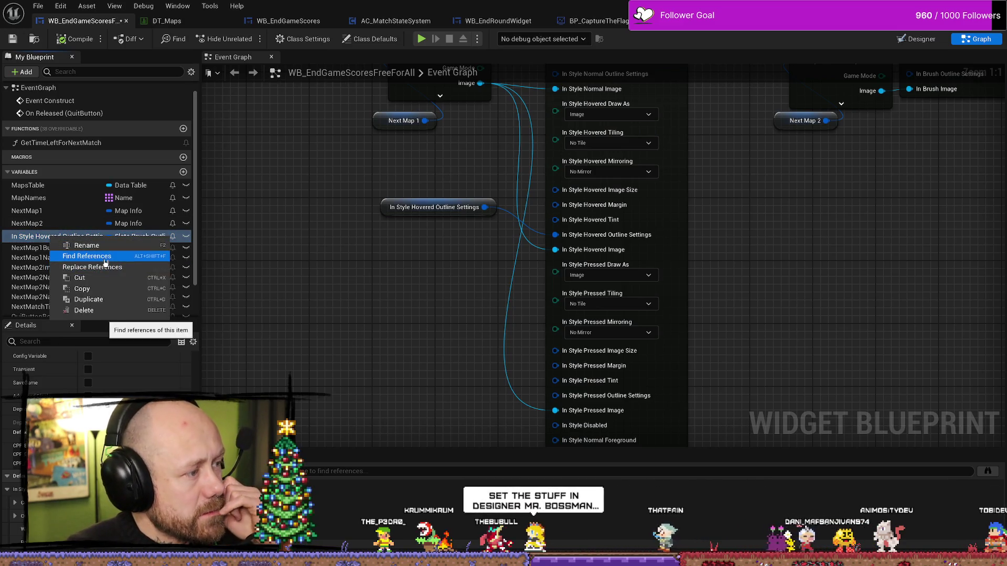
pyautogui.click(85, 245)
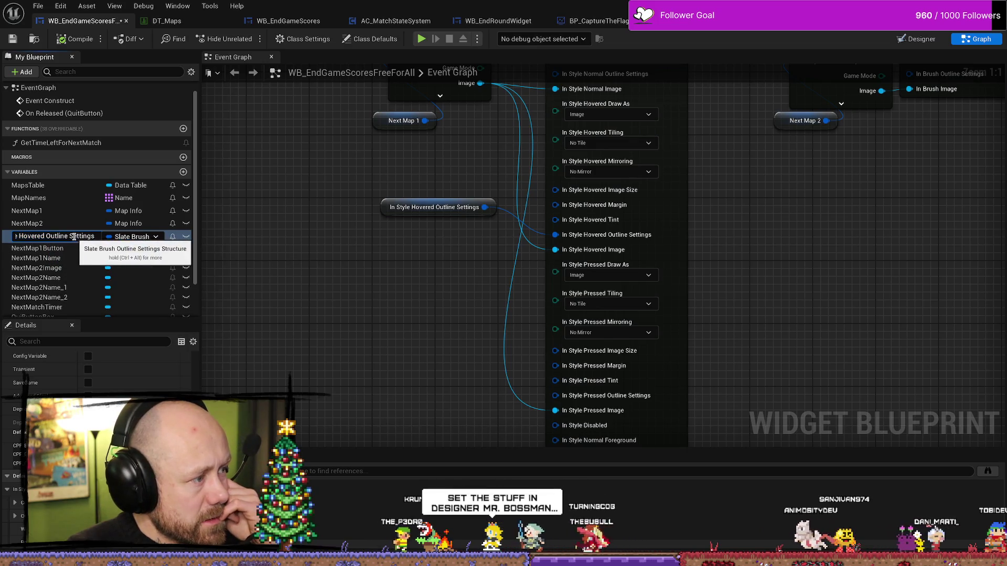
pyautogui.press('Return')
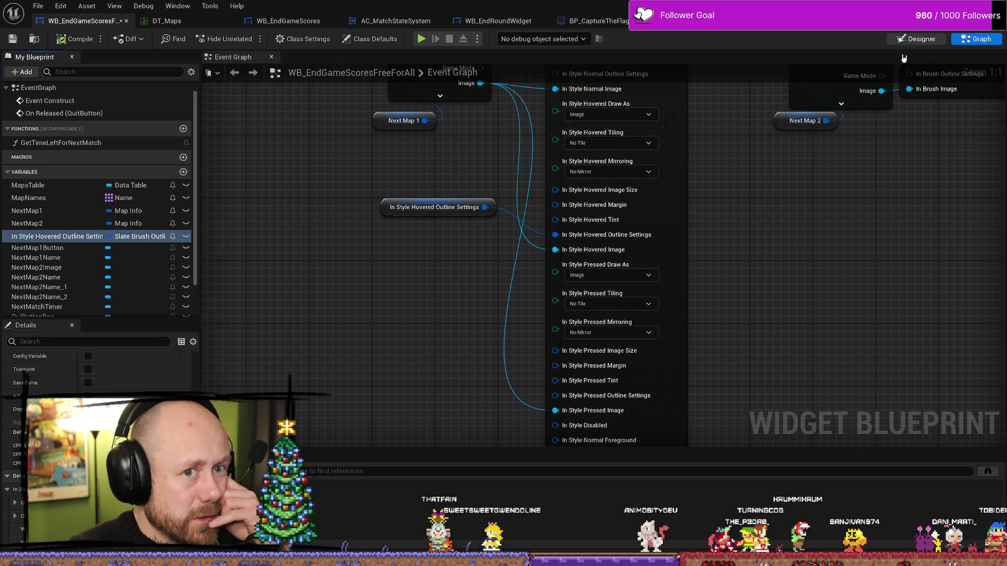
pyautogui.click(920, 40)
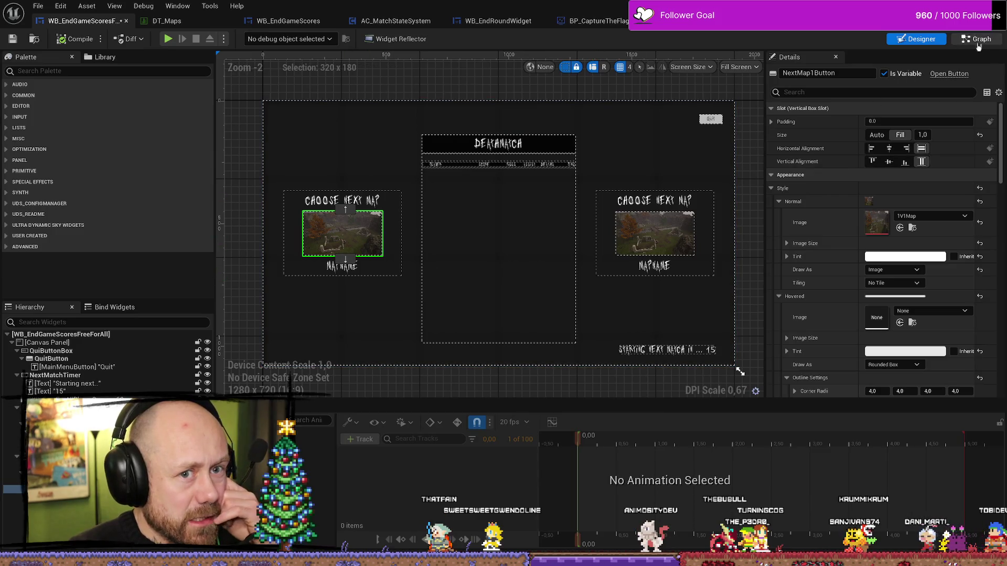
pyautogui.click(978, 42)
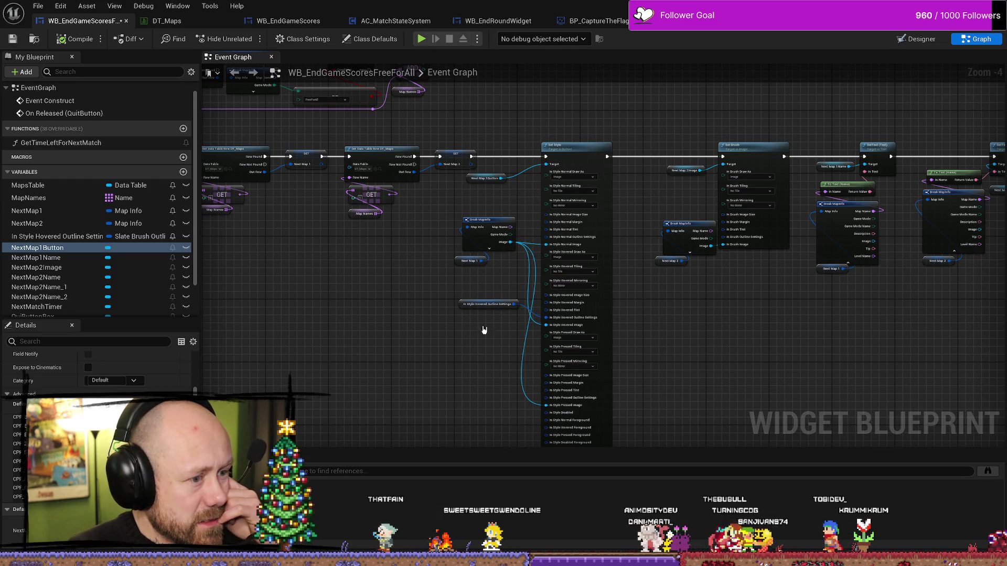
pyautogui.click(908, 41)
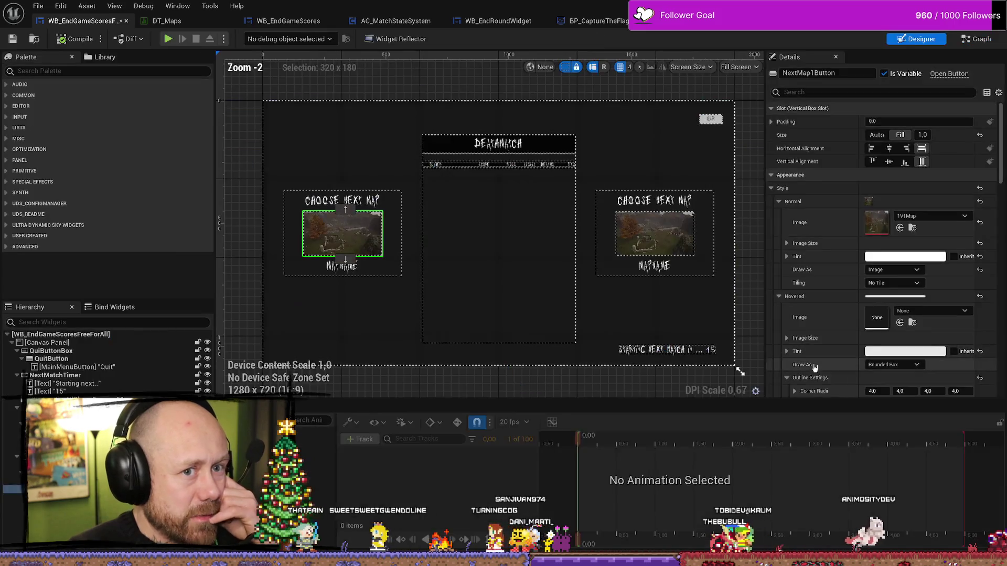
pyautogui.scroll(-2, 814, 369)
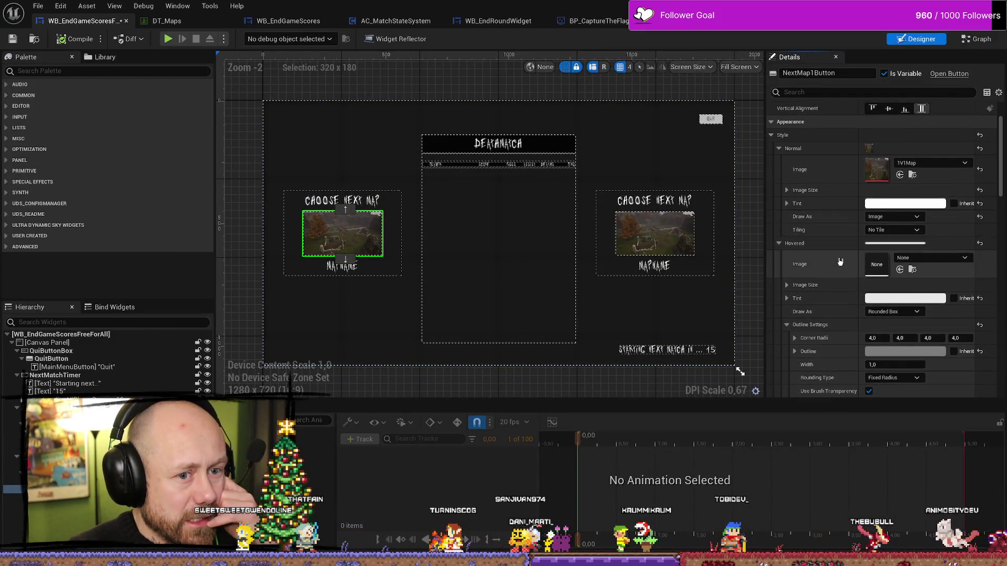
pyautogui.scroll(-2, 859, 266)
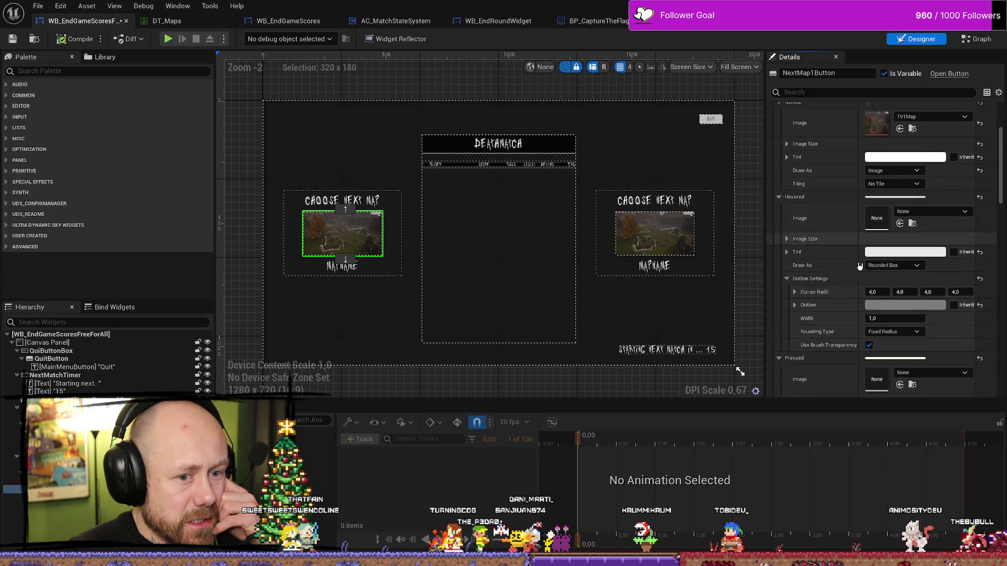
pyautogui.scroll(-1, 859, 266)
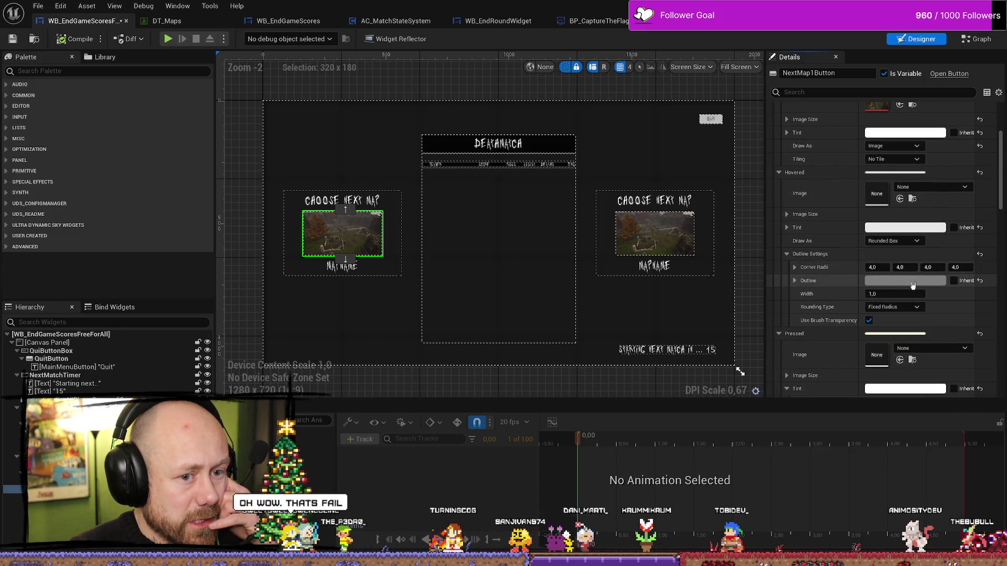
pyautogui.scroll(-7, 849, 284)
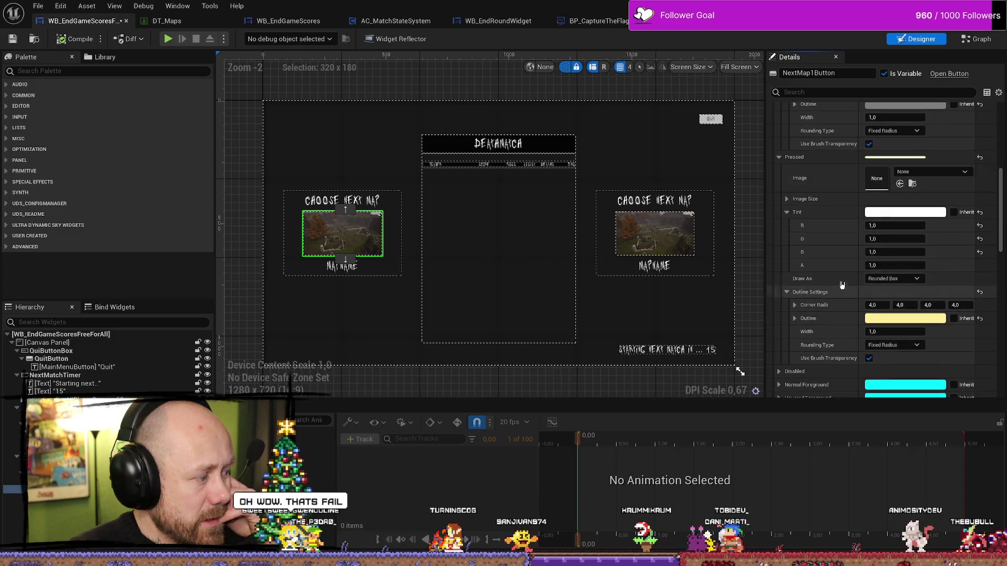
pyautogui.scroll(-6, 841, 284)
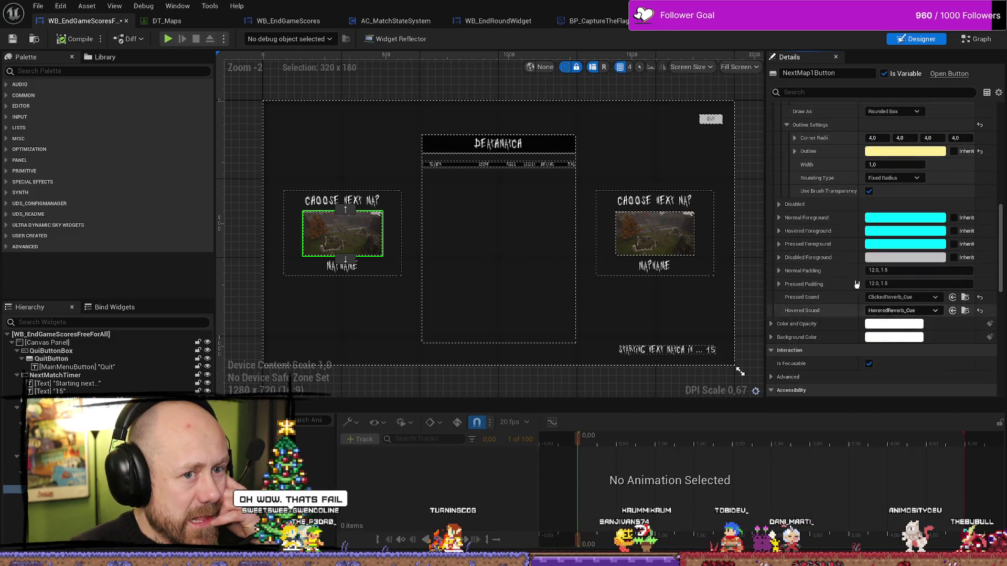
pyautogui.scroll(8, 915, 210)
pyautogui.click(975, 40)
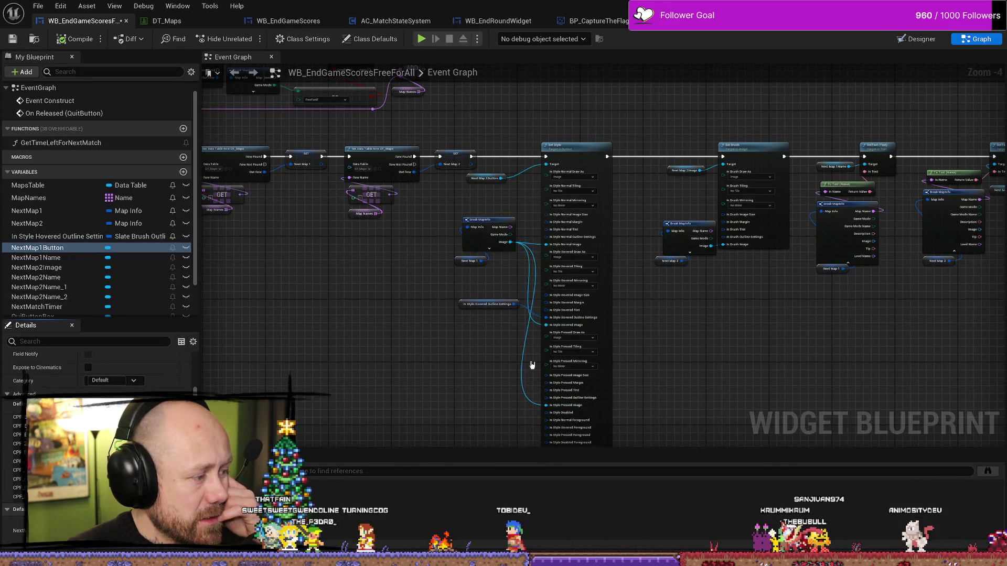
# - Close the colour picker, deselect the outline settings node, and launch Play-In-Editor with Alt+P
pyautogui.scroll(5, 522, 362)
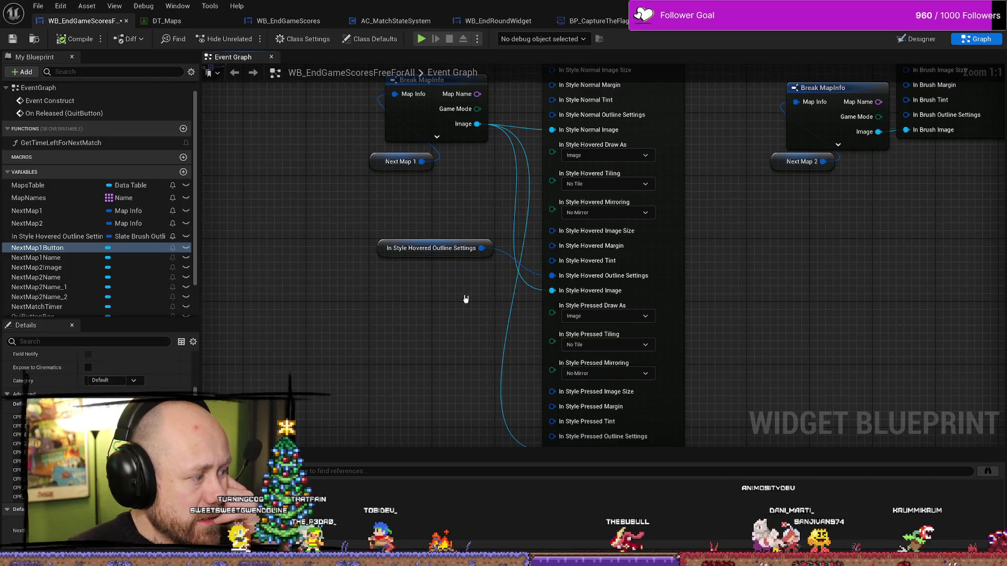
pyautogui.click(378, 251)
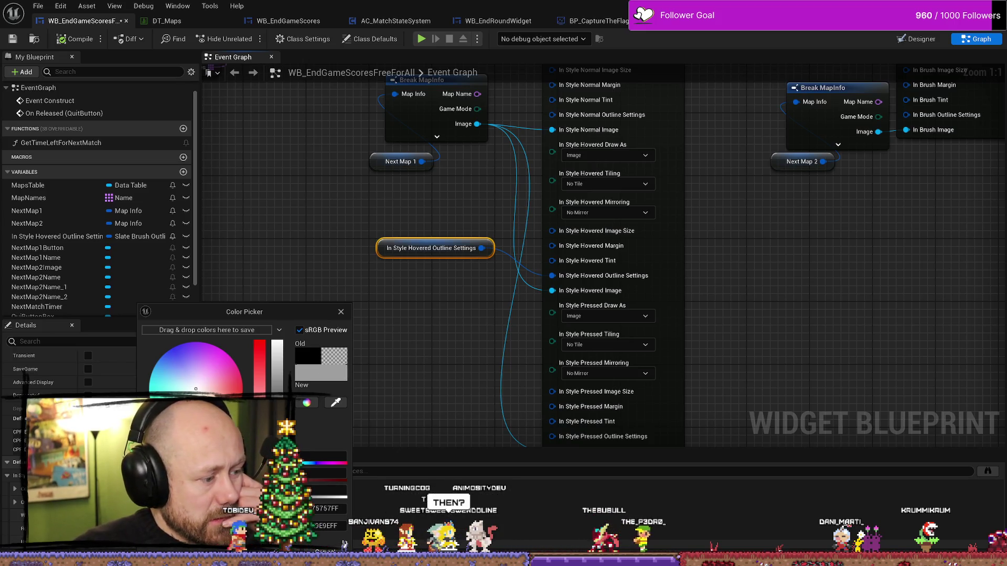
pyautogui.click(344, 545)
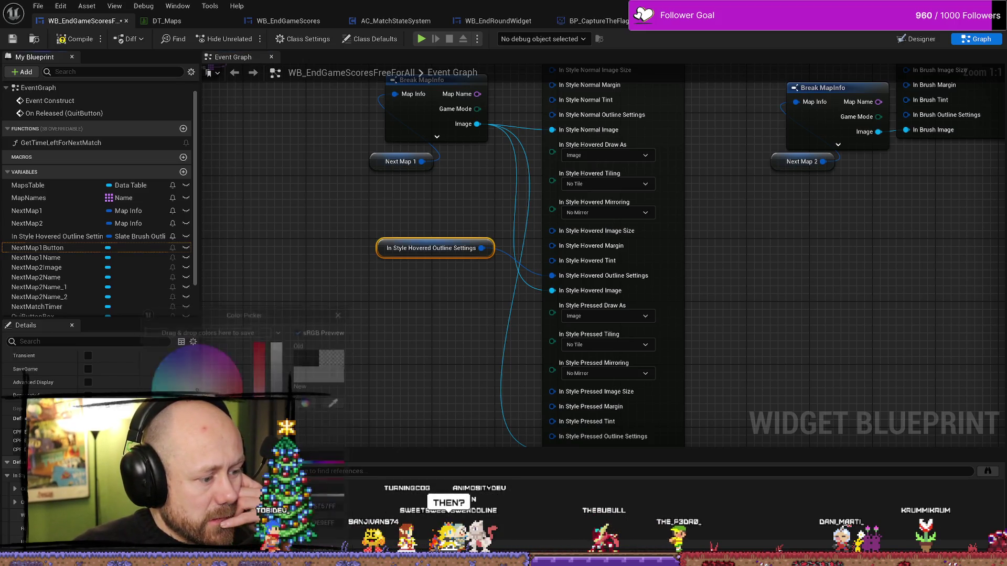
pyautogui.click(377, 347)
pyautogui.scroll(-1, 427, 297)
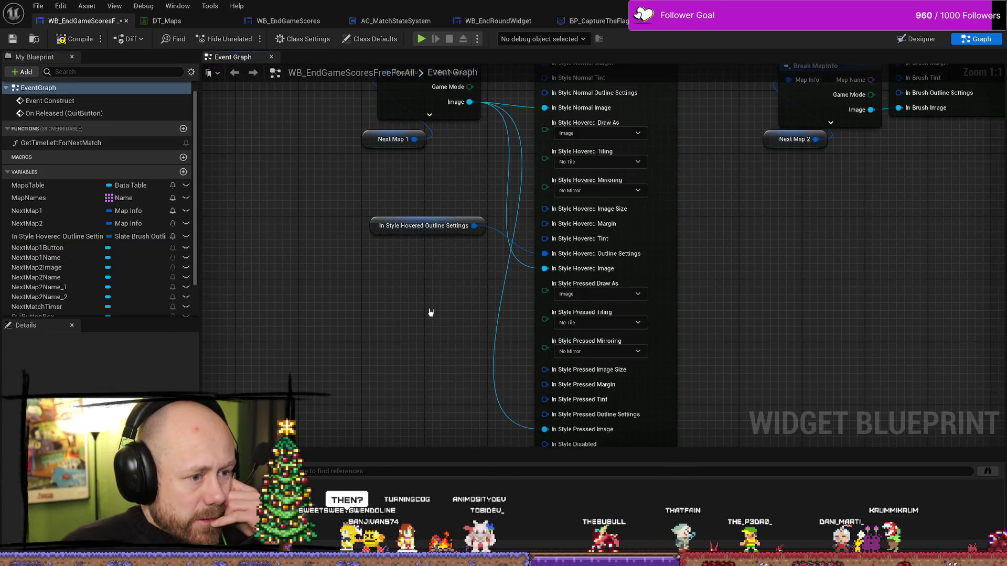
pyautogui.hotkey('alt', 'p')
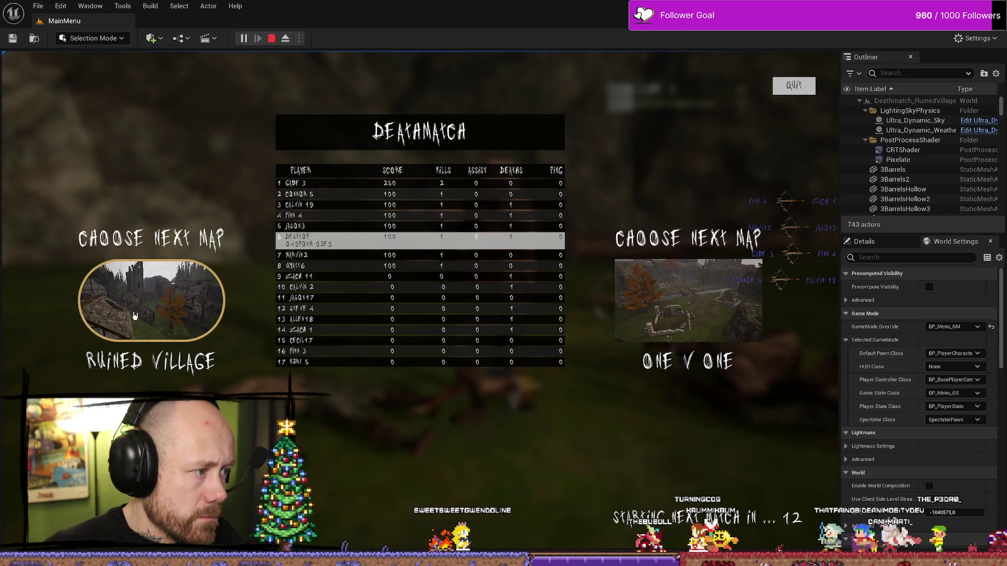
# - Click the Ruined Village vote button twice to check its pressed look, then stop play with Esc
pyautogui.click(157, 314)
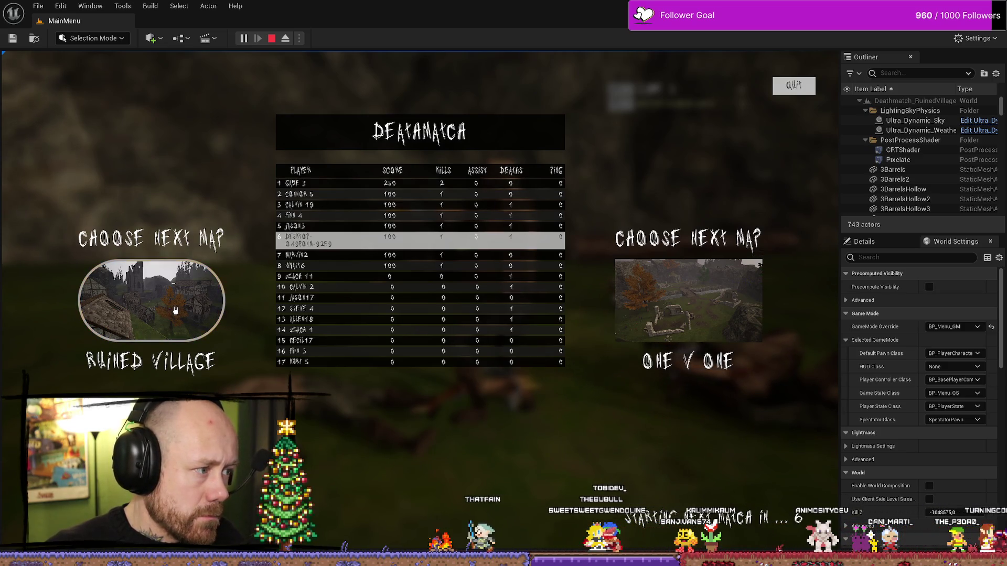
pyautogui.click(186, 314)
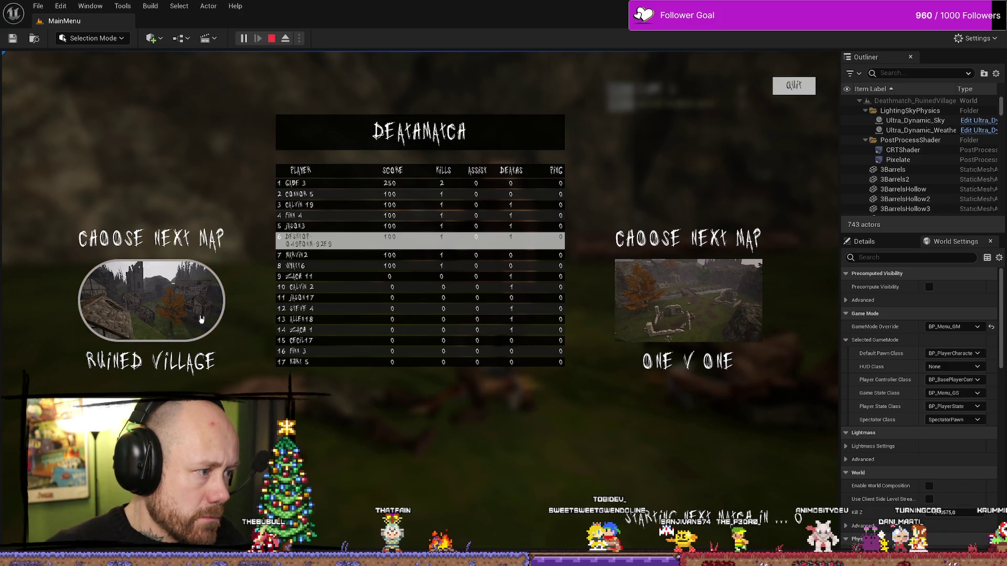
pyautogui.press('Escape')
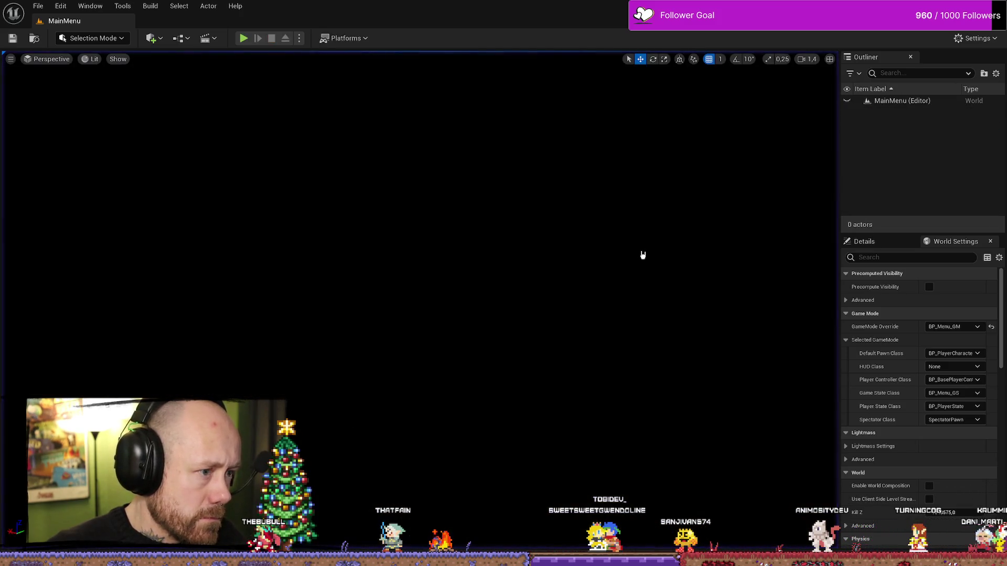
# - Dismiss the trace options and return to the WB_EndGameScoresFreeForAll blueprint's Event Graph
pyautogui.hotkey('ctrl', 'space')
pyautogui.click(702, 559)
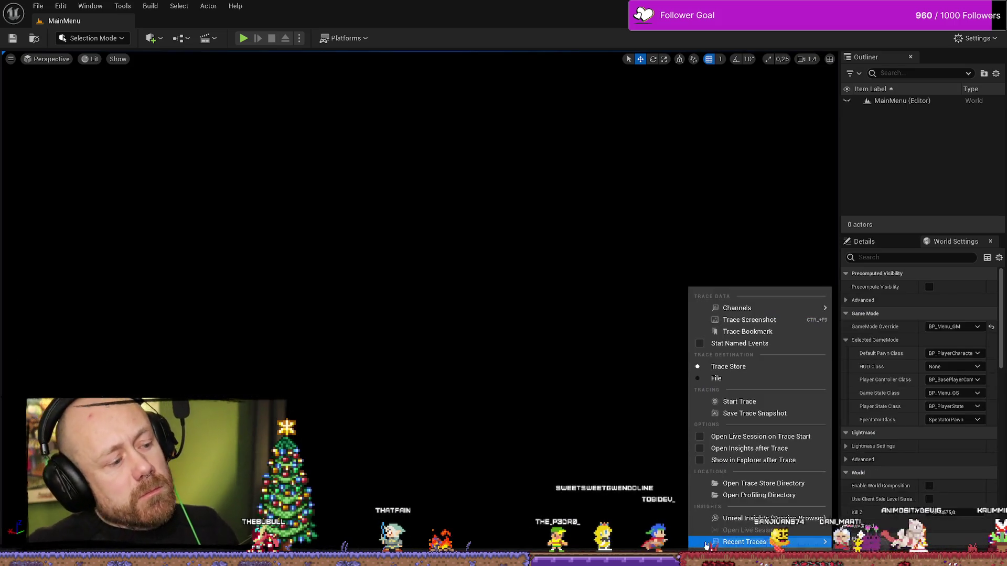
pyautogui.click(518, 367)
pyautogui.hotkey('ctrl', 'space')
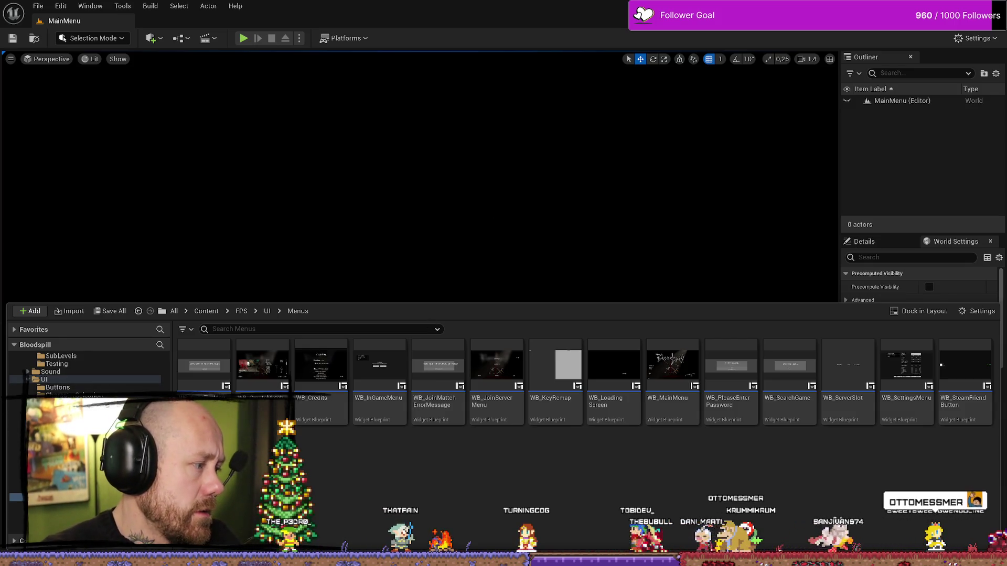
pyautogui.hotkey('alt', 'Tab')
pyautogui.scroll(-2, 478, 292)
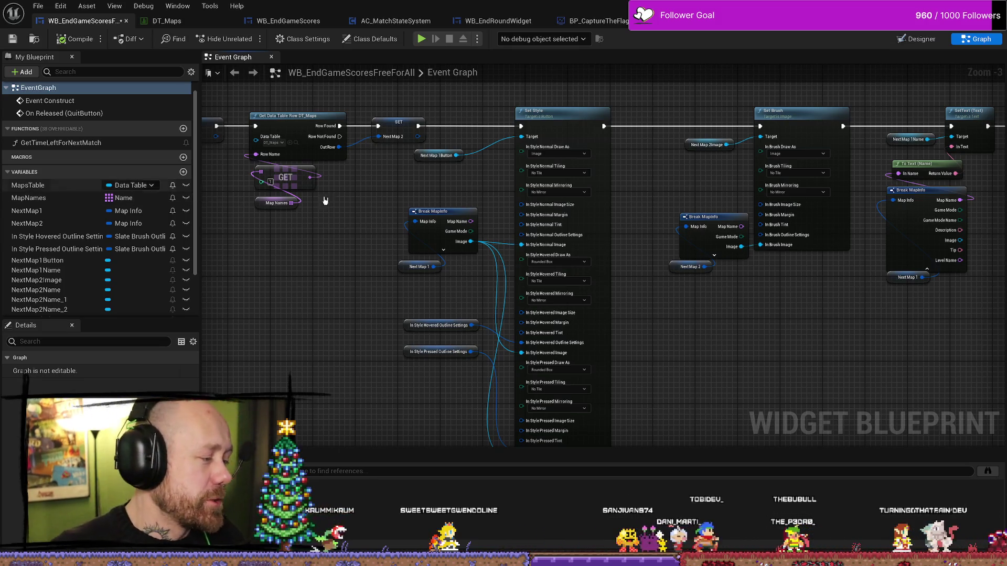
# - Box-select and delete the hovered and pressed outline settings getter nodes
pyautogui.moveTo(385, 241); pyautogui.dragTo(382, 189)
pyautogui.moveTo(443, 257); pyautogui.dragTo(449, 341)
pyautogui.press('Delete')
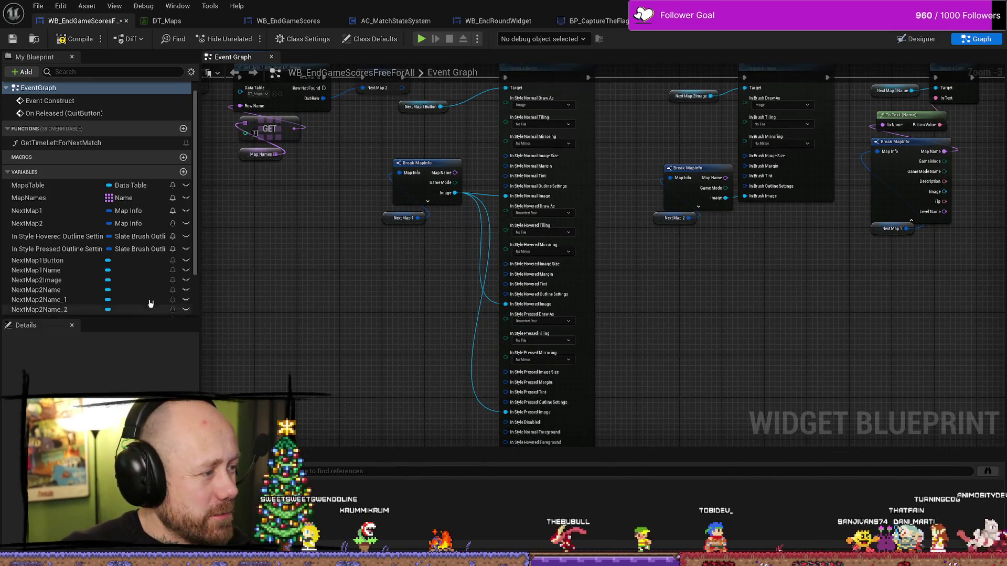
pyautogui.scroll(-2, 73, 235)
# - Delete both outline settings variables in My Blueprint, then switch to the Designer layout
pyautogui.click(78, 197)
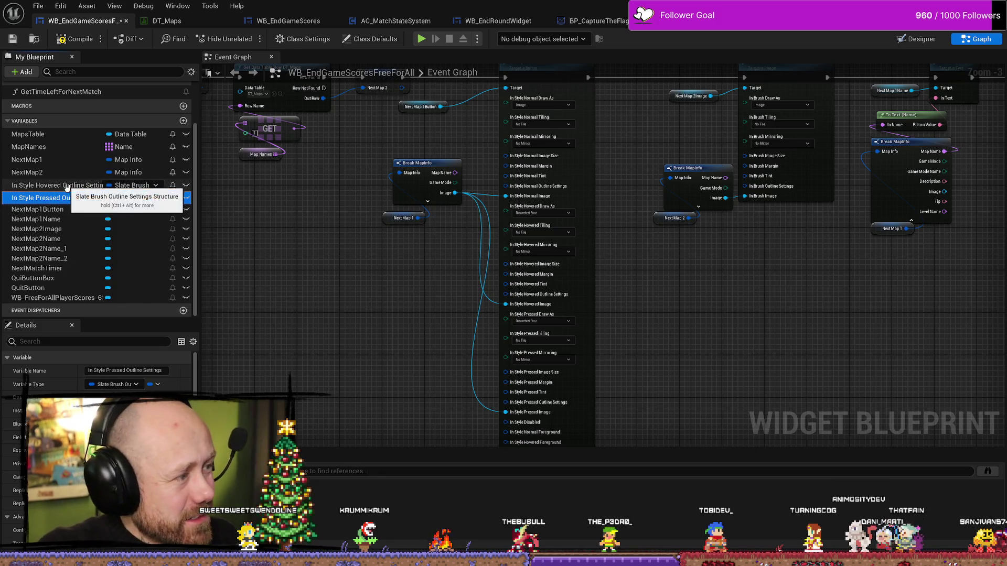
pyautogui.click(68, 185)
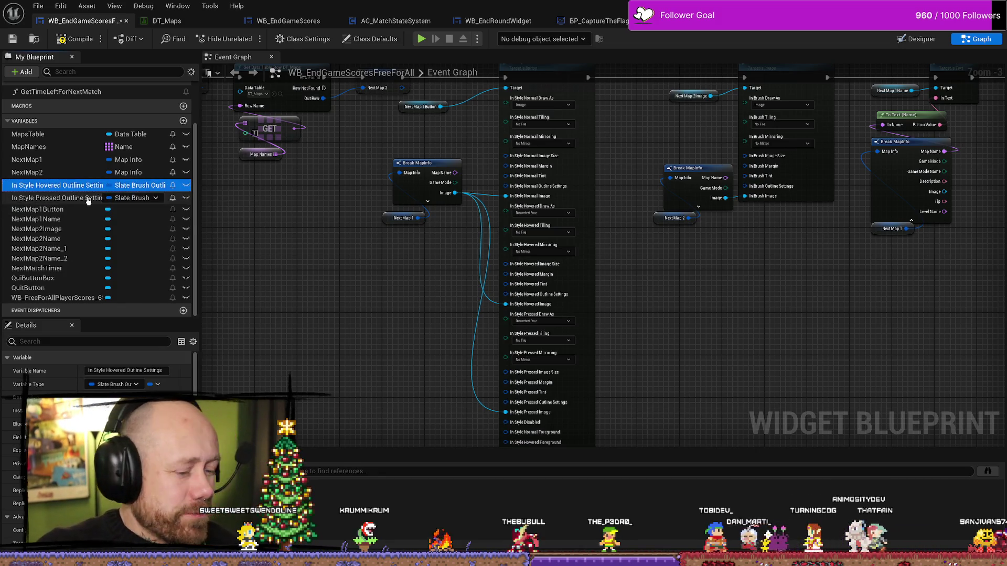
pyautogui.press('Delete')
pyautogui.click(73, 198)
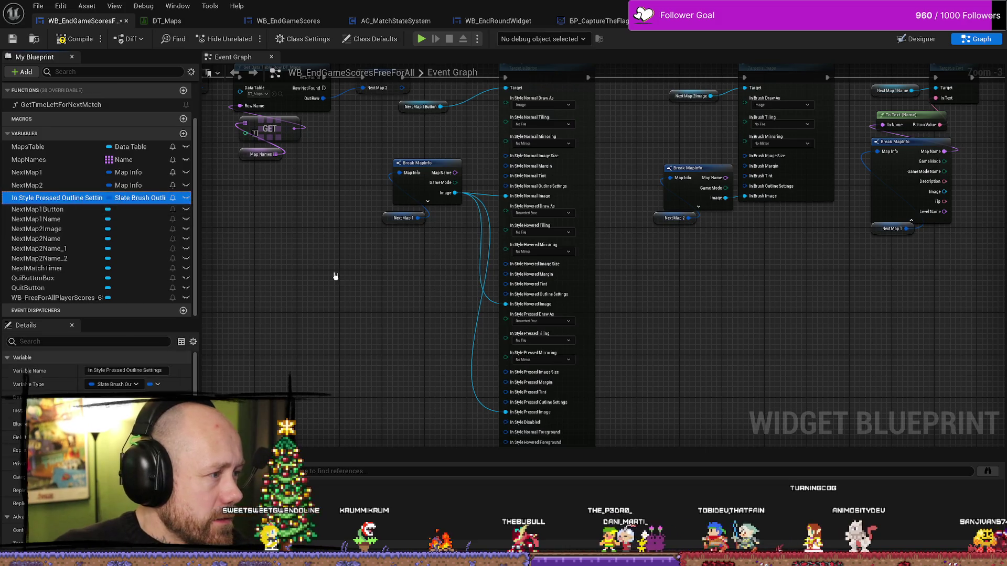
pyautogui.press('Delete')
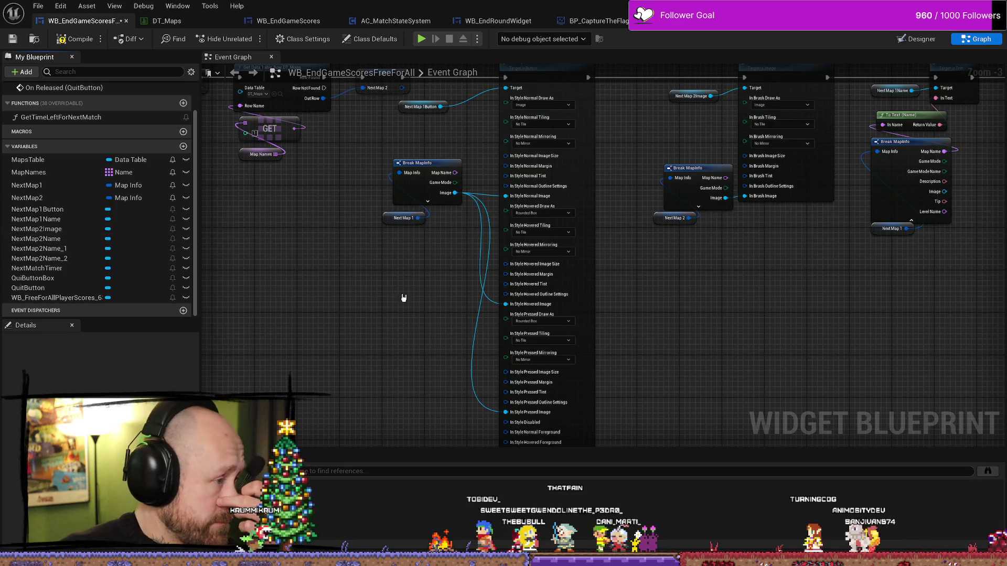
pyautogui.moveTo(432, 285); pyautogui.dragTo(403, 202)
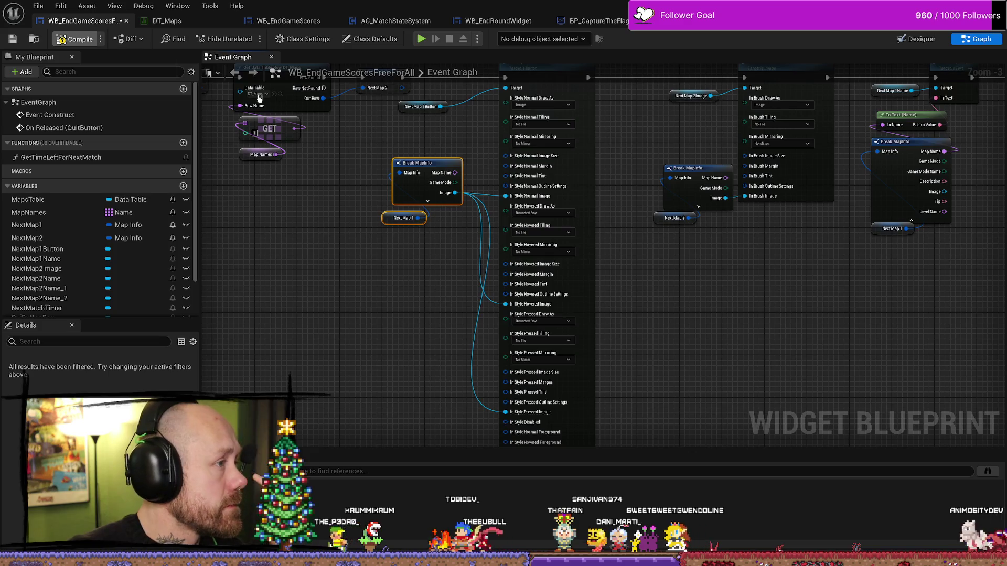
pyautogui.click(38, 102)
pyautogui.click(916, 39)
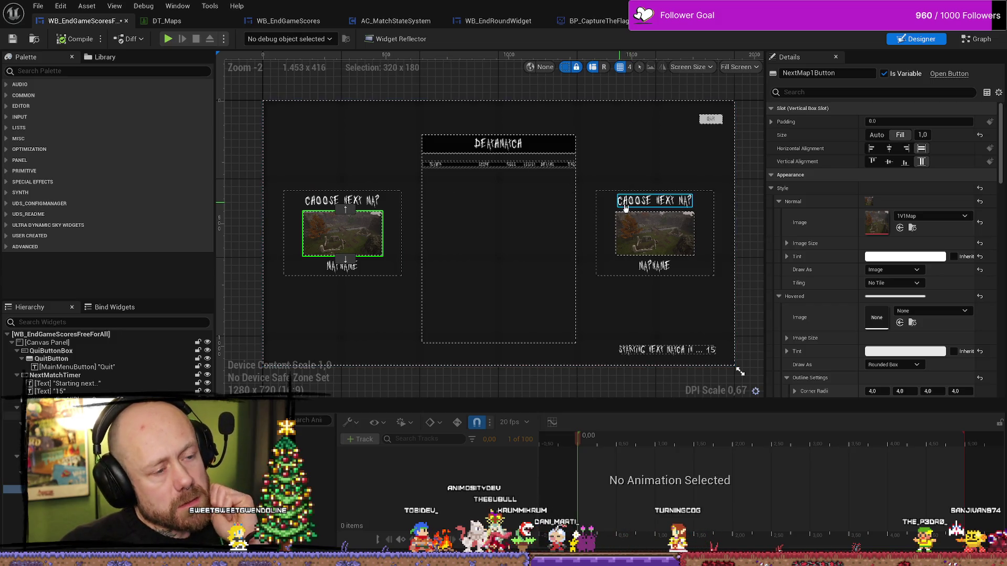
# - Deselect the NextMap1Button widget on the Designer canvas
pyautogui.click(749, 166)
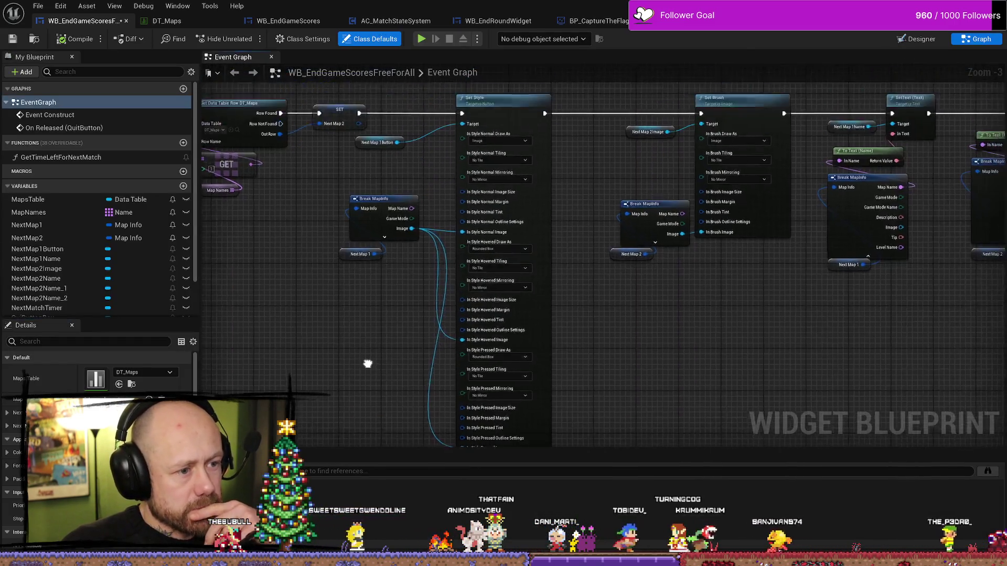
# - Review the Break MapInfo and Next Map 1 wiring into Set Style, then bring up the wishlist snip
pyautogui.moveTo(383, 281); pyautogui.dragTo(376, 218)
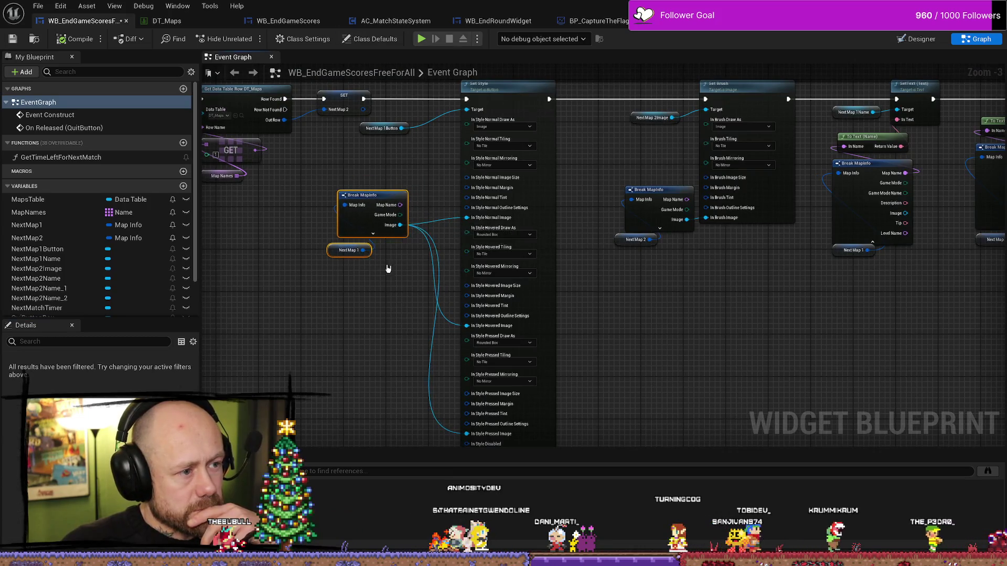
pyautogui.moveTo(360, 298); pyautogui.dragTo(336, 272)
pyautogui.click(336, 272)
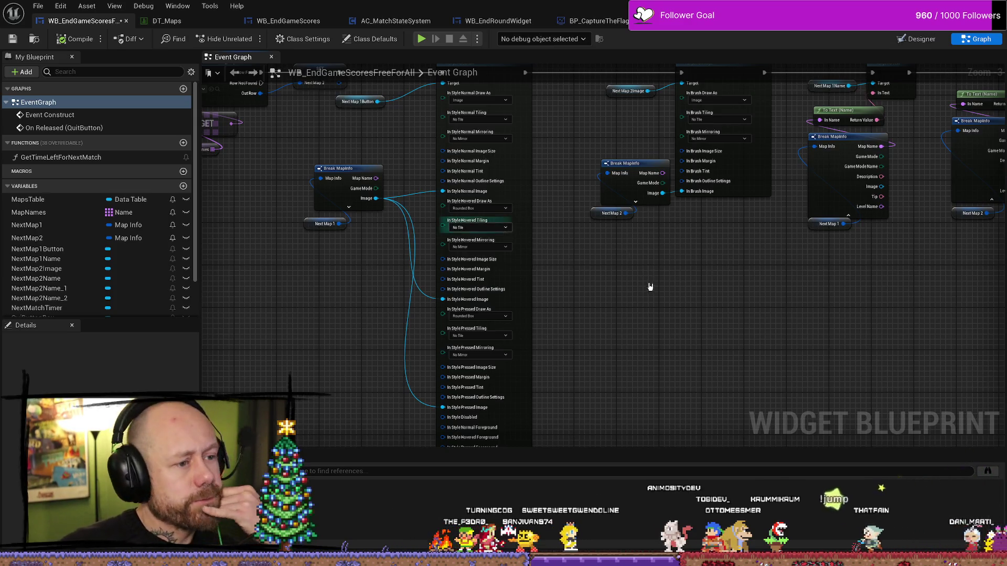
pyautogui.scroll(-1, 650, 315)
pyautogui.scroll(1, 672, 253)
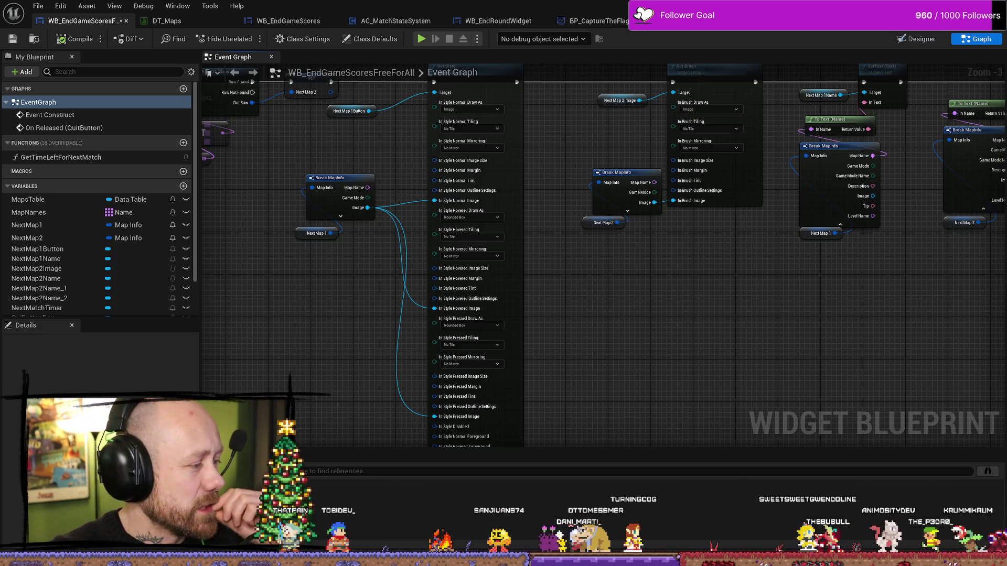
pyautogui.hotkey('alt', 'Tab')
pyautogui.moveTo(387, 305); pyautogui.dragTo(420, 304)
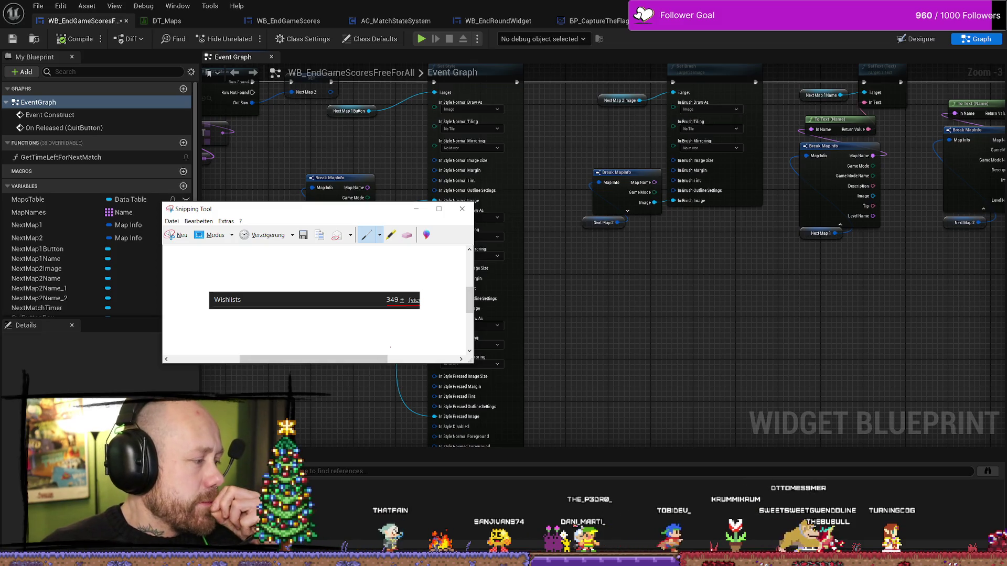
pyautogui.moveTo(288, 215); pyautogui.dragTo(577, 154)
pyautogui.moveTo(672, 237); pyautogui.dragTo(670, 241)
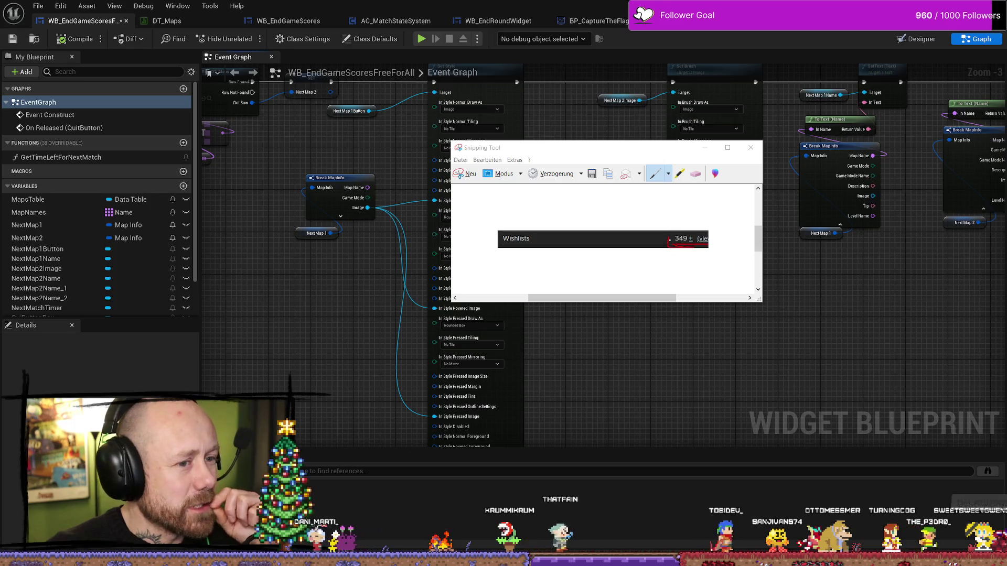
pyautogui.moveTo(654, 236); pyautogui.dragTo(705, 246)
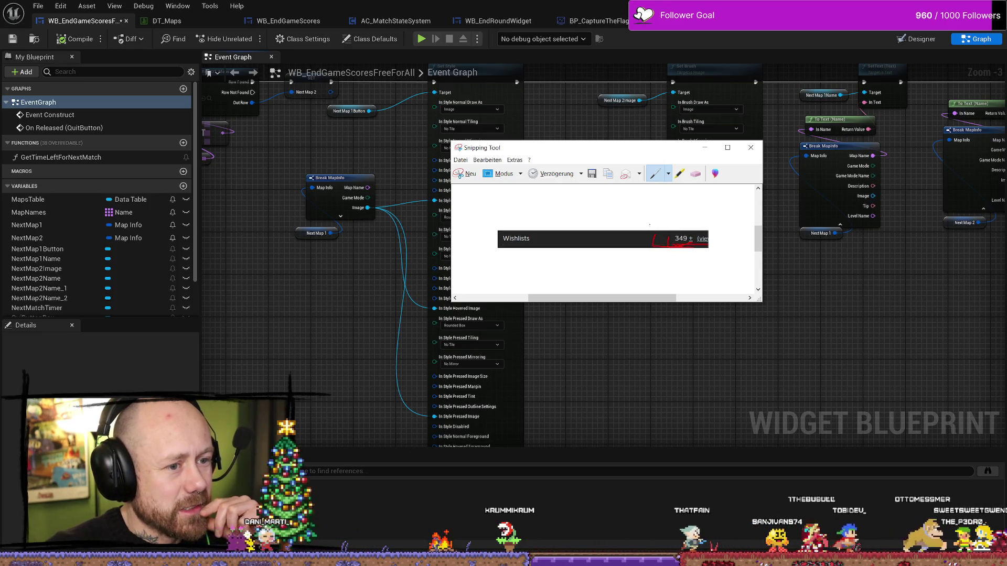
pyautogui.click(695, 174)
pyautogui.click(675, 245)
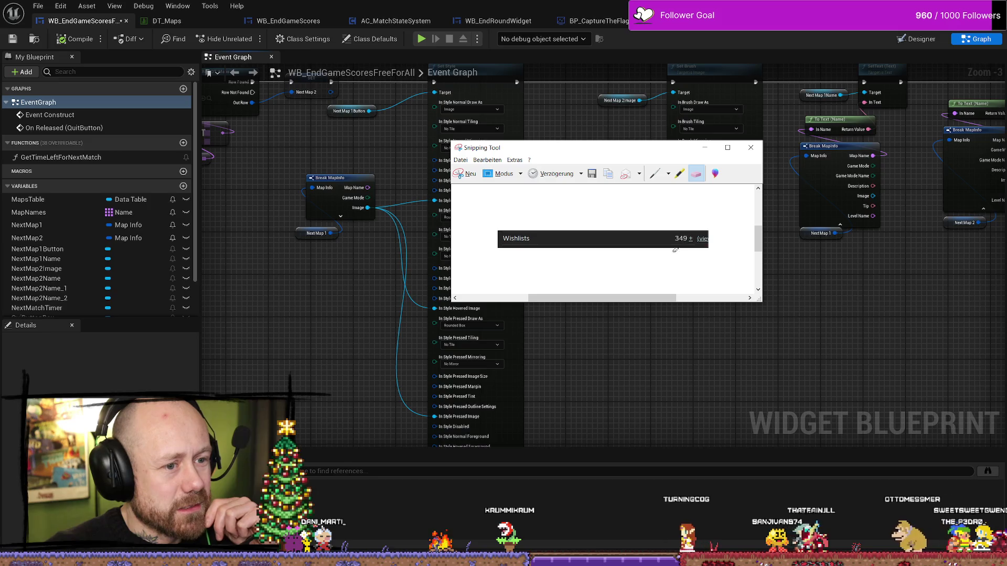
pyautogui.moveTo(664, 152)
pyautogui.mouseDown()
pyautogui.moveTo(685, 153)
pyautogui.moveTo(645, 152)
pyautogui.moveTo(654, 151)
pyautogui.mouseUp()
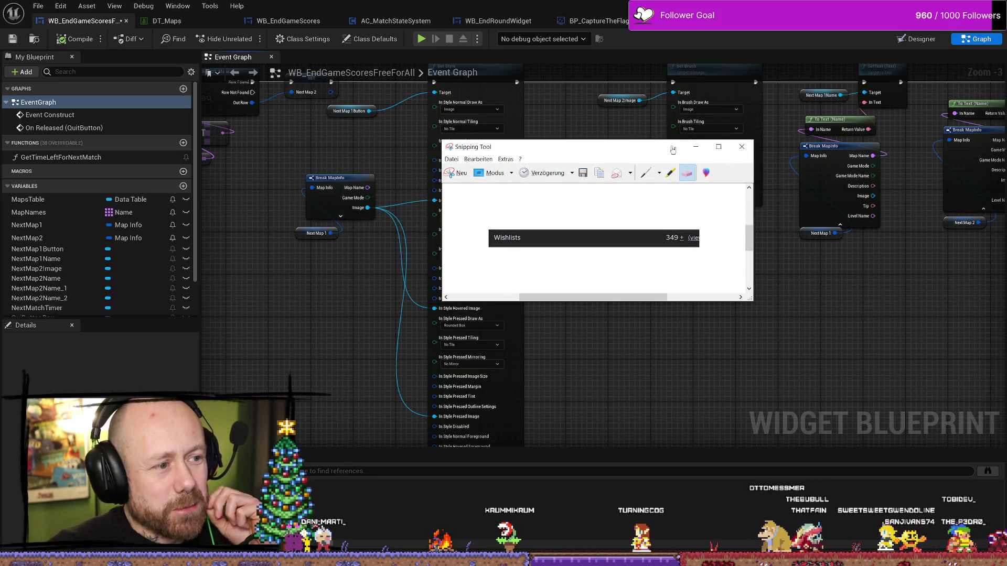
pyautogui.click(741, 148)
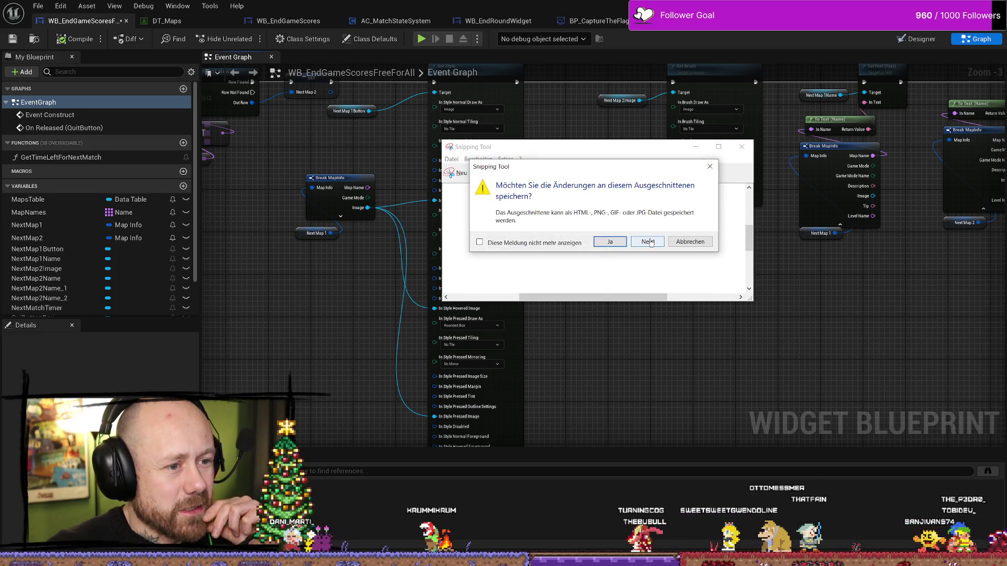
pyautogui.click(648, 242)
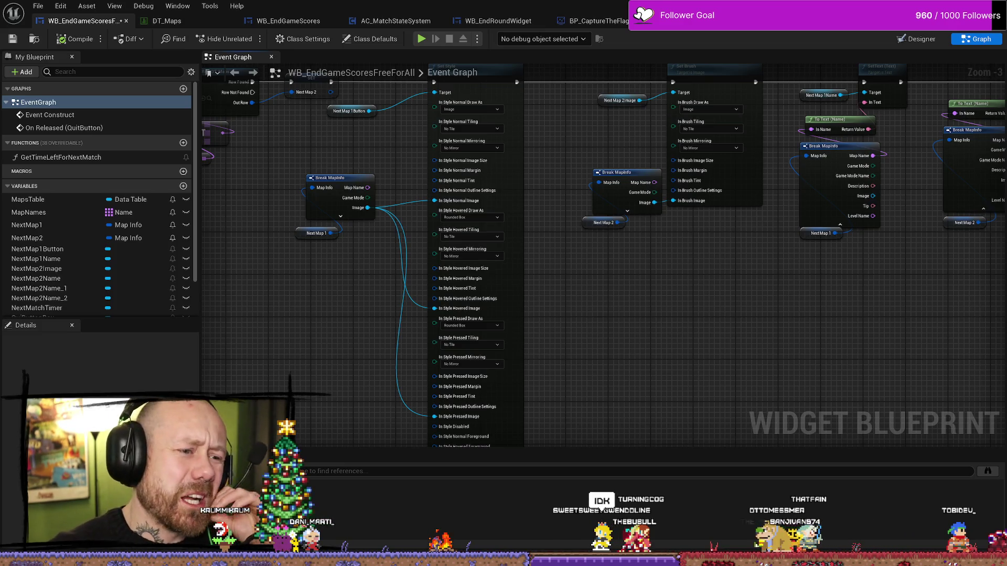
pyautogui.scroll(1, 692, 324)
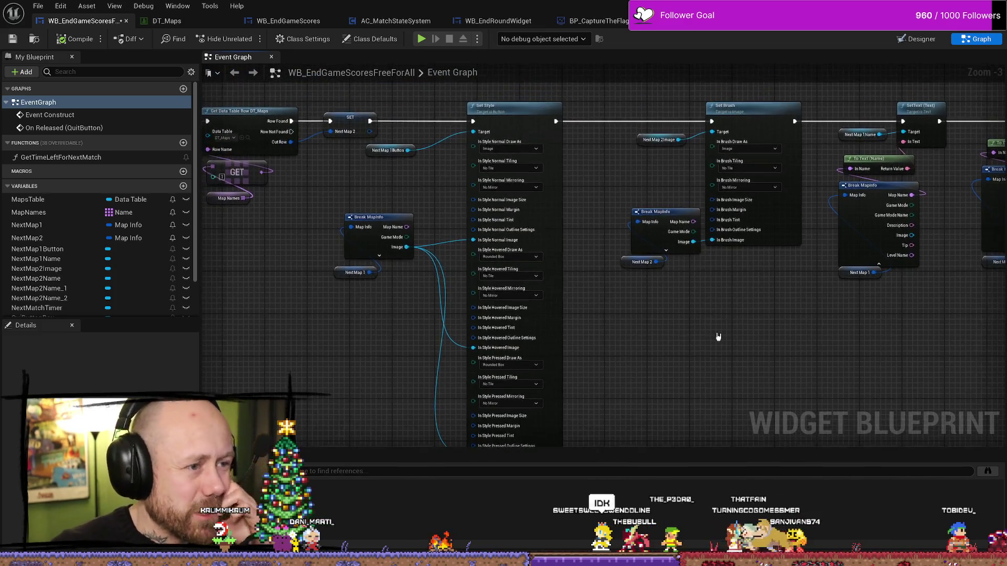
pyautogui.scroll(-3, 708, 310)
pyautogui.scroll(3, 709, 315)
pyautogui.moveTo(709, 314); pyautogui.dragTo(726, 248)
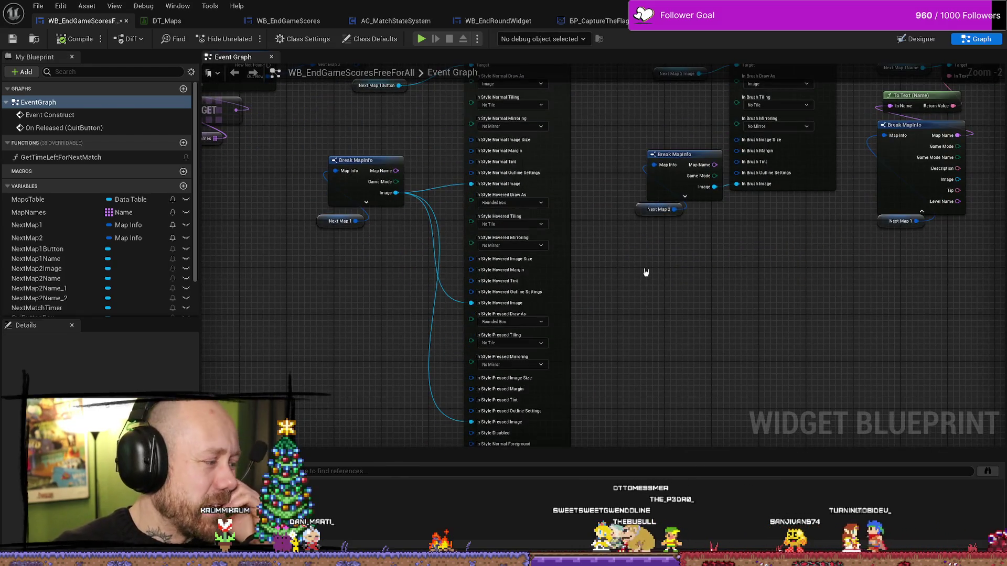
pyautogui.scroll(-1, 630, 272)
pyautogui.scroll(-2, 611, 269)
pyautogui.scroll(2, 624, 272)
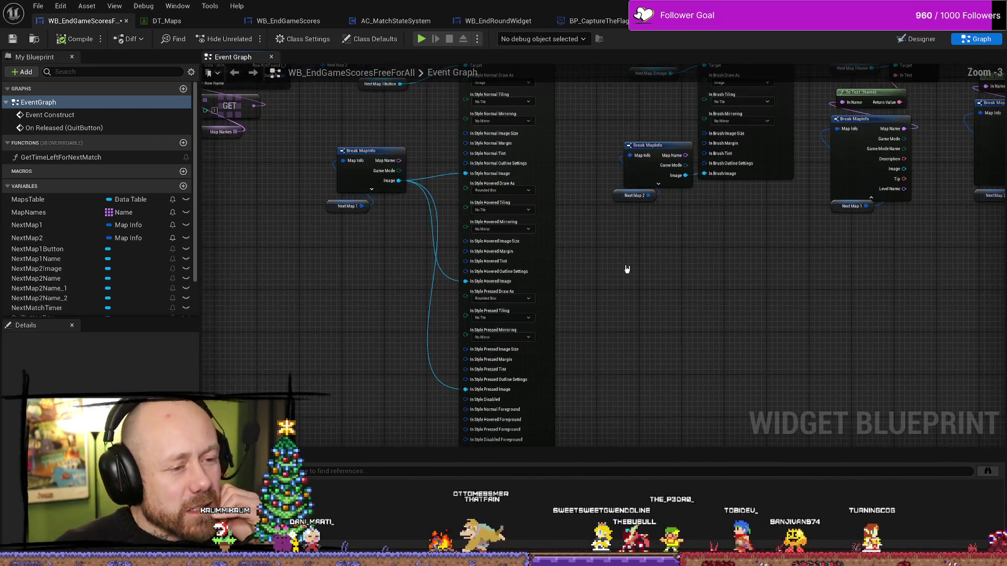
pyautogui.scroll(-1, 612, 267)
pyautogui.scroll(1, 680, 250)
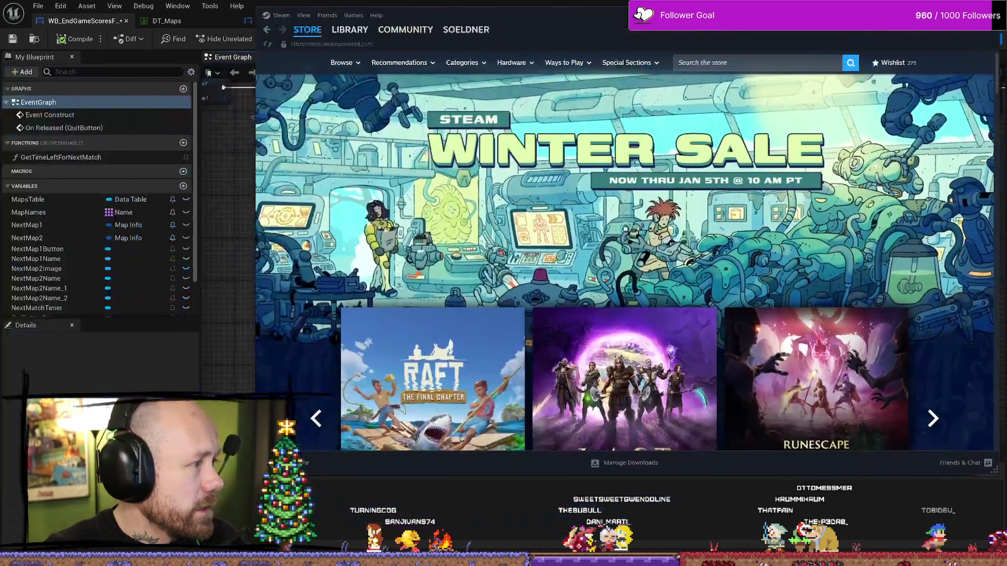
# - Browse the Steam store's Upcoming and Trending Free game lists, ending back on Upcoming
pyautogui.scroll(-5, 448, 320)
pyautogui.scroll(-15, 449, 319)
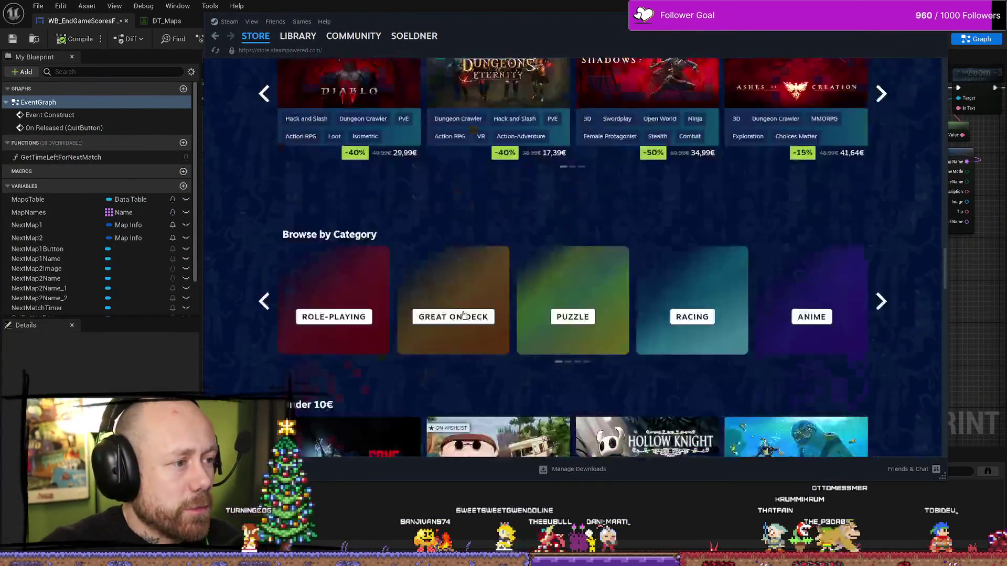
pyautogui.scroll(4, 462, 307)
pyautogui.scroll(8, 462, 307)
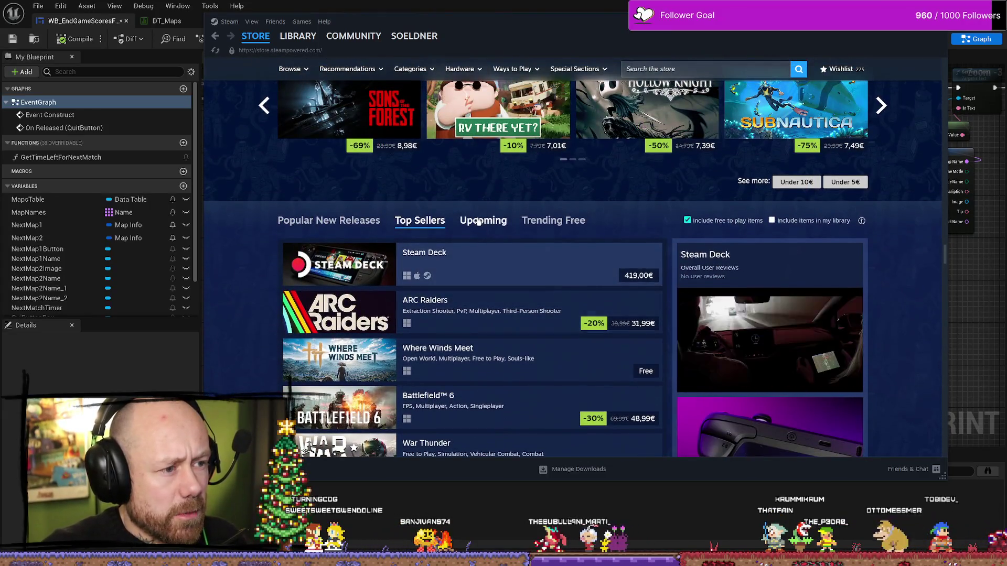
pyautogui.click(478, 222)
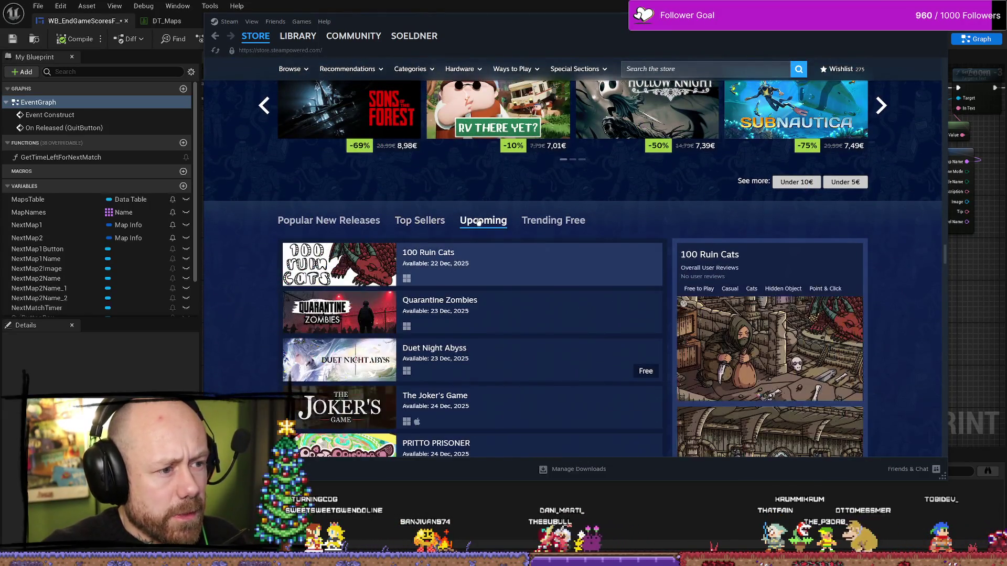
pyautogui.click(574, 223)
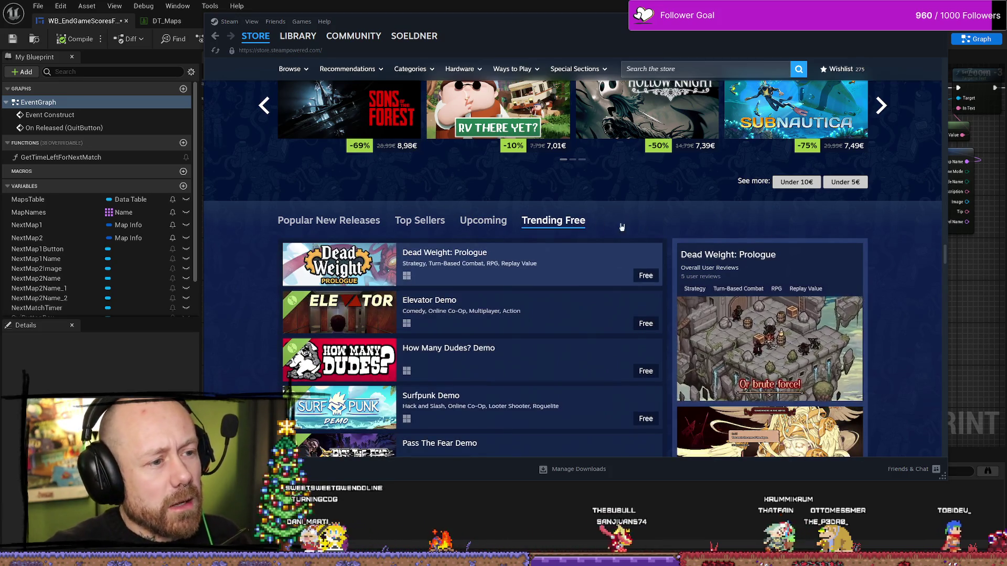
pyautogui.click(486, 221)
# - Scroll through the upcoming games list, then minimize Steam to reveal Unreal
pyautogui.scroll(-6, 367, 255)
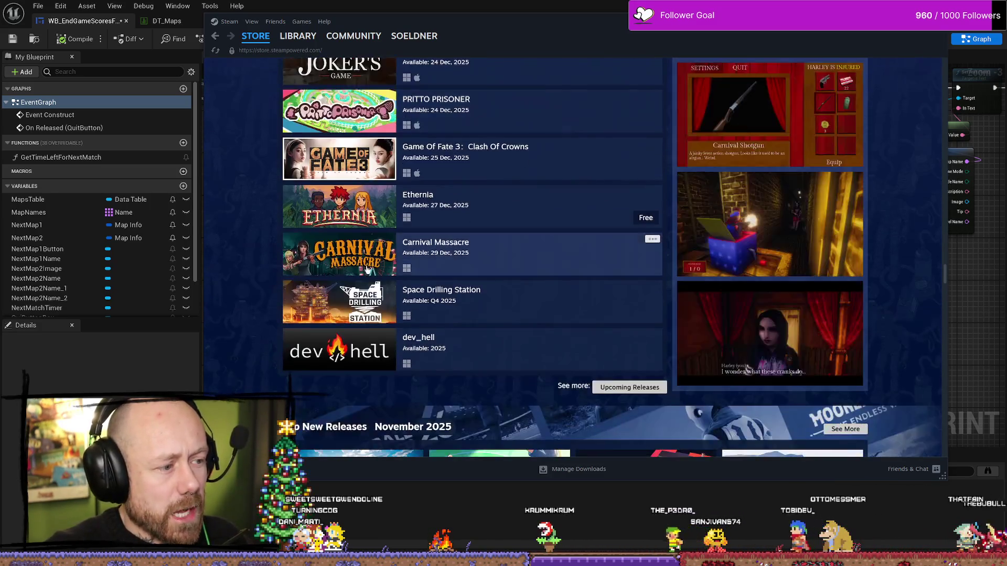
pyautogui.scroll(3, 360, 297)
pyautogui.scroll(4, 367, 262)
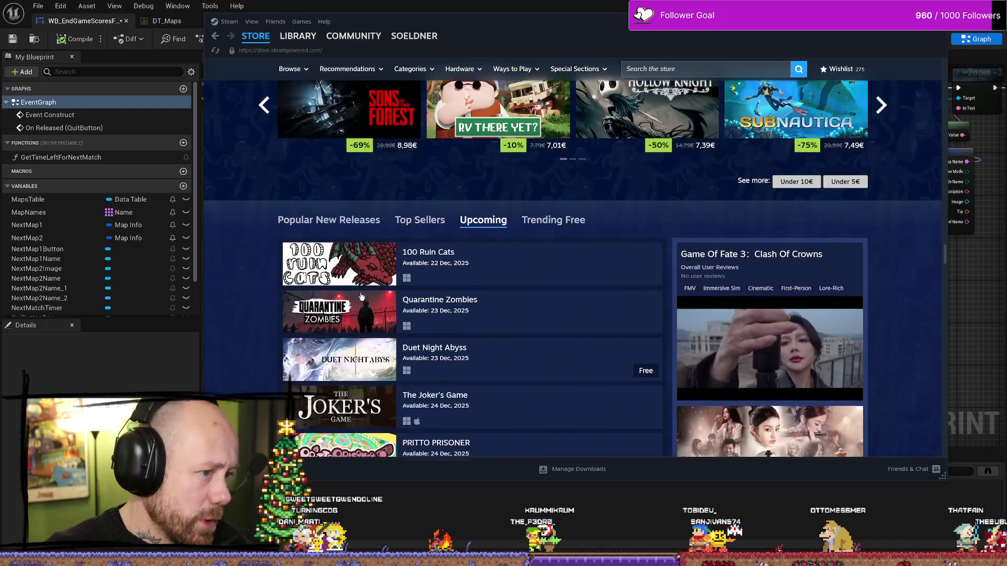
pyautogui.scroll(-2, 420, 223)
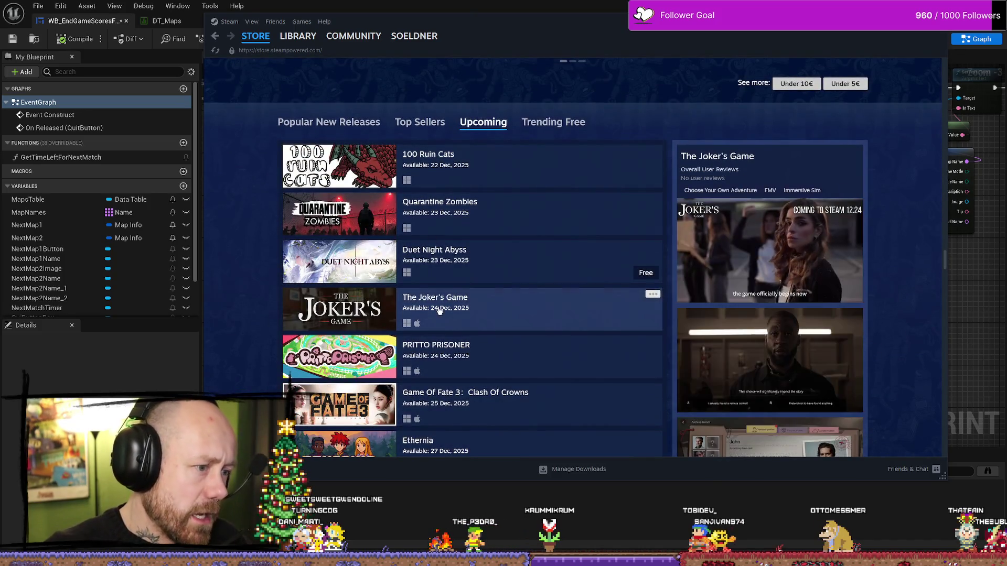
pyautogui.scroll(-4, 430, 241)
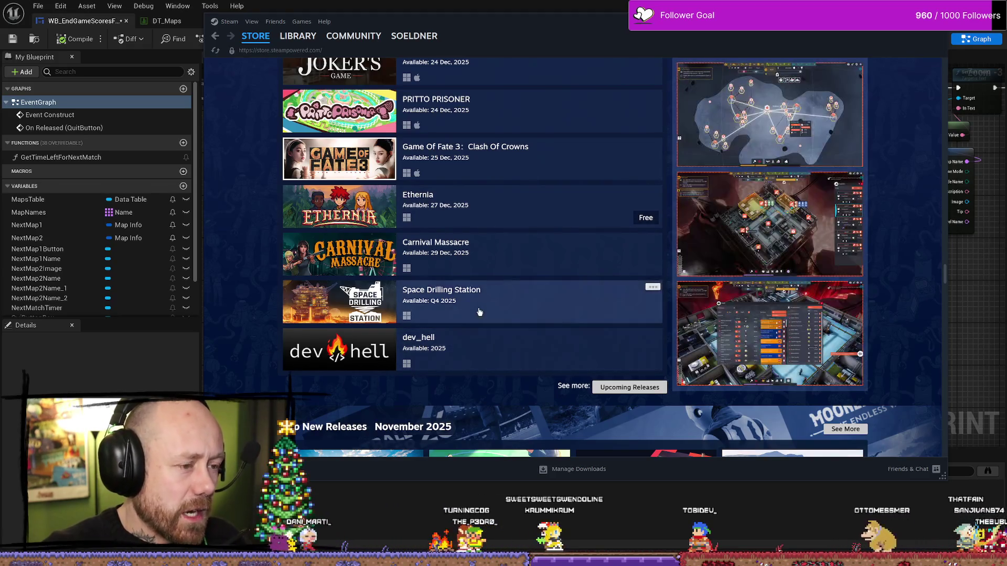
pyautogui.scroll(3, 449, 325)
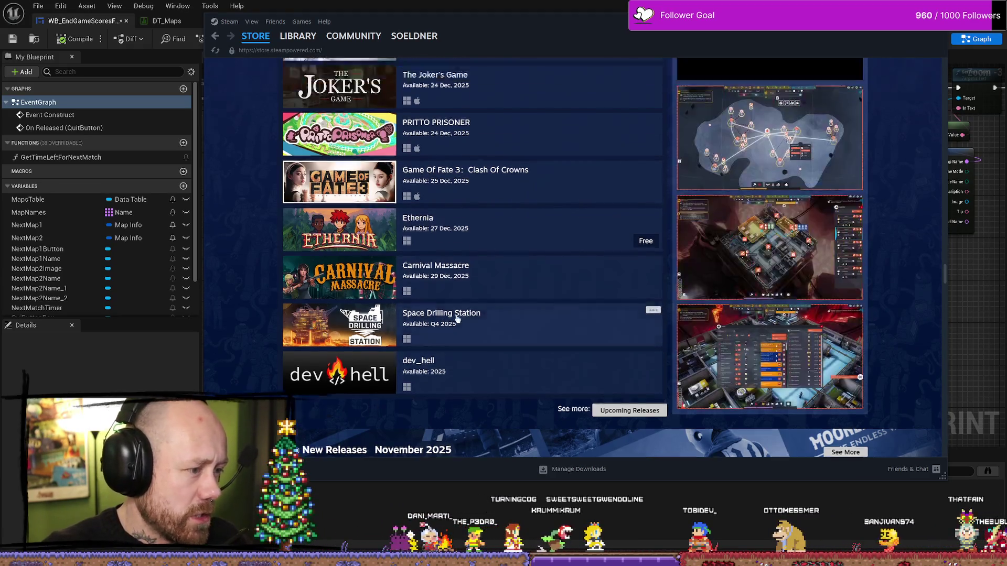
pyautogui.scroll(2, 451, 303)
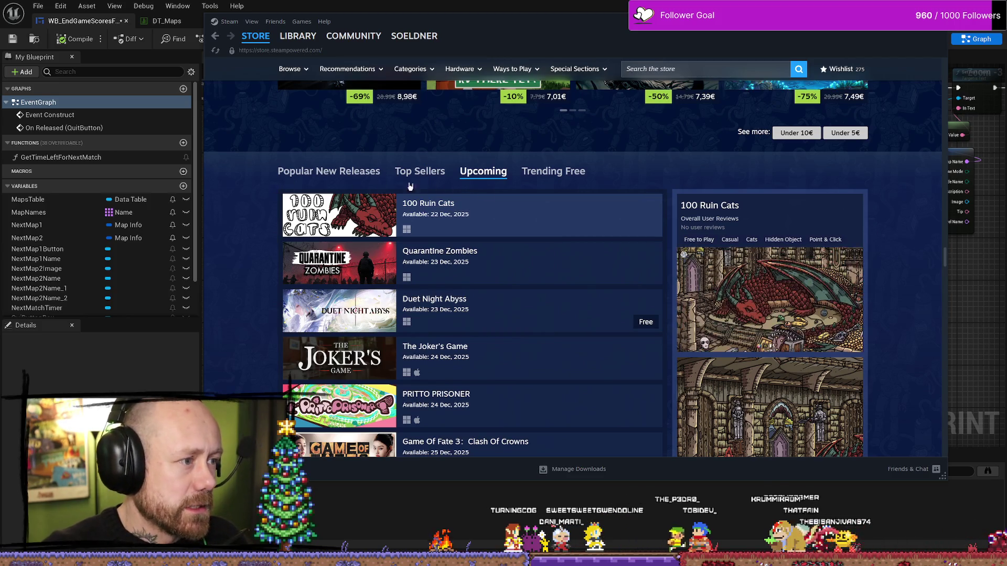
pyautogui.scroll(-5, 501, 205)
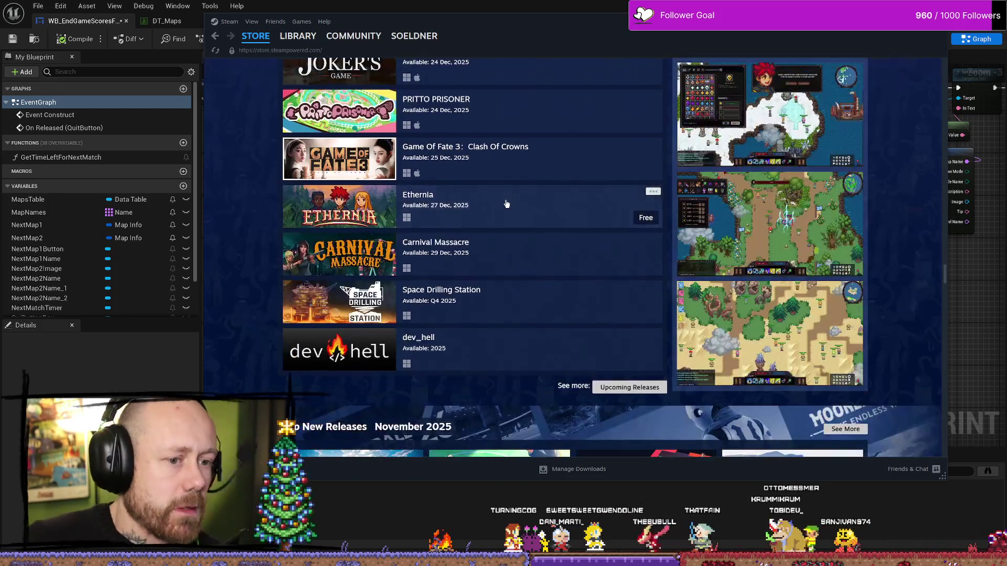
pyautogui.scroll(15, 683, 187)
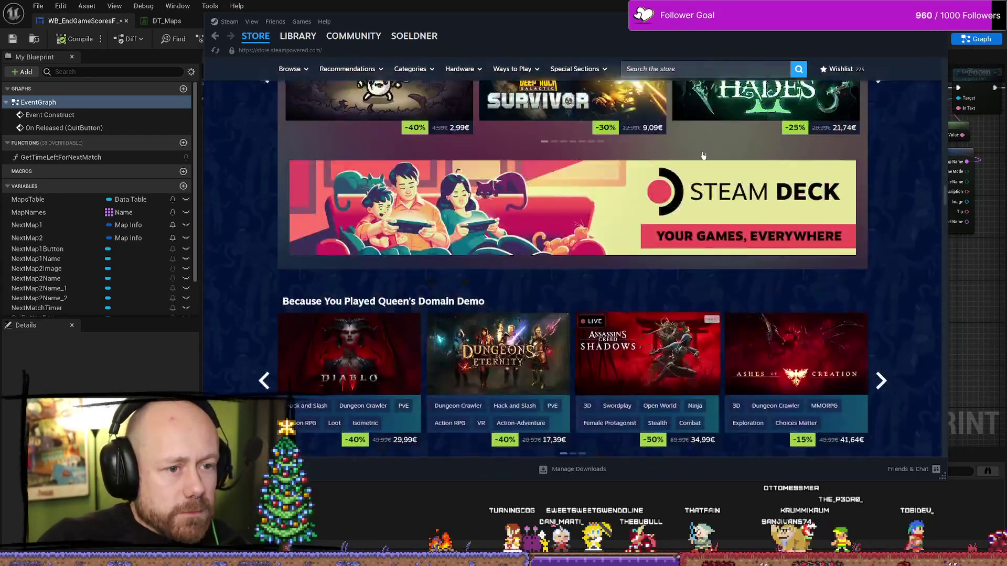
pyautogui.scroll(15, 776, 136)
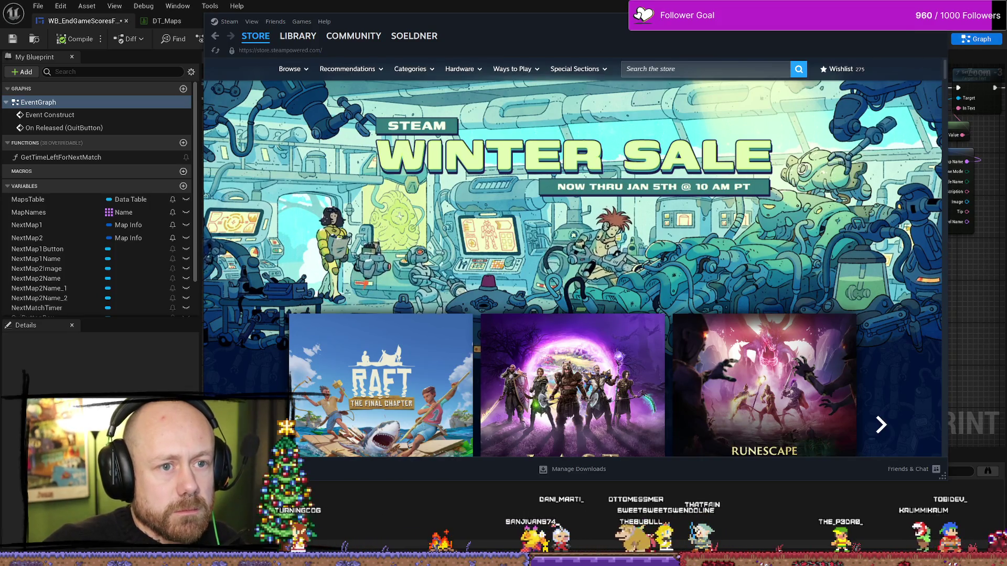
pyautogui.press('super+Down')
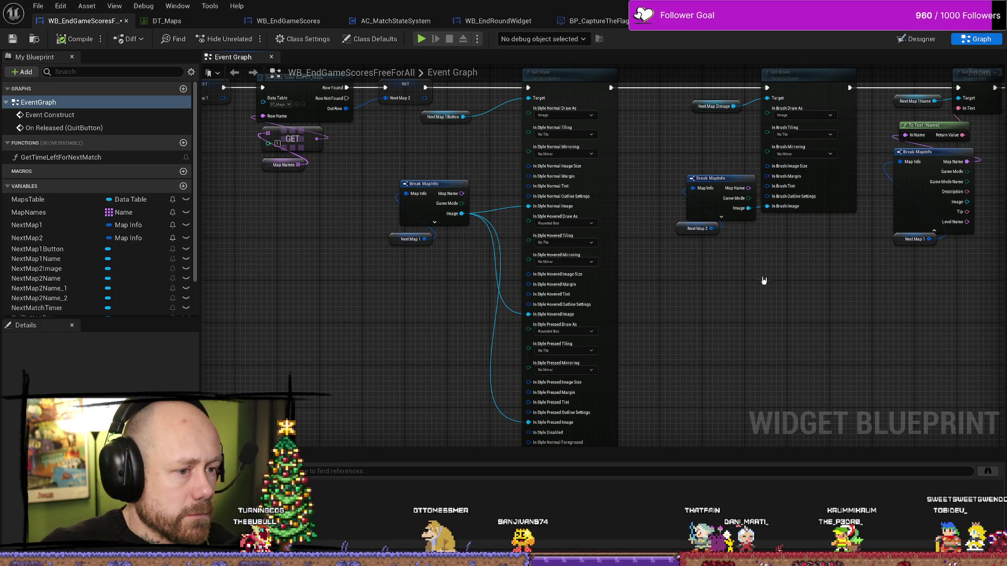
# - Inspect the Set Style, Break MapInfo and Set Brush nodes in the Event Graph
pyautogui.moveTo(763, 280); pyautogui.dragTo(702, 309)
pyautogui.scroll(-1, 645, 277)
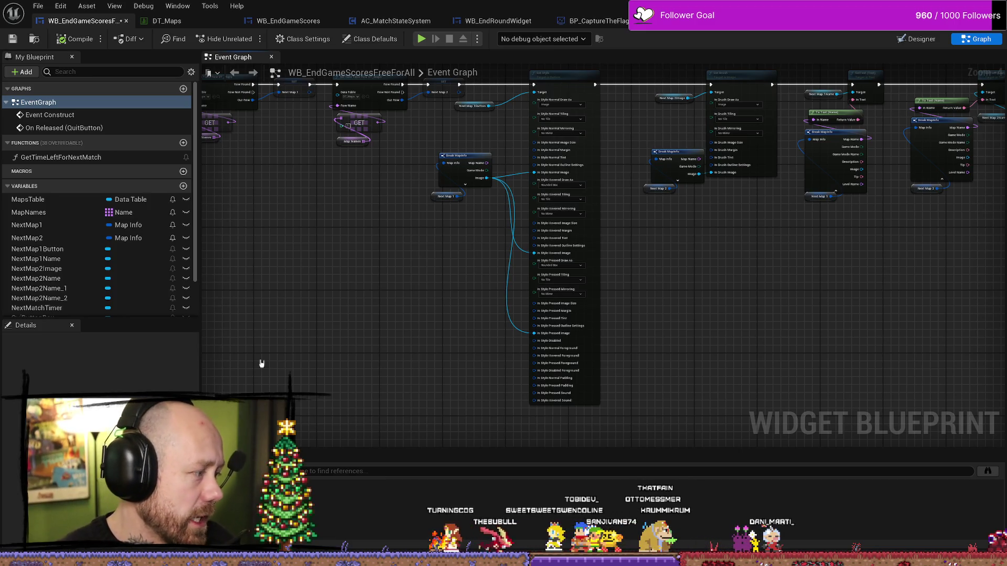
pyautogui.scroll(2, 458, 299)
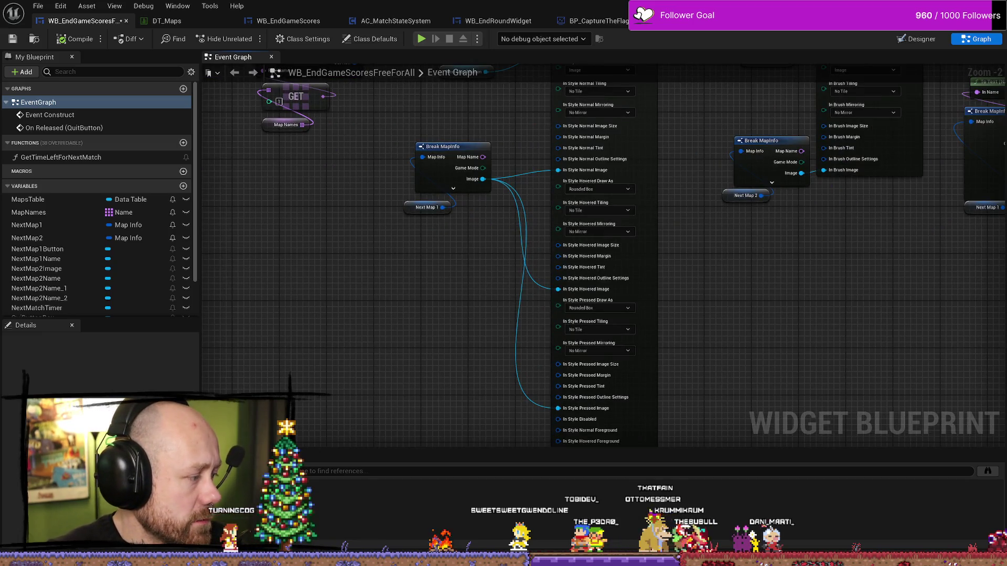
pyautogui.moveTo(682, 406)
pyautogui.mouseDown()
pyautogui.moveTo(659, 269)
pyautogui.moveTo(629, 398)
pyautogui.moveTo(658, 325)
pyautogui.moveTo(614, 290)
pyautogui.moveTo(607, 216)
pyautogui.mouseUp()
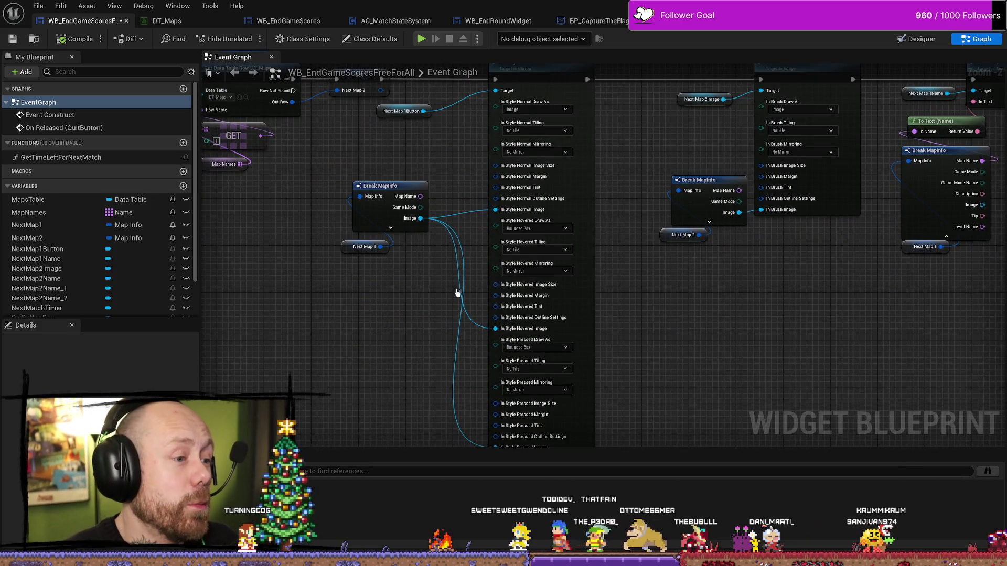
pyautogui.moveTo(458, 293); pyautogui.dragTo(473, 169)
pyautogui.moveTo(684, 226)
pyautogui.mouseDown()
pyautogui.moveTo(668, 283)
pyautogui.moveTo(418, 364)
pyautogui.mouseUp()
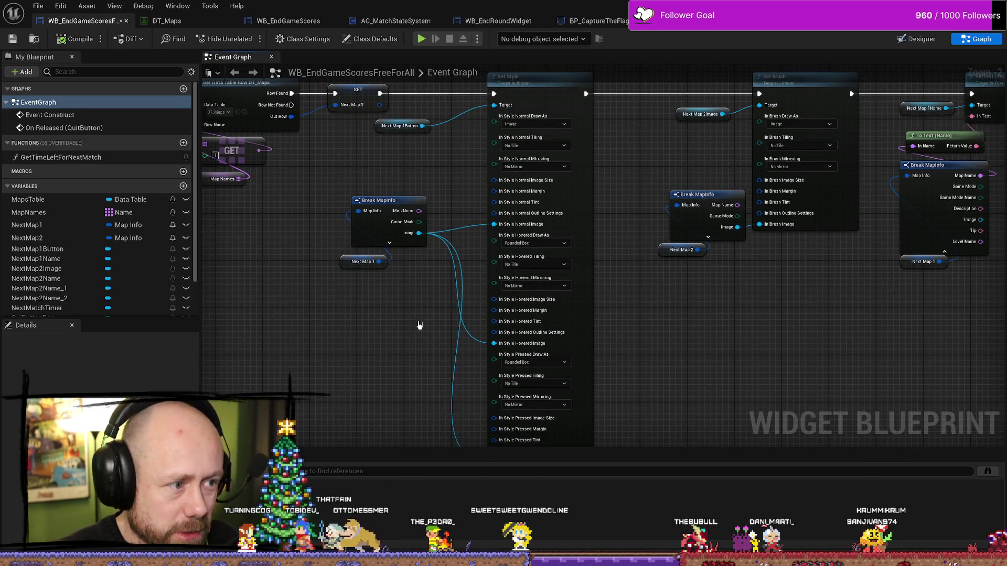
pyautogui.moveTo(410, 308); pyautogui.dragTo(431, 332)
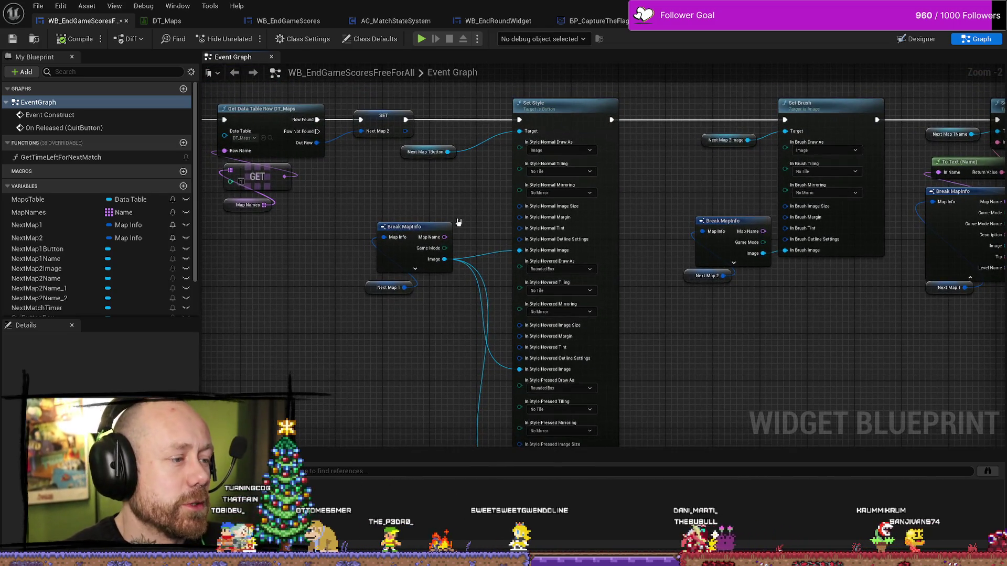
# - Switch to the Designer layout and select the right-hand NextMap2Image to view its Details
pyautogui.scroll(-2, 566, 226)
pyautogui.moveTo(752, 337); pyautogui.dragTo(479, 294)
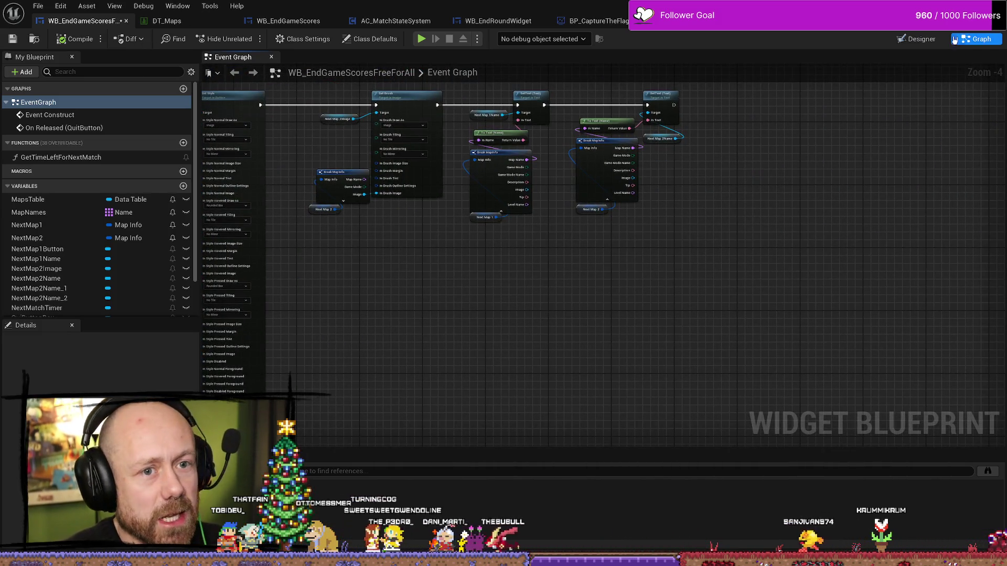
pyautogui.click(921, 39)
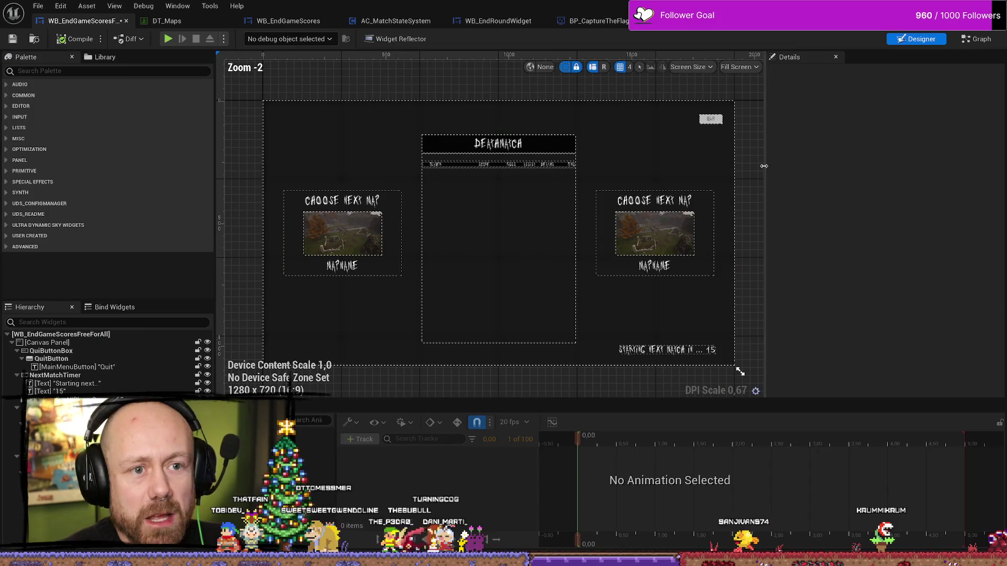
pyautogui.click(676, 239)
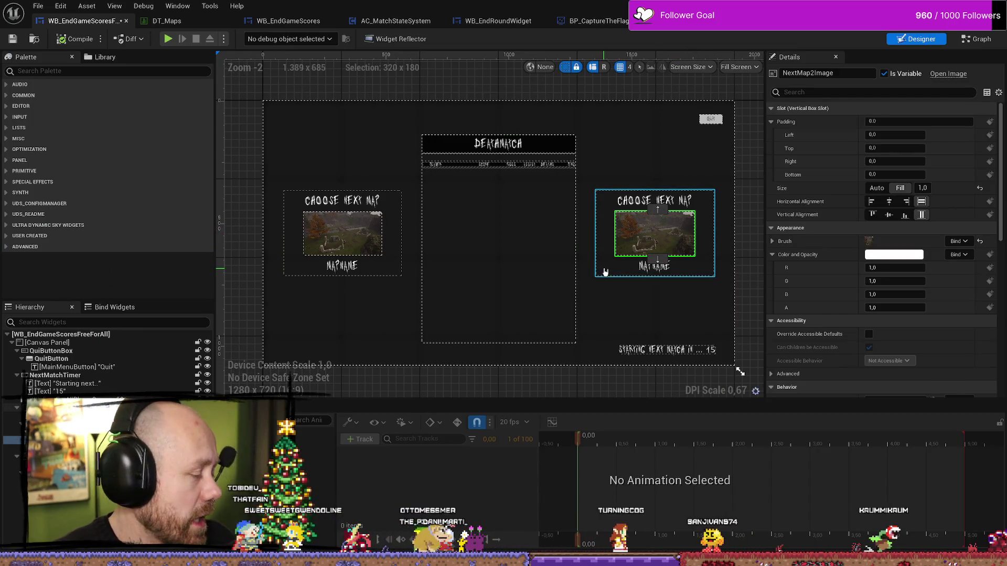
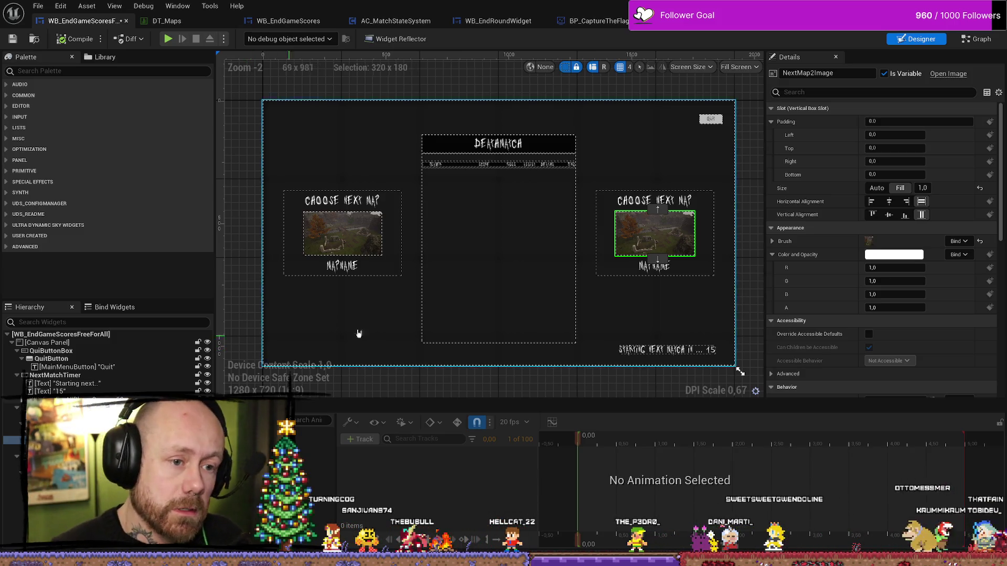
# - Look at the mouse-down event binding options and close them without changes
pyautogui.scroll(-10, 876, 295)
pyautogui.scroll(-2, 878, 277)
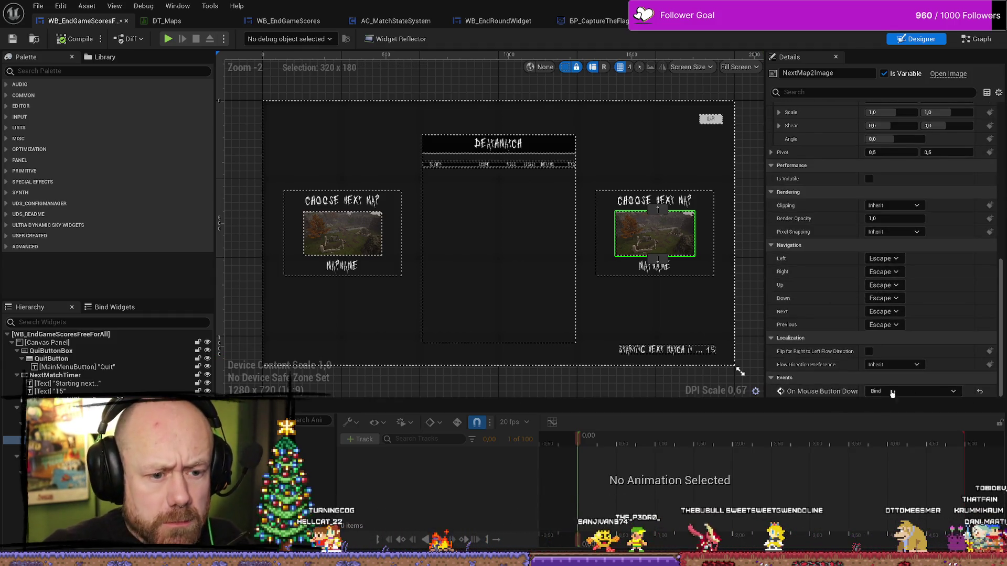
pyautogui.click(928, 392)
pyautogui.click(931, 393)
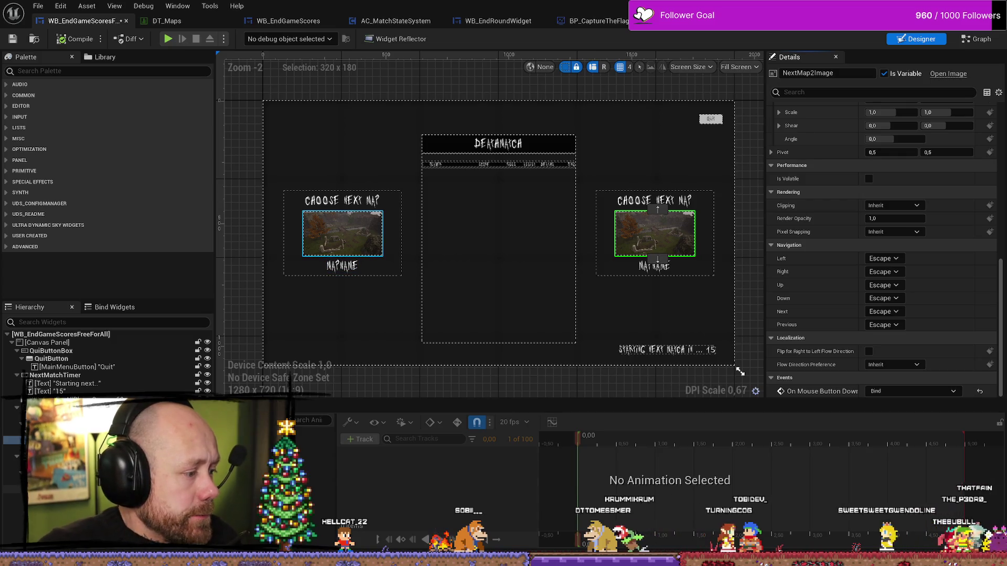
# - Select NextMap1Button to review its hovered and pressed styles, then bring up the Instagram post
pyautogui.click(21, 489)
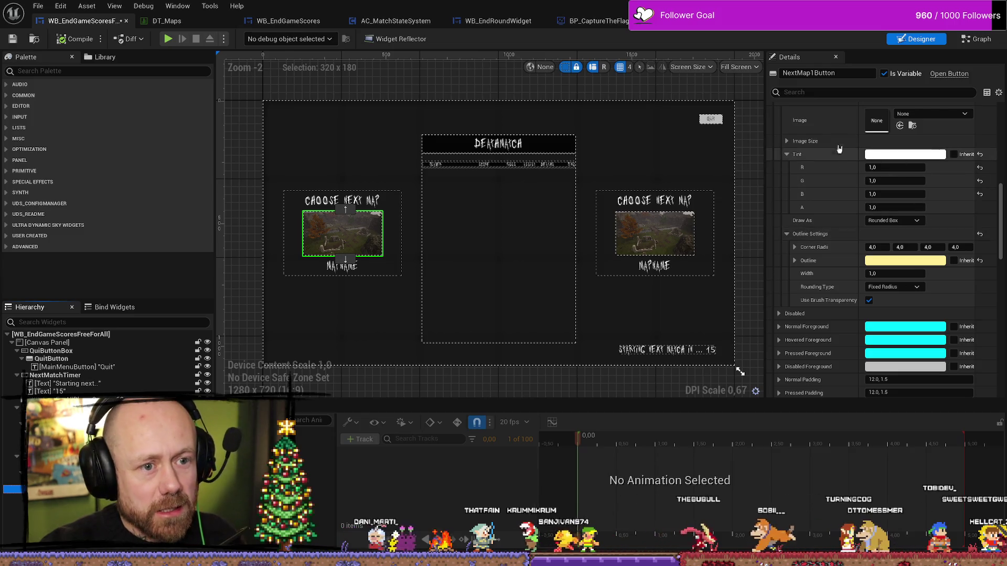
pyautogui.scroll(3, 812, 144)
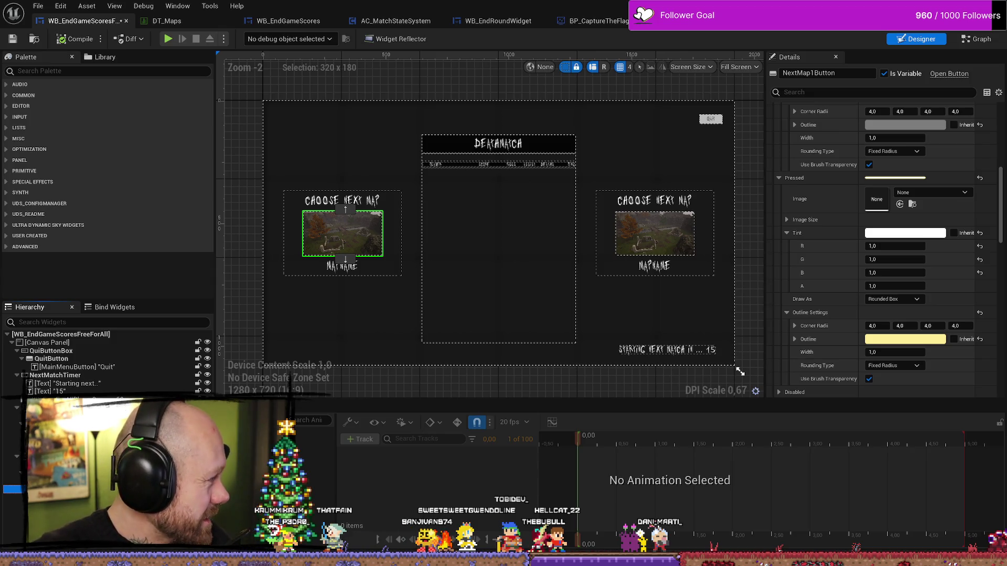
pyautogui.hotkey('alt', 'Tab')
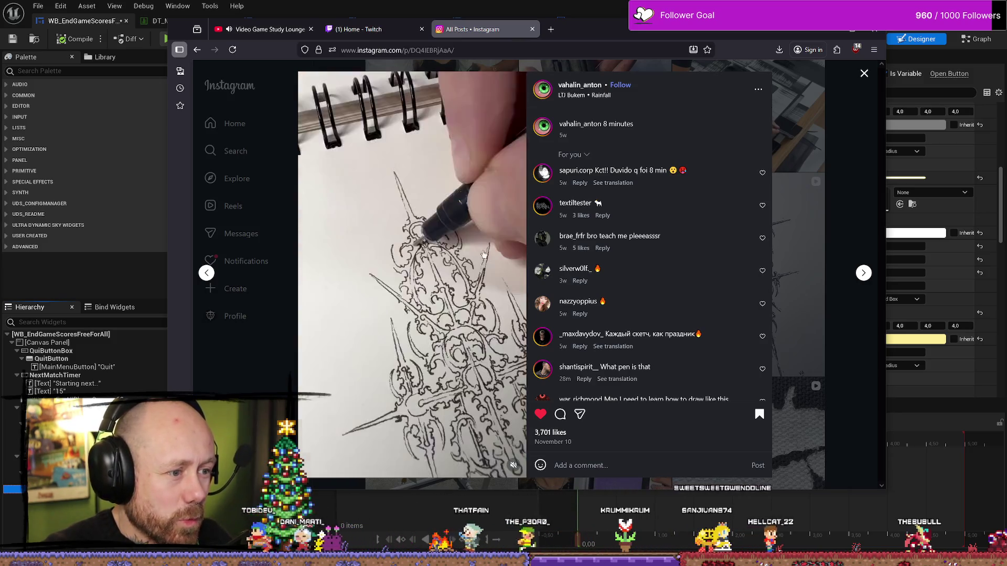
# - Close the Instagram drawing post, scroll through the saved posts grid, and minimize Firefox
pyautogui.press('Escape')
pyautogui.scroll(-10, 653, 266)
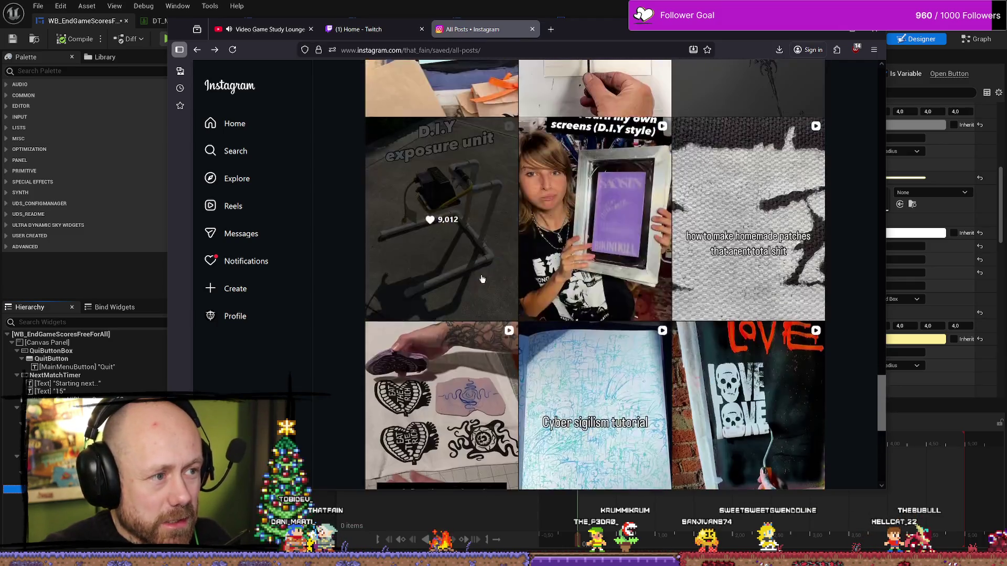
pyautogui.scroll(-5, 802, 288)
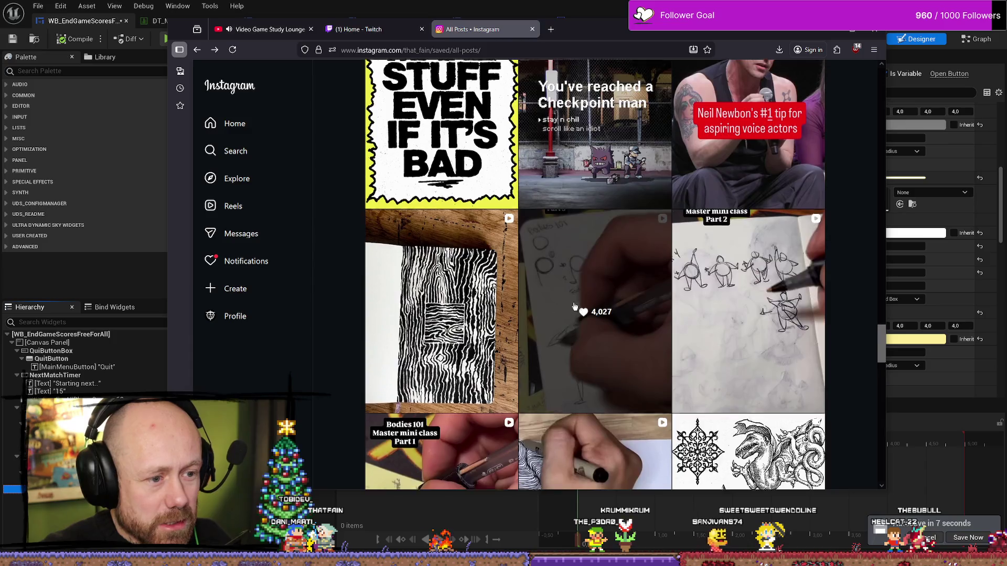
pyautogui.scroll(-3, 826, 315)
pyautogui.scroll(-10, 642, 312)
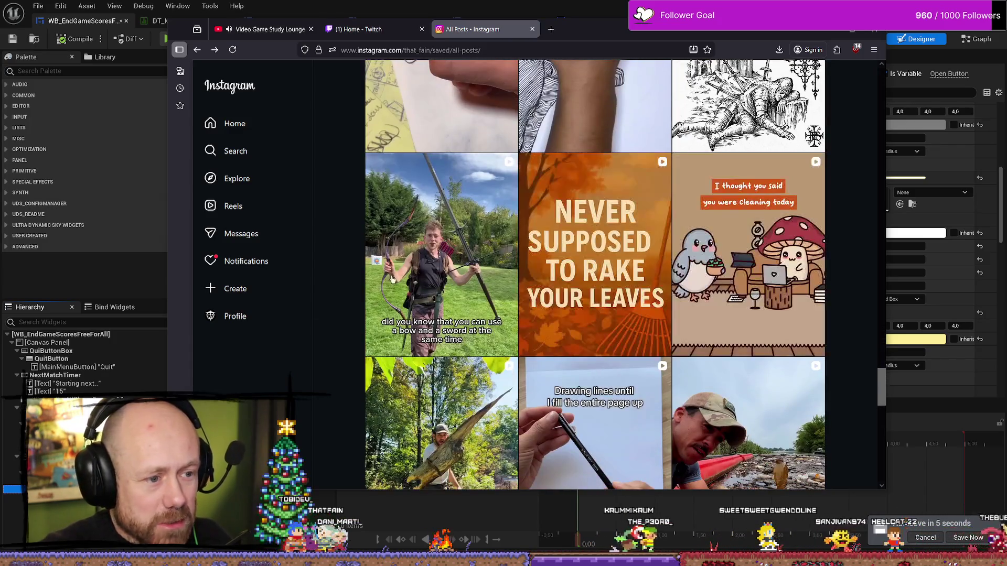
pyautogui.scroll(-5, 642, 311)
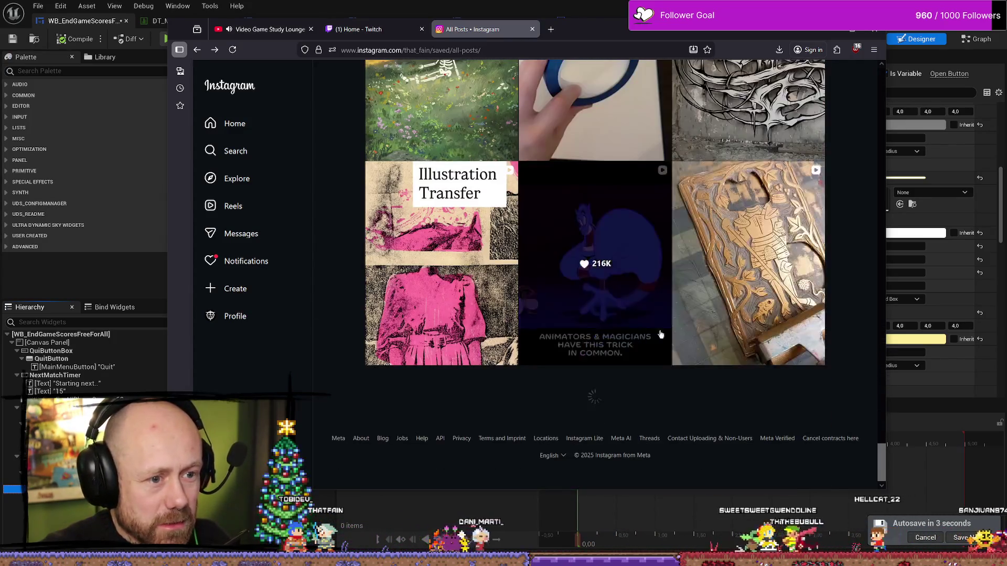
pyautogui.scroll(10, 733, 324)
pyautogui.scroll(10, 733, 324)
pyautogui.scroll(-7, 739, 367)
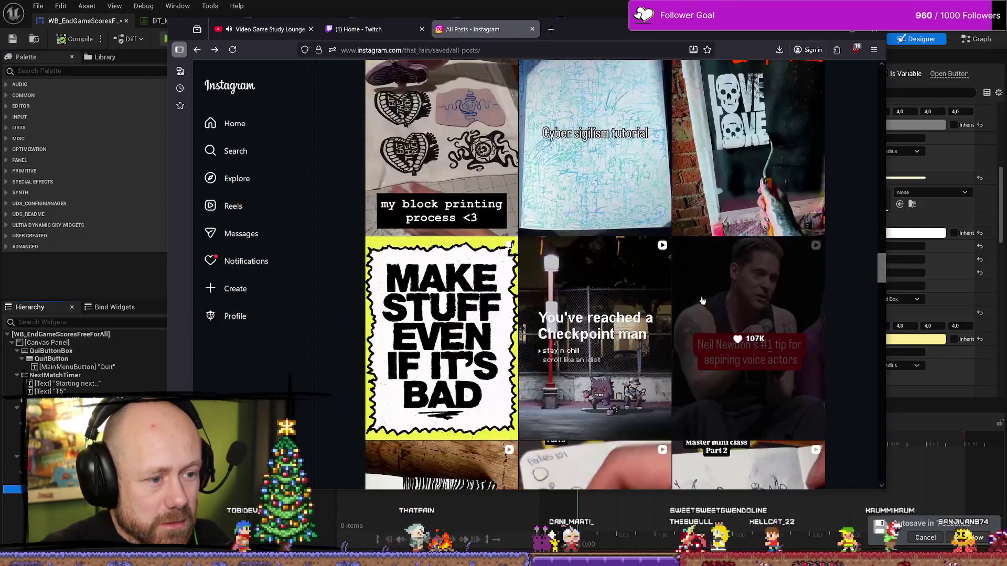
pyautogui.scroll(2, 665, 386)
pyautogui.scroll(5, 593, 254)
pyautogui.scroll(-3, 686, 253)
pyautogui.scroll(8, 686, 252)
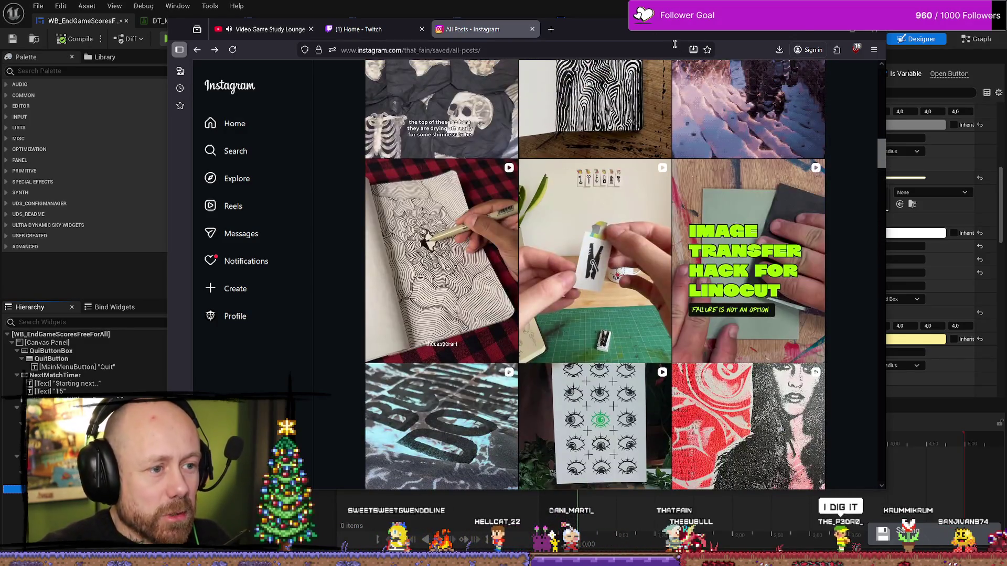
pyautogui.click(851, 28)
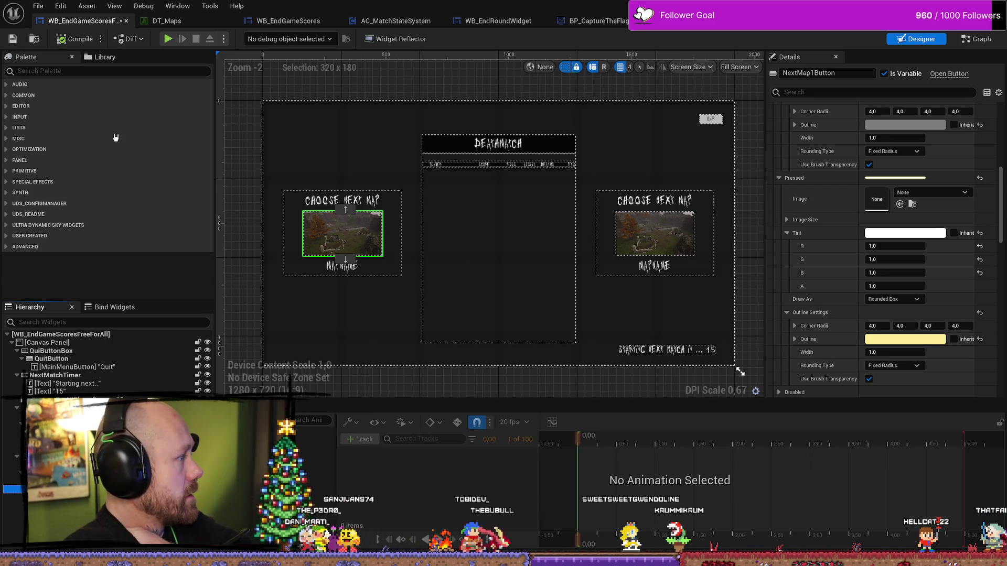
# - Delete the duplicate lower image NextMap2Image_1 from the left map card, leaving one map preview
pyautogui.click(656, 234)
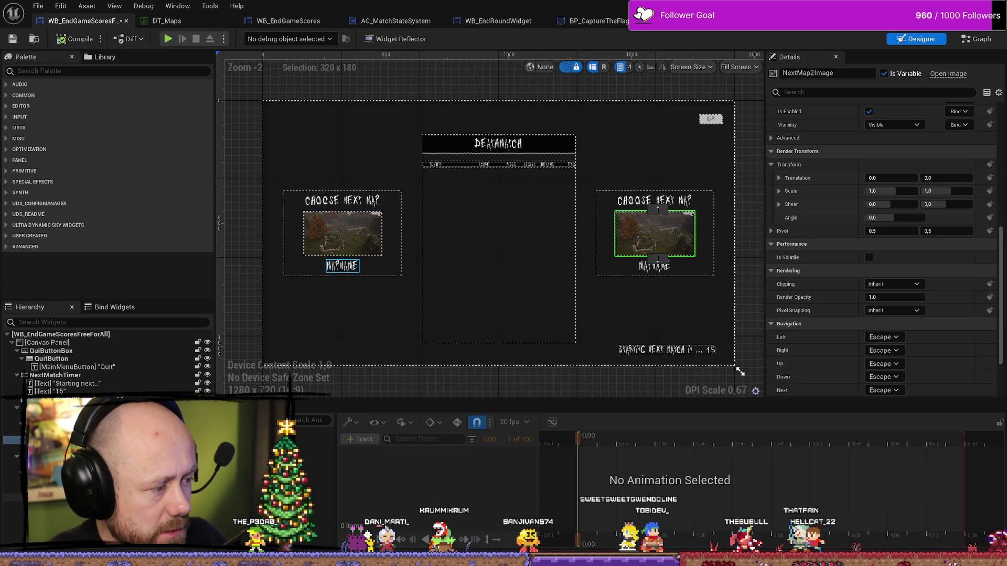
pyautogui.click(343, 233)
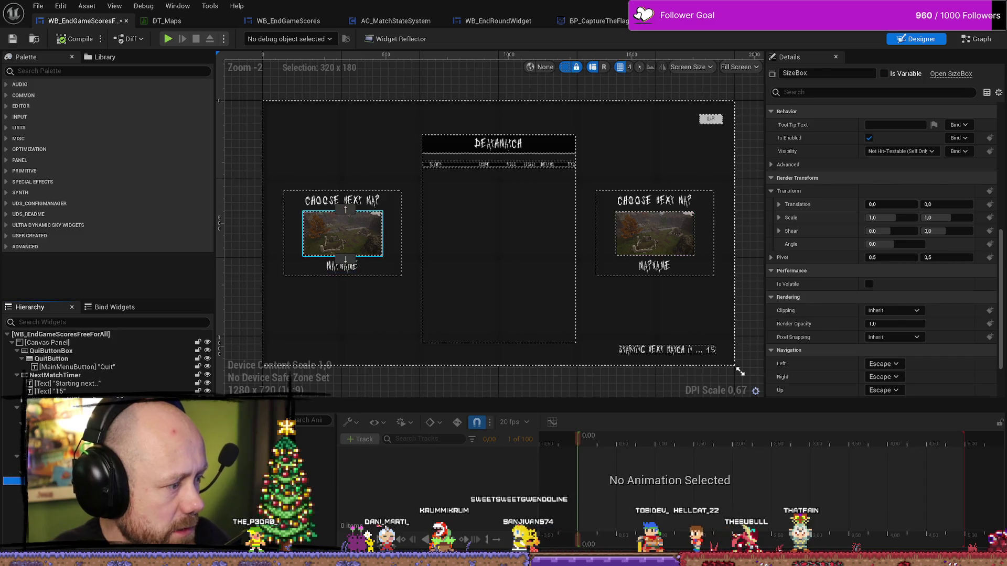
pyautogui.click(63, 497)
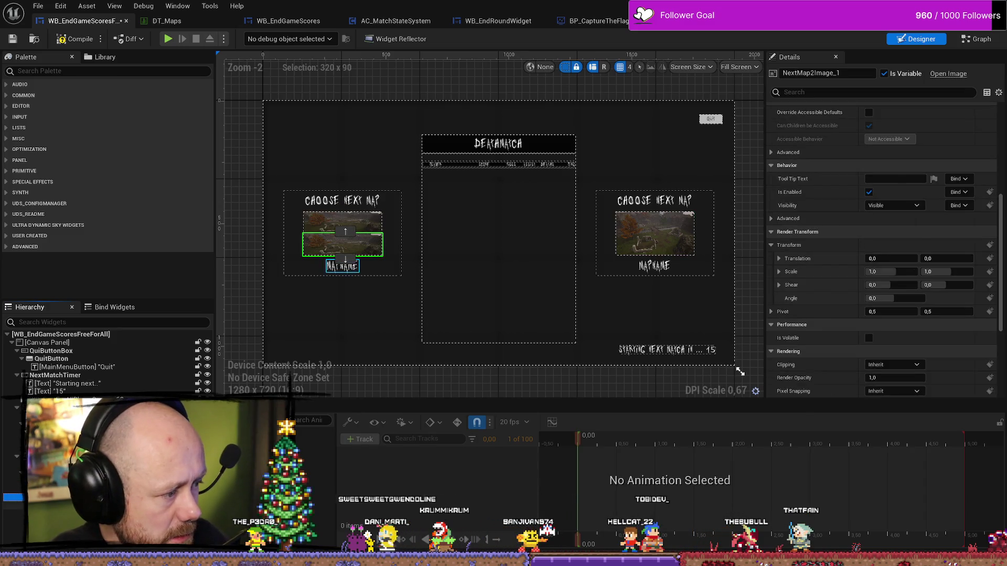
pyautogui.click(63, 490)
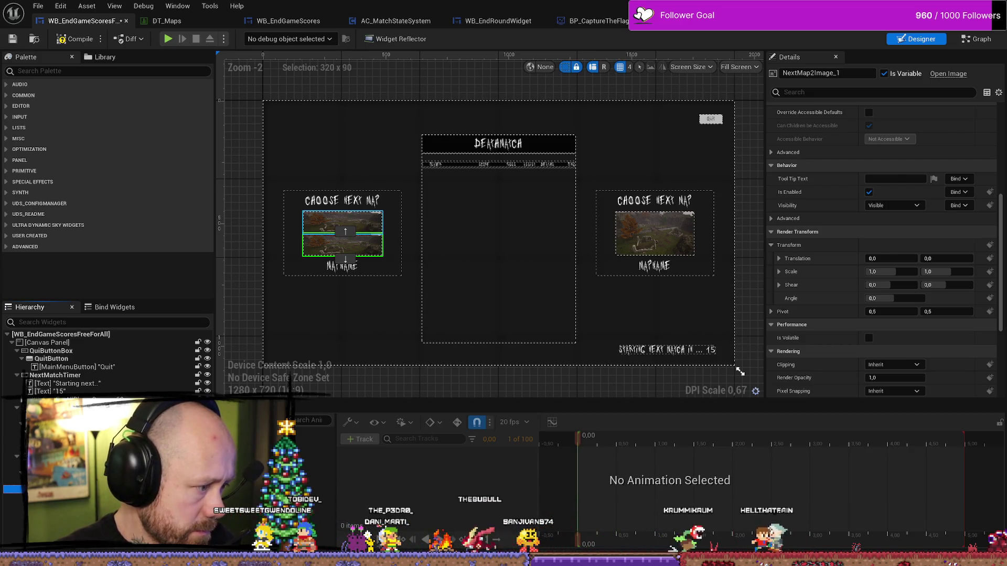
pyautogui.click(342, 222)
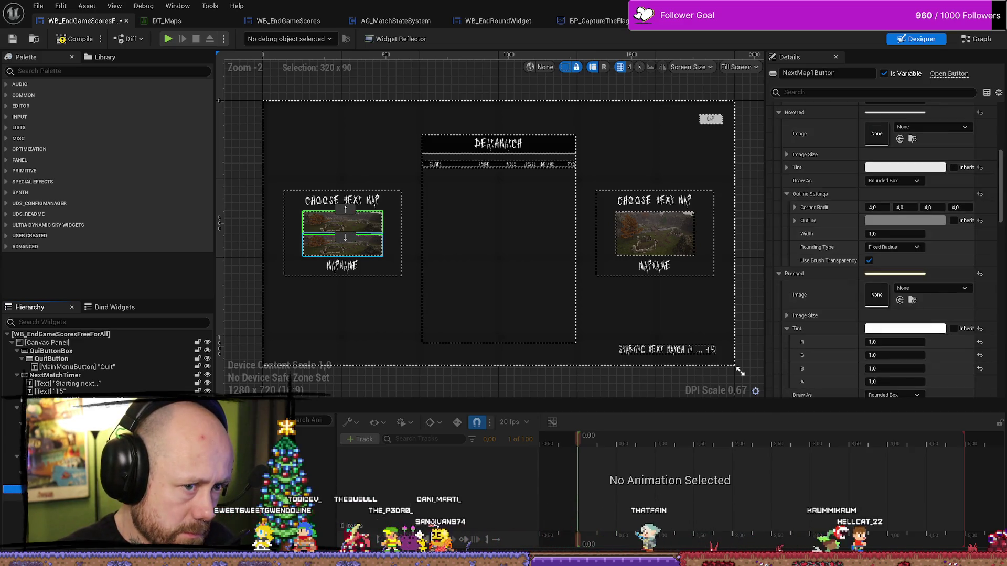
pyautogui.click(342, 245)
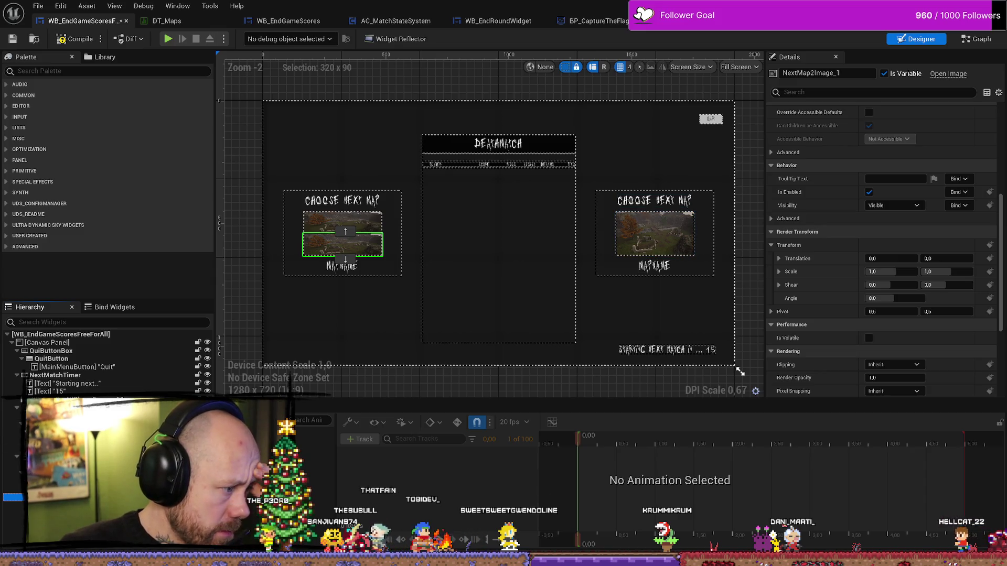
pyautogui.press('Delete')
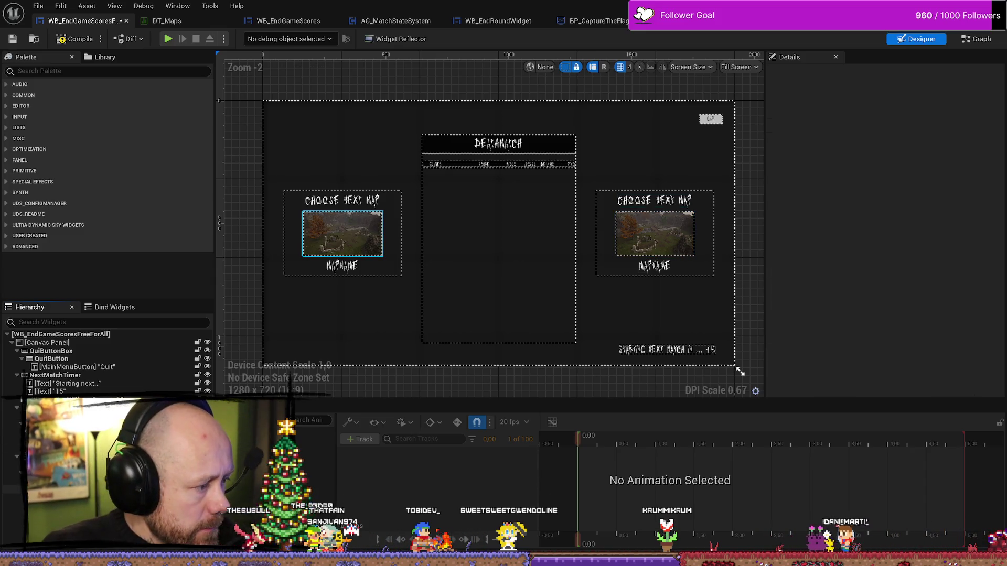
pyautogui.click(342, 234)
pyautogui.click(654, 233)
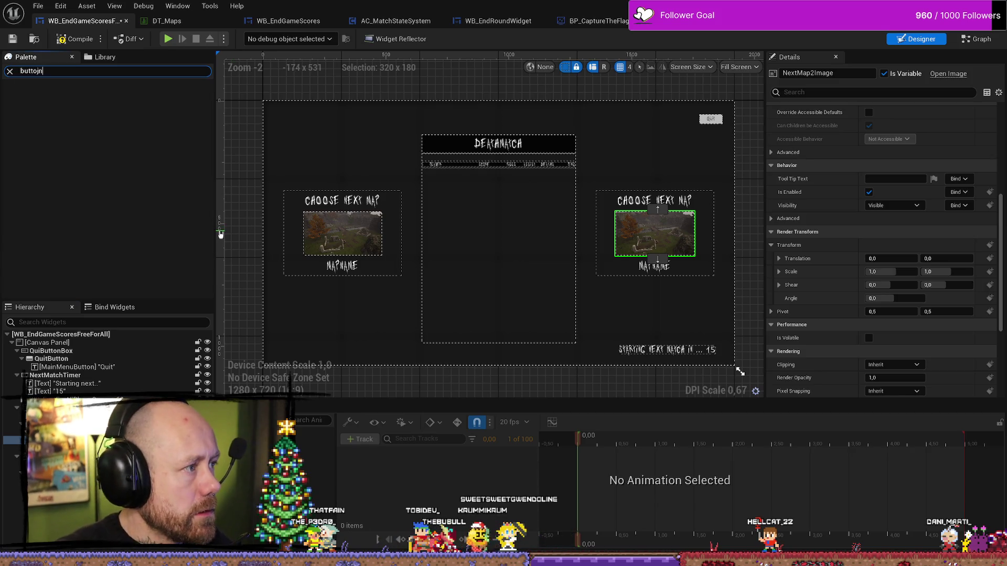
# - Search the Palette for 'button' and place Button_189 beneath the right map image
pyautogui.press('BackSpace')
pyautogui.press('BackSpace')
pyautogui.press('BackSpace')
pyautogui.write('on')
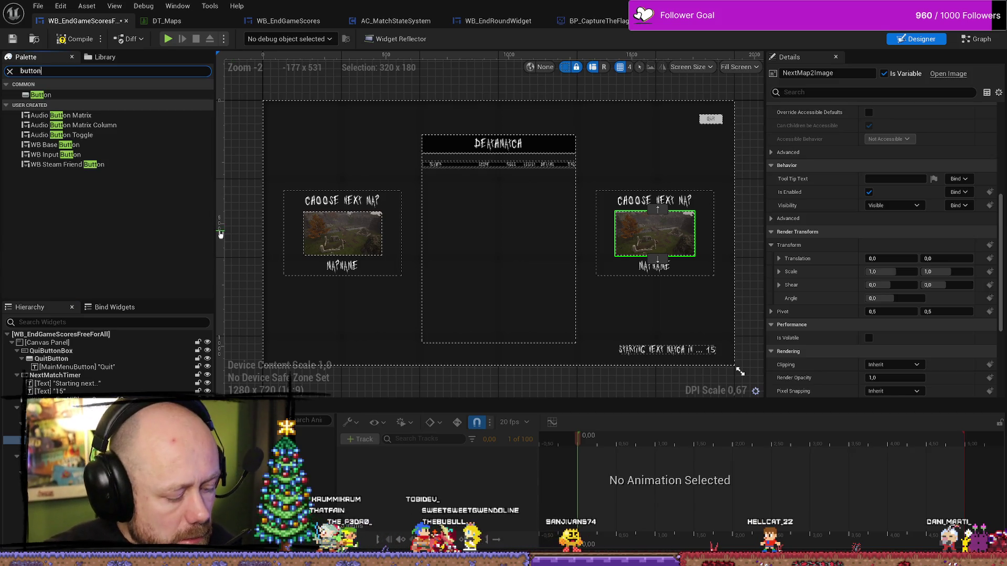
pyautogui.moveTo(41, 94); pyautogui.dragTo(79, 356)
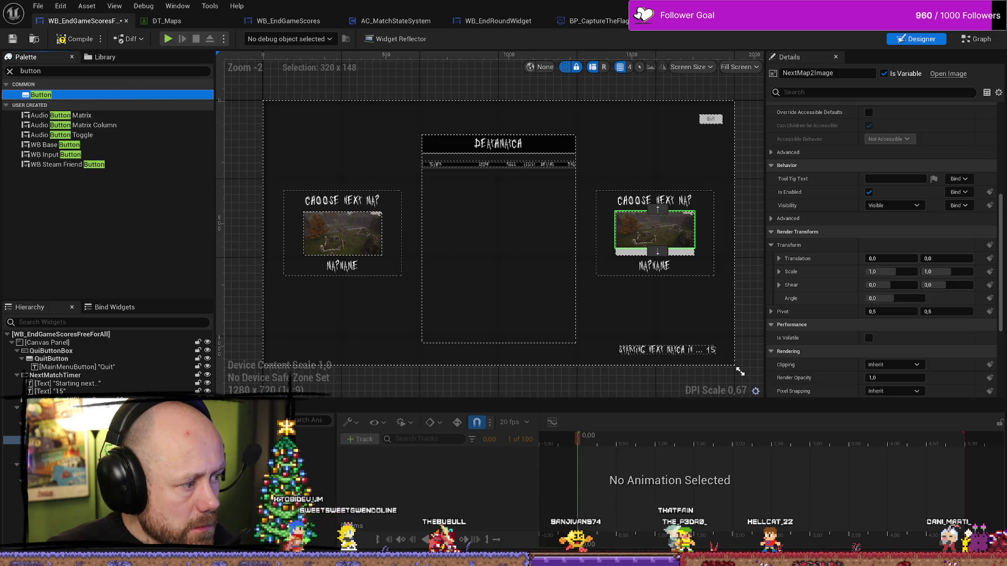
pyautogui.moveTo(32, 440); pyautogui.dragTo(31, 445)
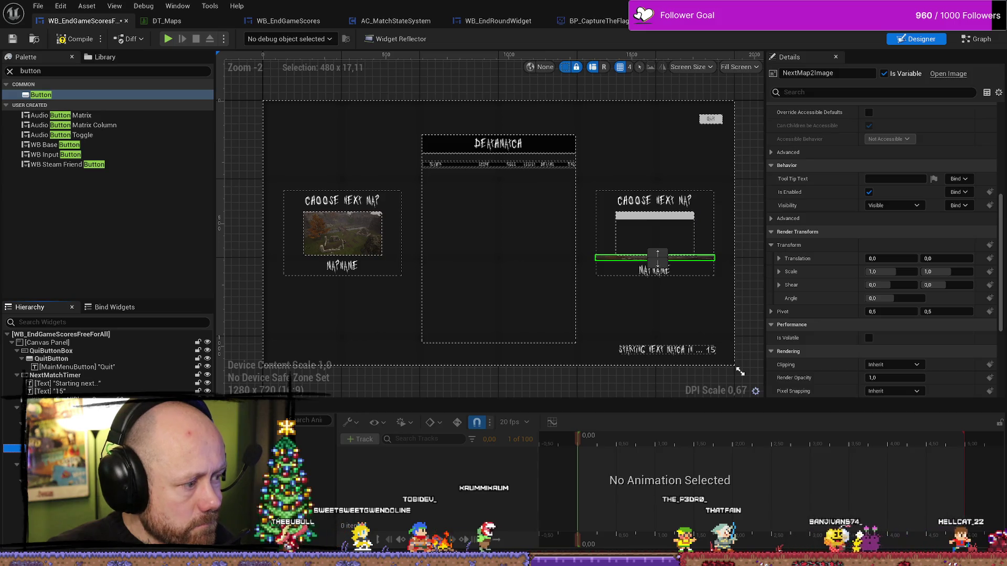
pyautogui.hotkey('ctrl', 'z')
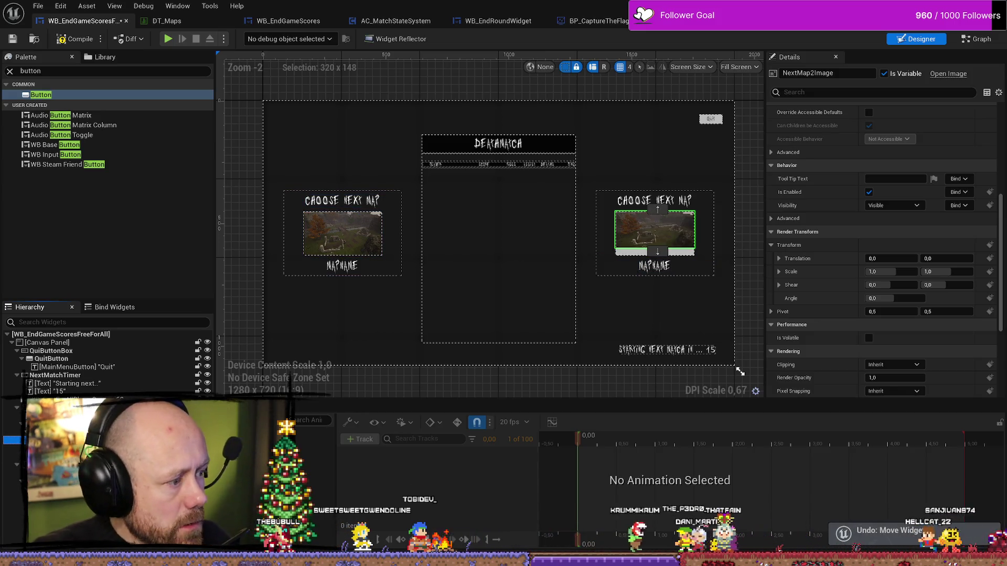
pyautogui.click(644, 252)
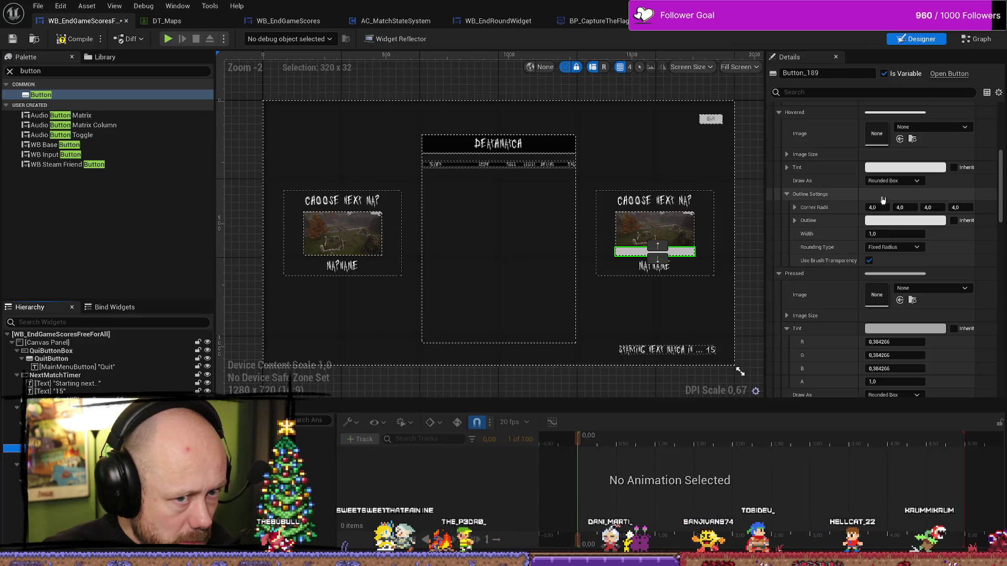
# - Give the button's hovered tint a mid grey with 0,5 alpha
pyautogui.click(793, 209)
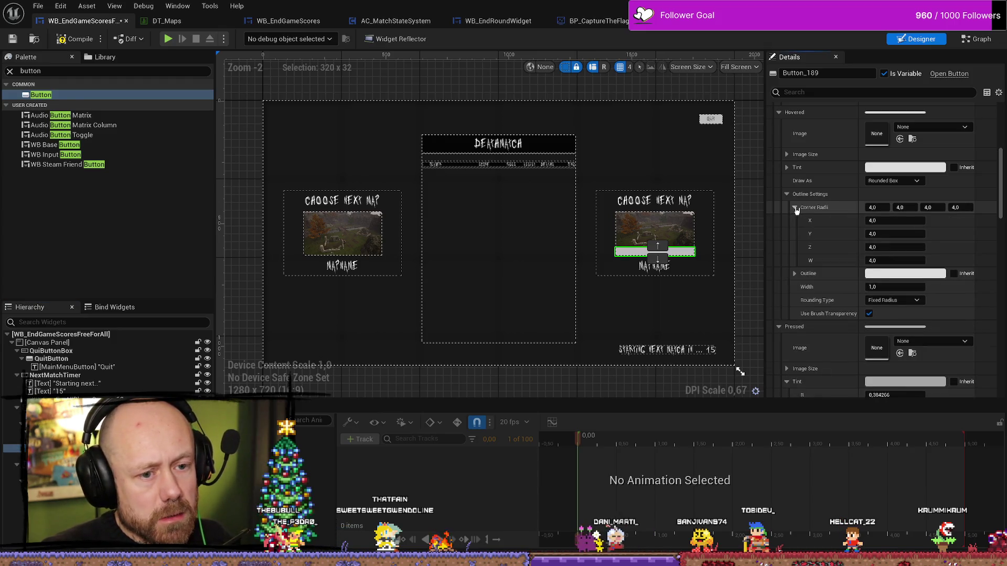
pyautogui.click(795, 208)
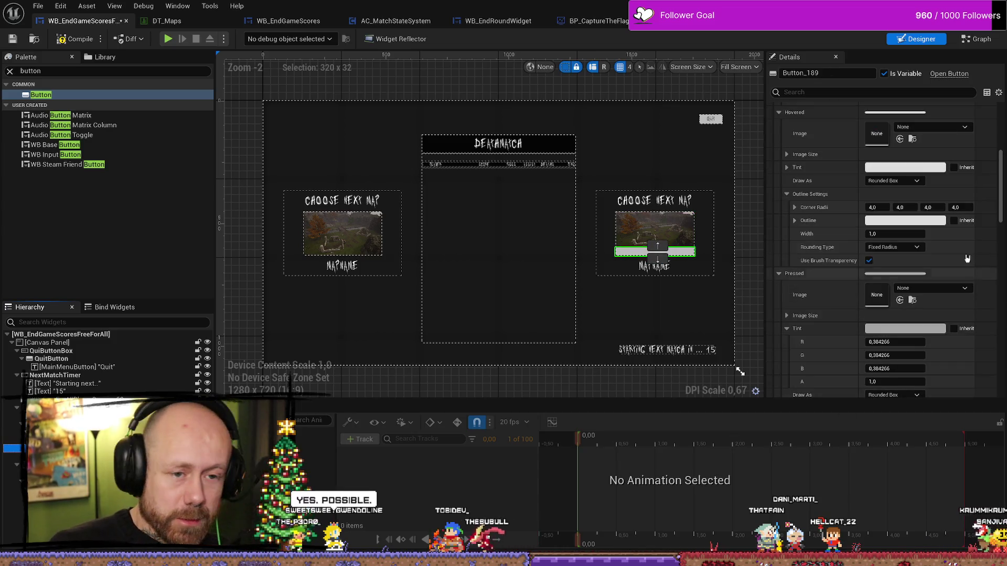
pyautogui.click(910, 169)
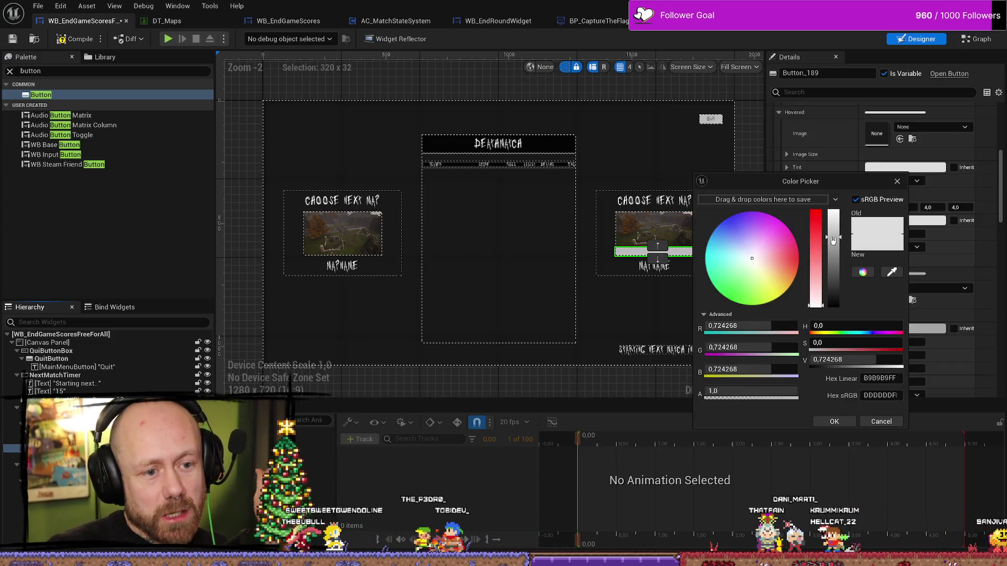
pyautogui.moveTo(833, 237); pyautogui.dragTo(833, 253)
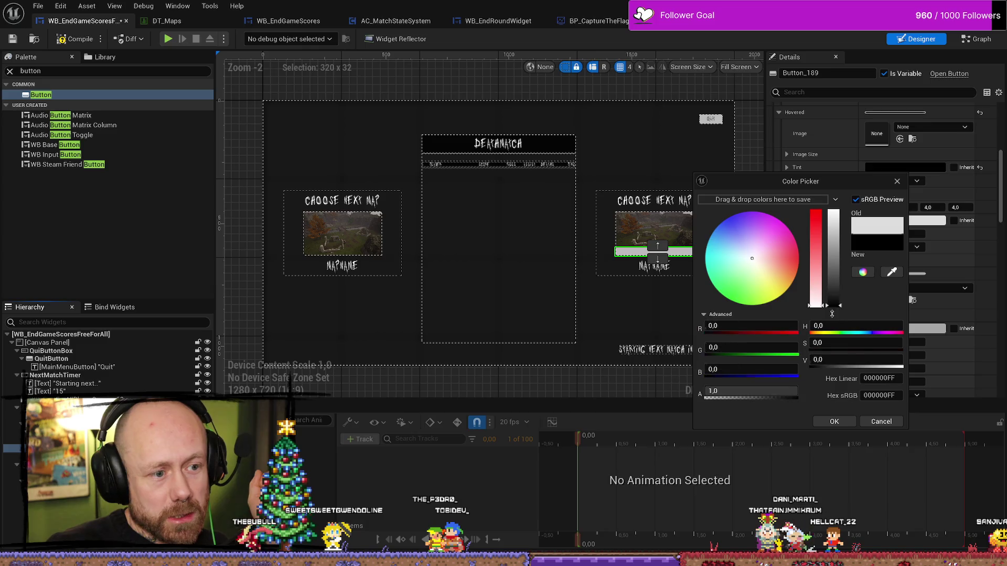
pyautogui.click(761, 389)
pyautogui.write('0,5')
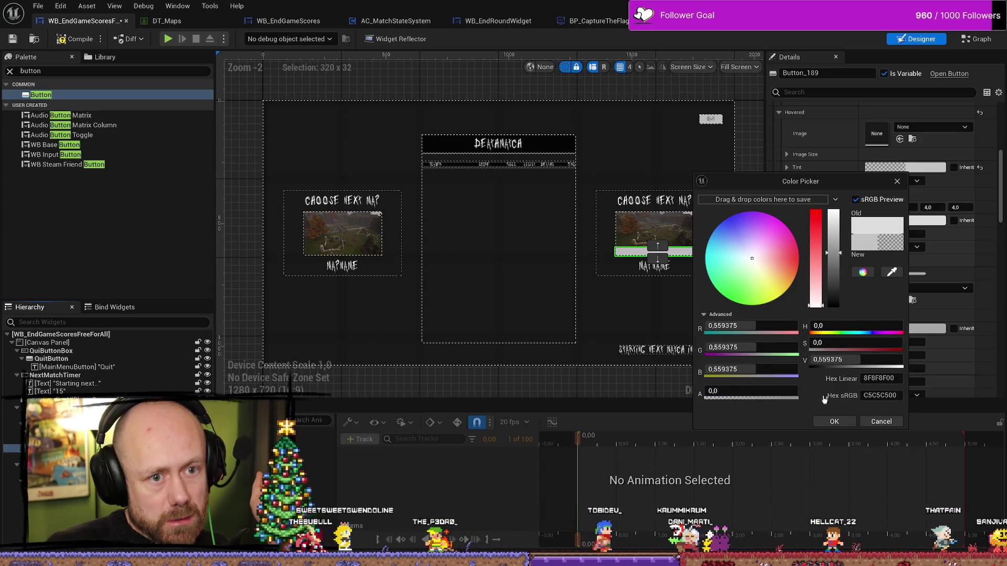
pyautogui.press('Return')
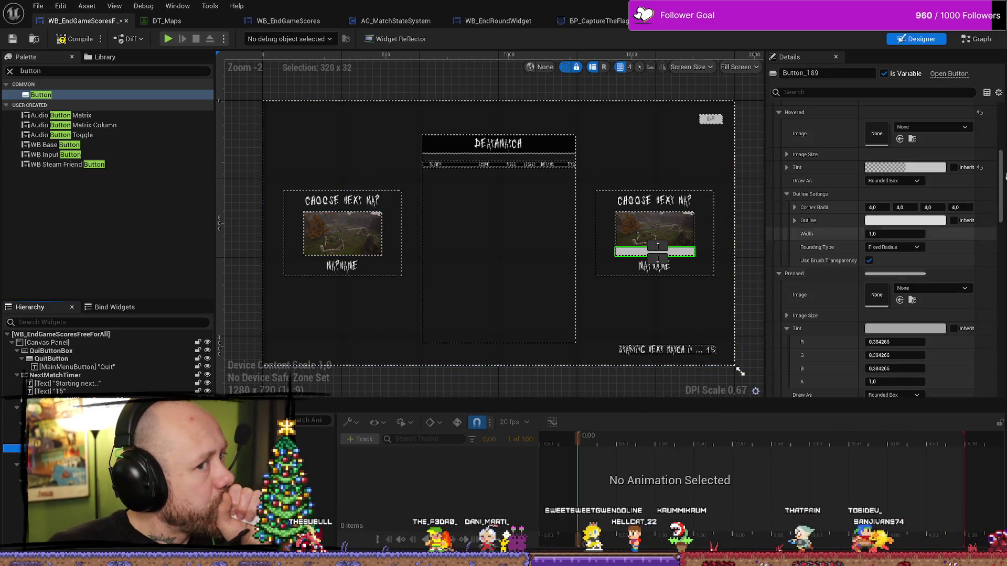
# - Make the normal tint fully transparent, then delete Button_189 from the right map card
pyautogui.scroll(5, 825, 156)
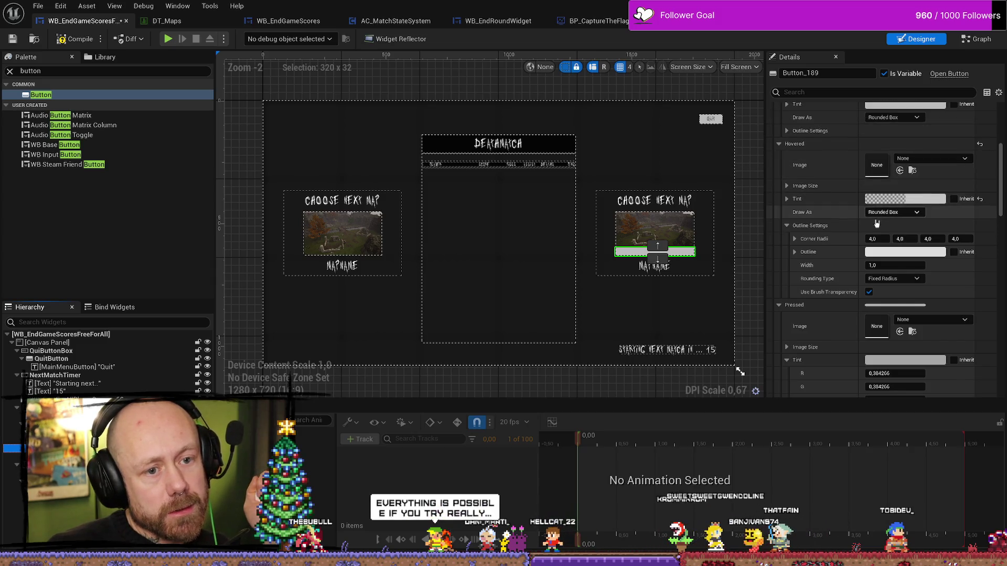
pyautogui.click(897, 198)
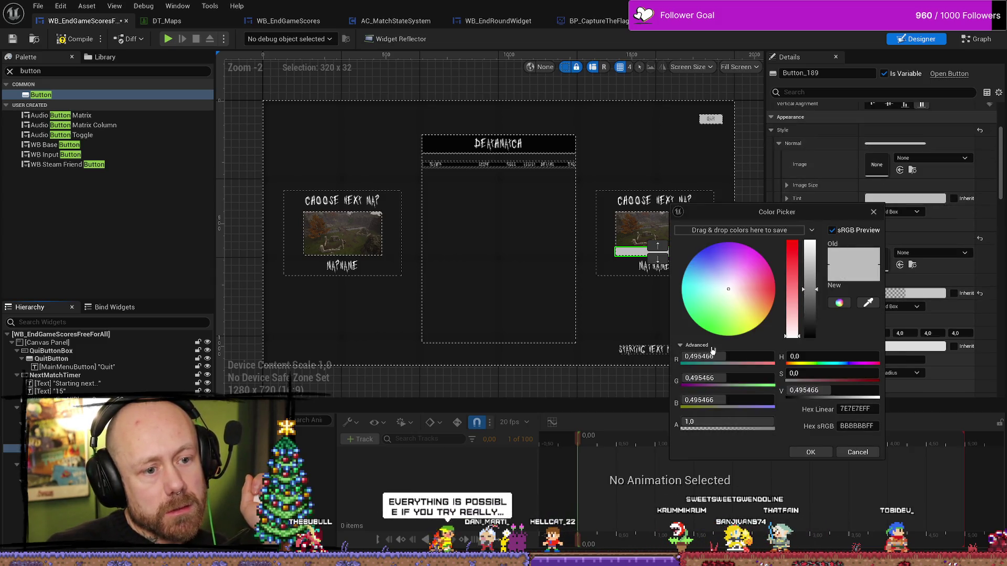
pyautogui.moveTo(727, 420); pyautogui.dragTo(684, 420)
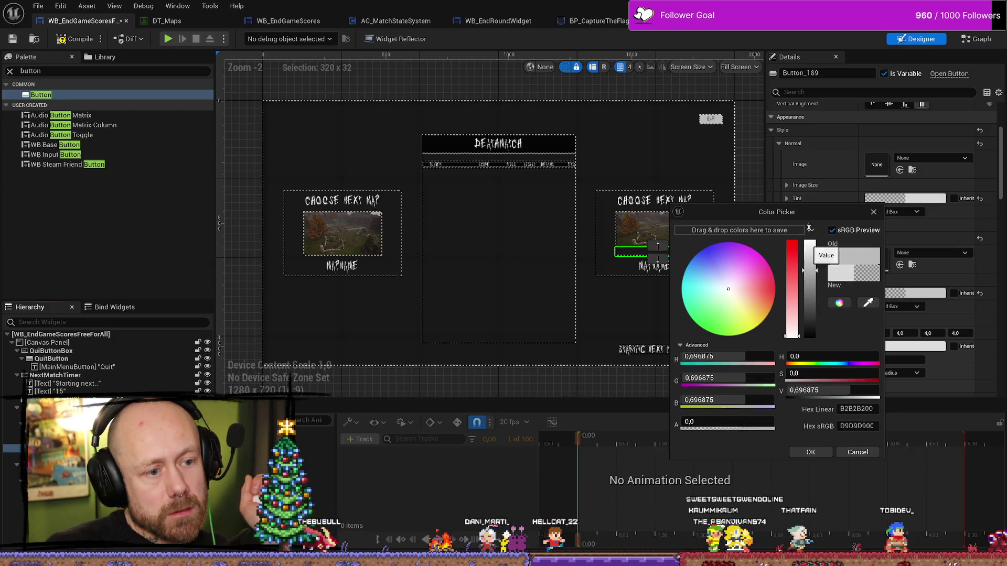
pyautogui.click(810, 452)
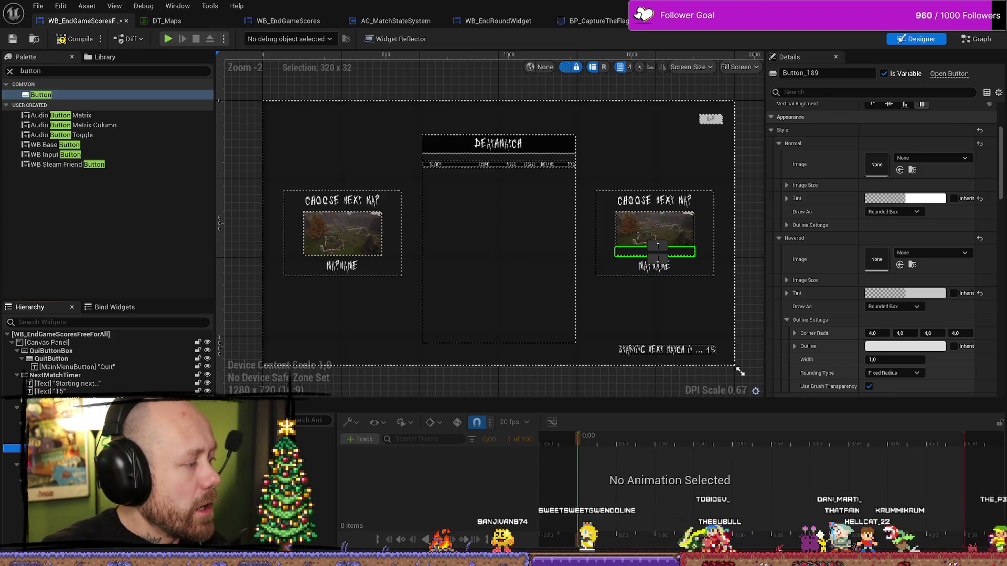
pyautogui.press('Delete')
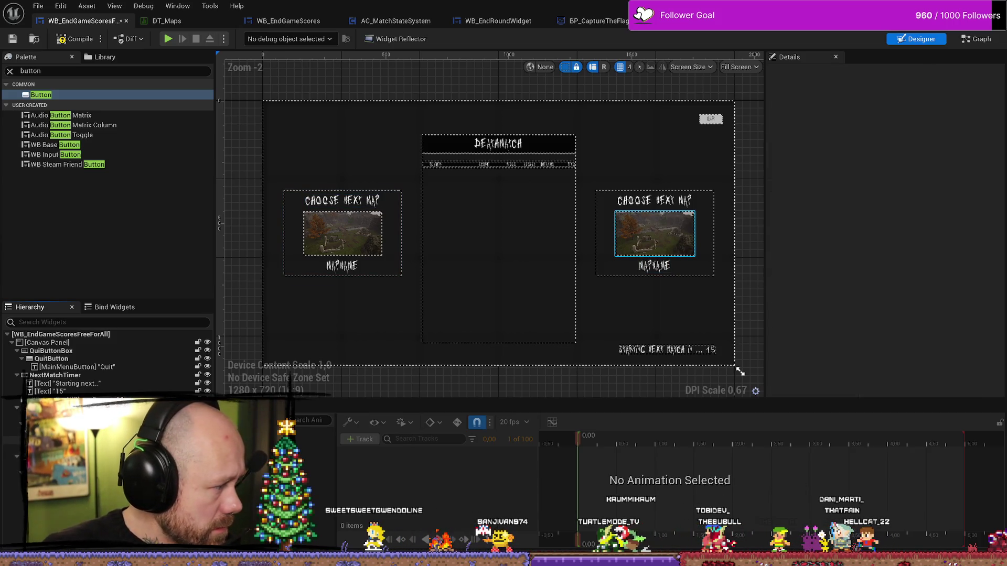
# - Wrap the right map image in a Button, then undo the wrap
pyautogui.rightClick(86, 440)
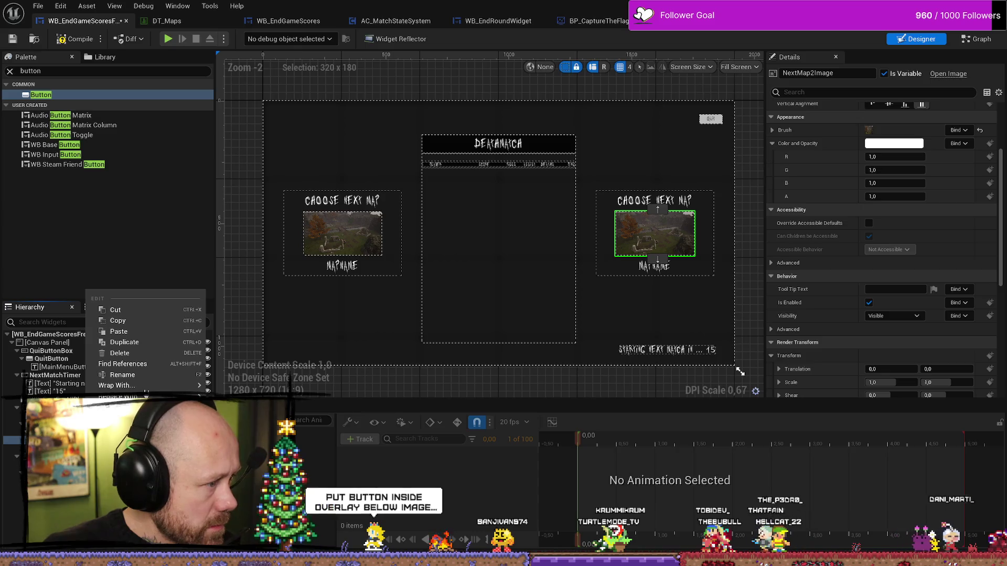
pyautogui.moveTo(136, 385)
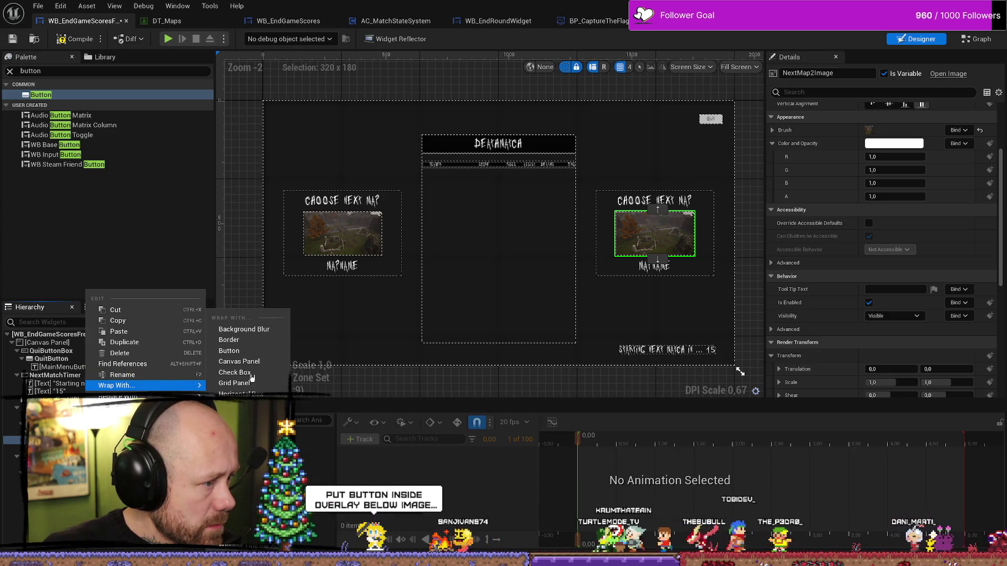
pyautogui.click(249, 352)
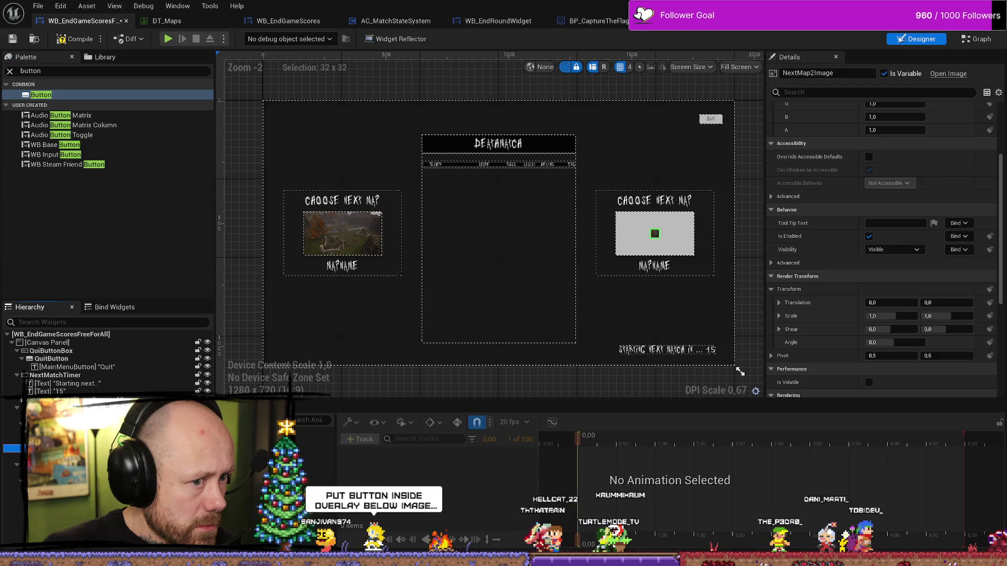
pyautogui.scroll(10, 658, 233)
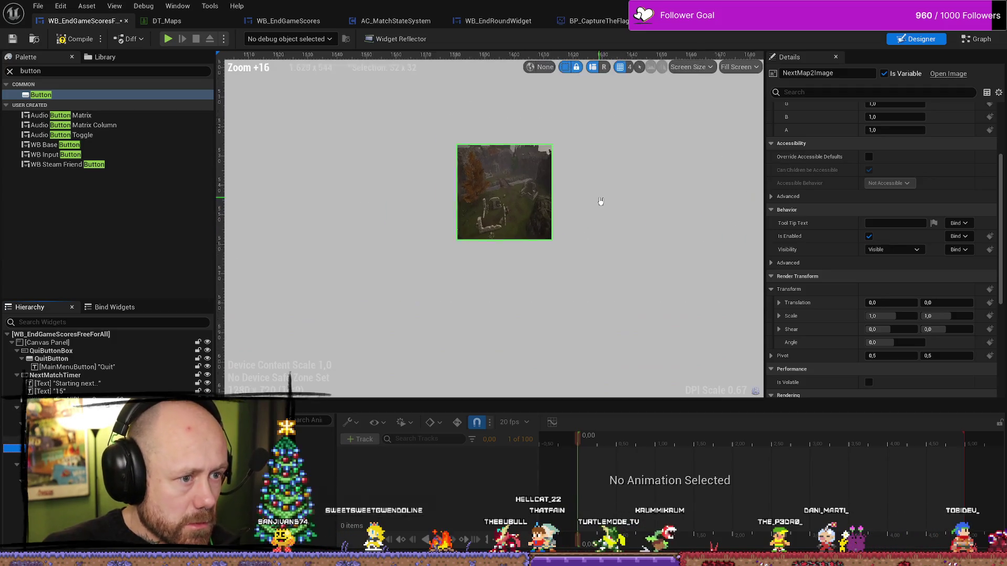
pyautogui.scroll(-10, 577, 201)
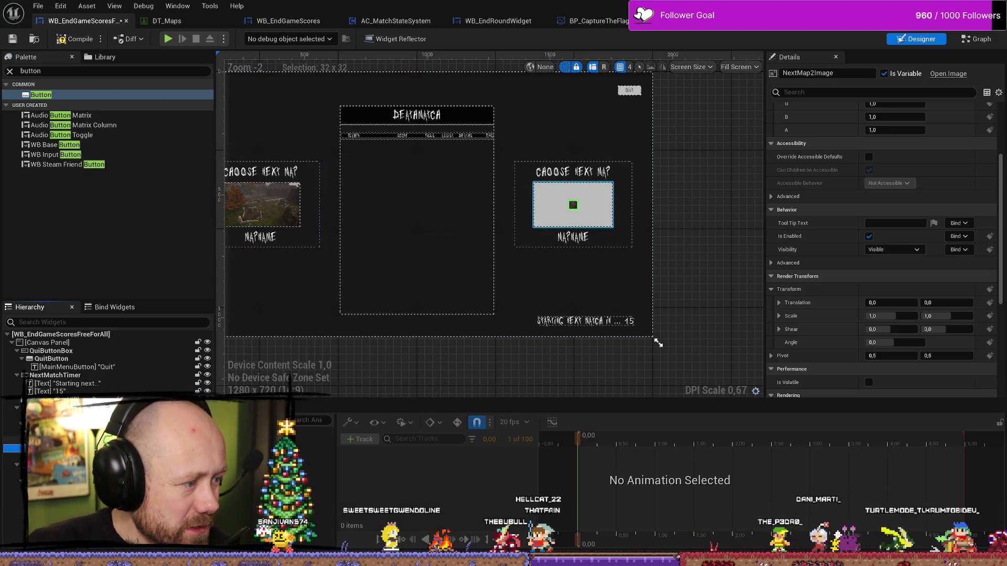
pyautogui.click(105, 440)
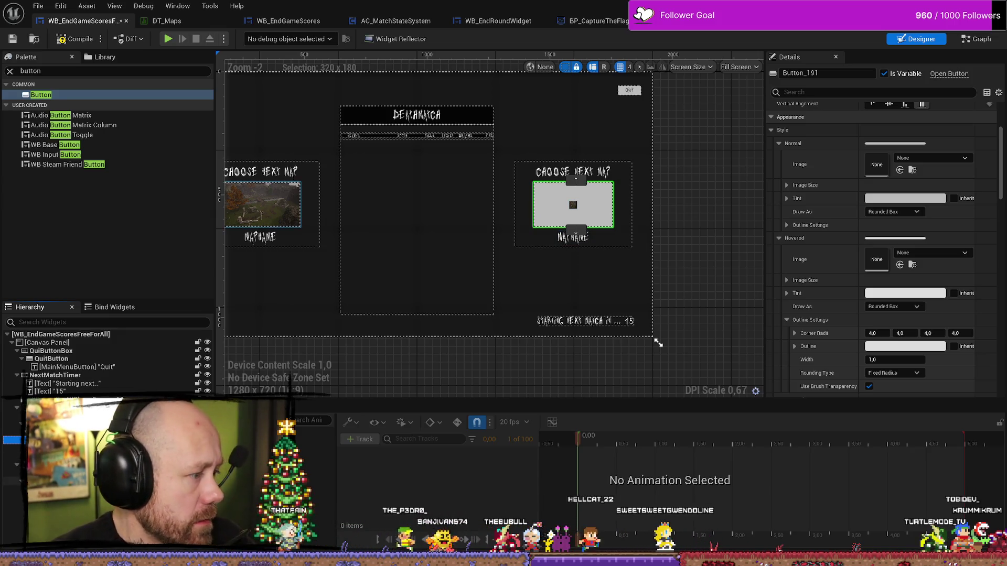
pyautogui.hotkey('ctrl', 'z')
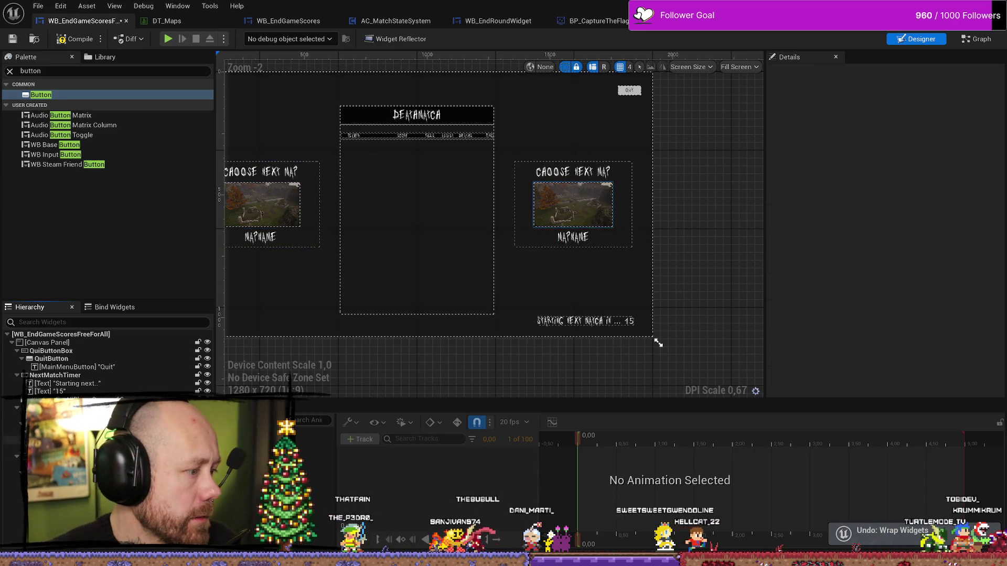
# - Wrap NextMap2Image in an Overlay instead
pyautogui.click(78, 439)
pyautogui.rightClick(99, 440)
pyautogui.moveTo(157, 387)
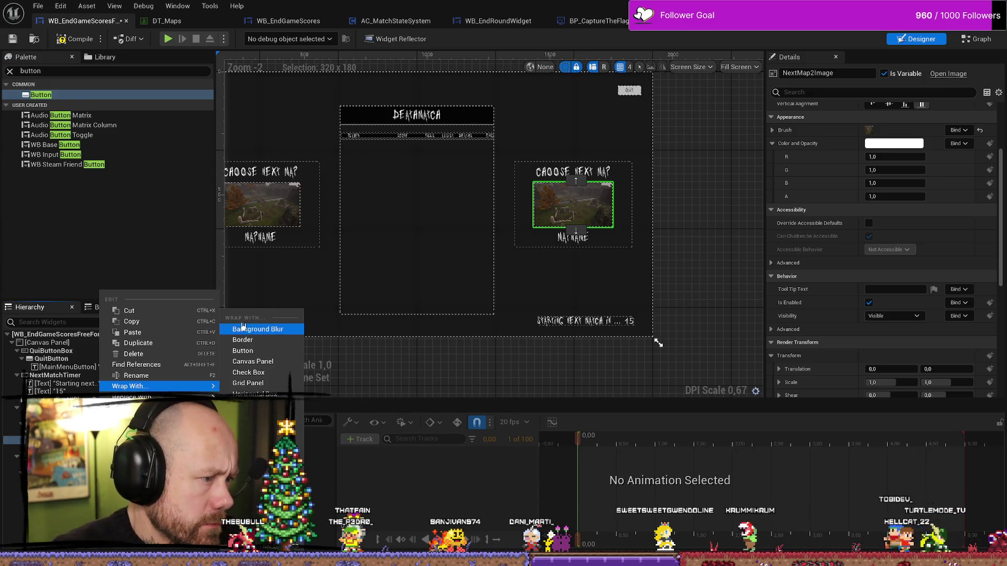
pyautogui.click(252, 437)
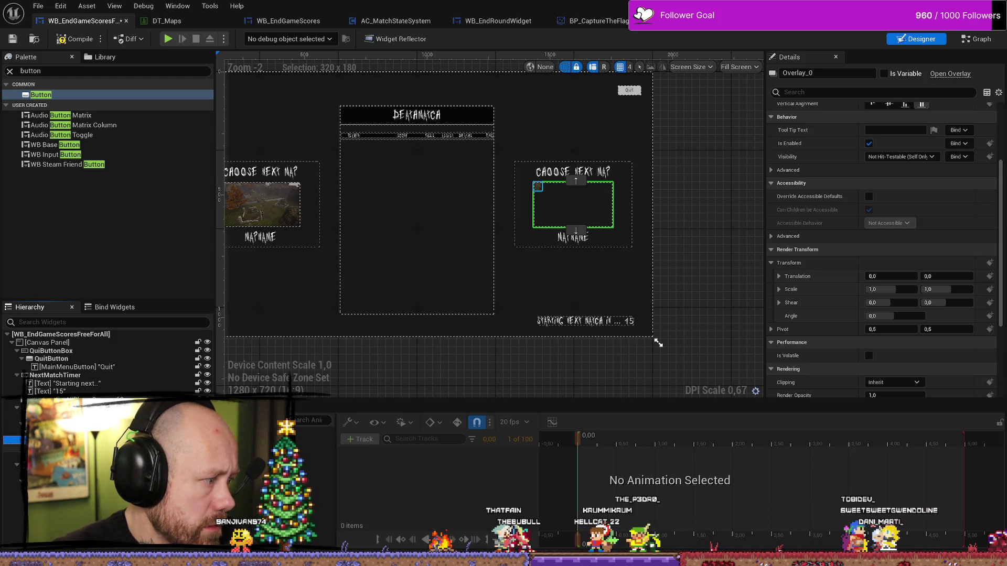
pyautogui.click(537, 187)
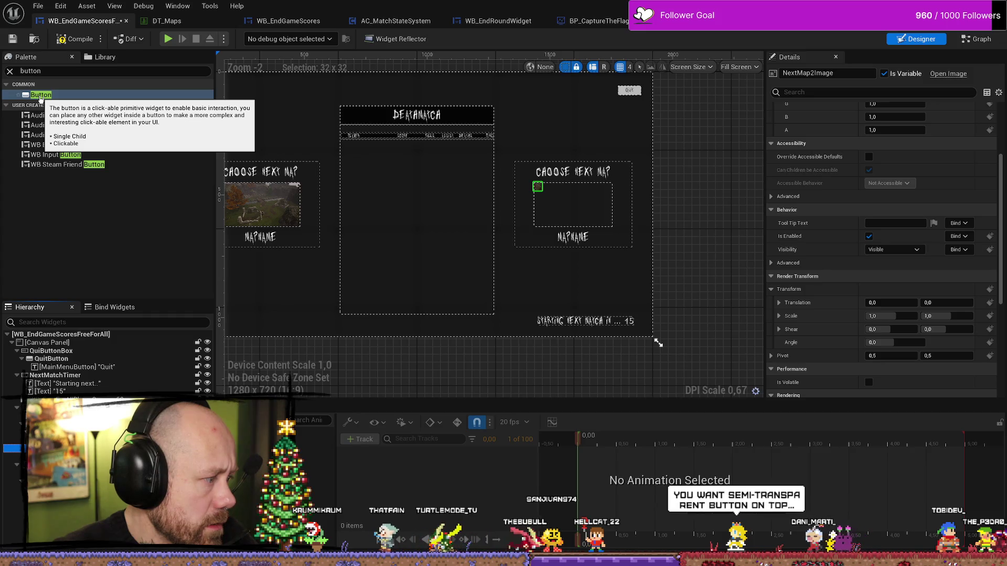
# - Add Button_268 to the overlay and set both button and map image to Fill horizontally and vertically
pyautogui.click(41, 96)
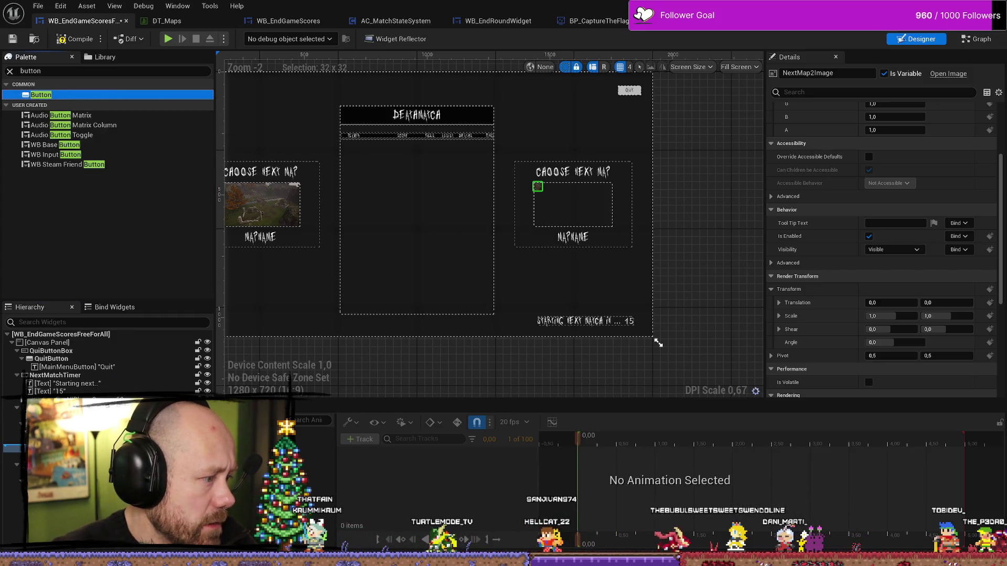
pyautogui.moveTo(40, 94); pyautogui.dragTo(16, 449)
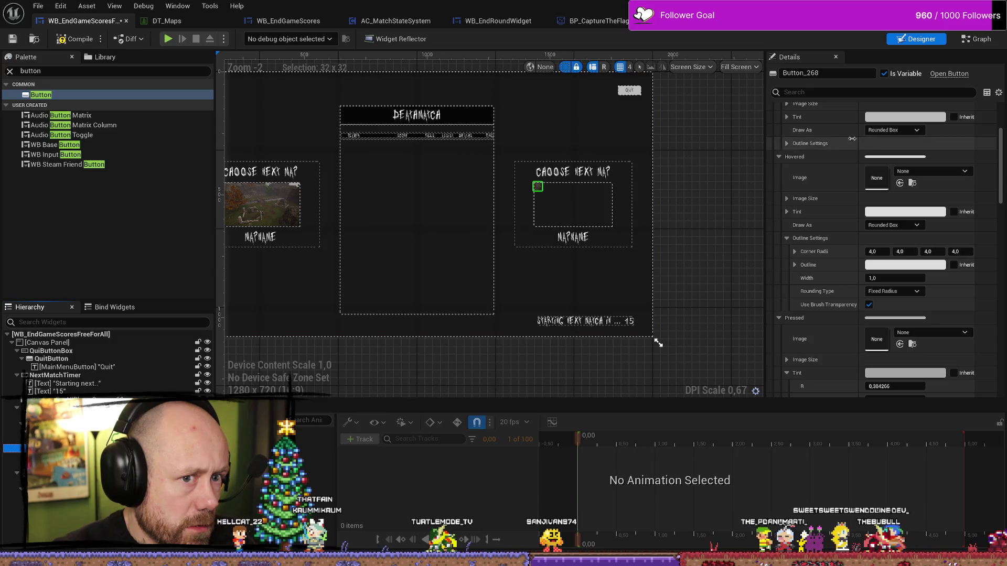
pyautogui.scroll(3, 807, 141)
pyautogui.scroll(2, 808, 140)
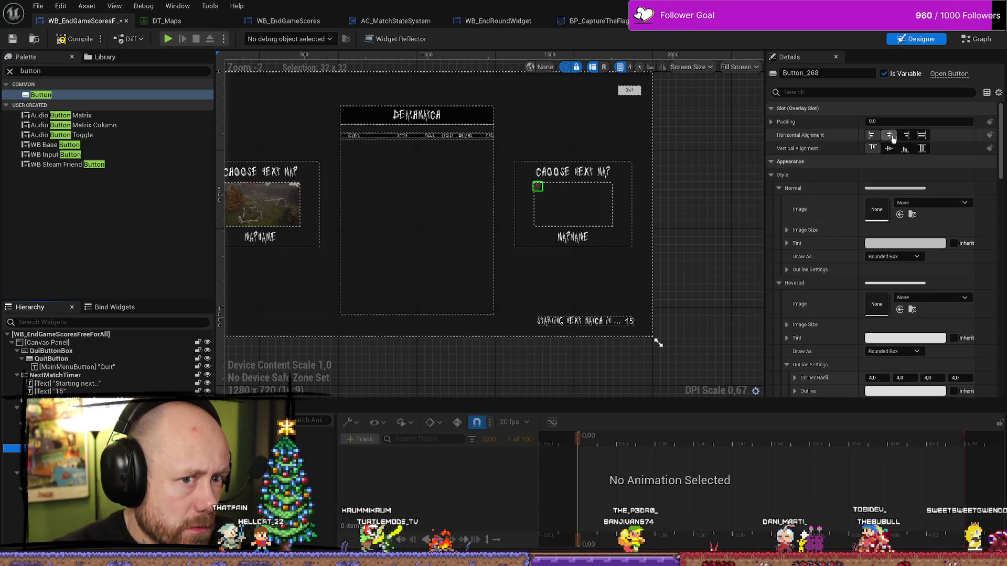
pyautogui.click(921, 134)
pyautogui.click(921, 149)
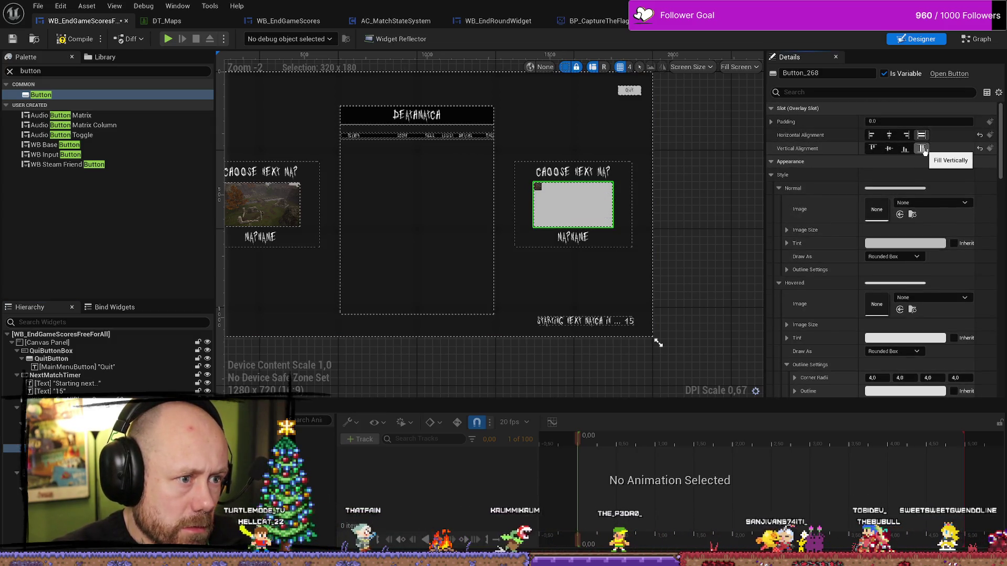
pyautogui.click(538, 186)
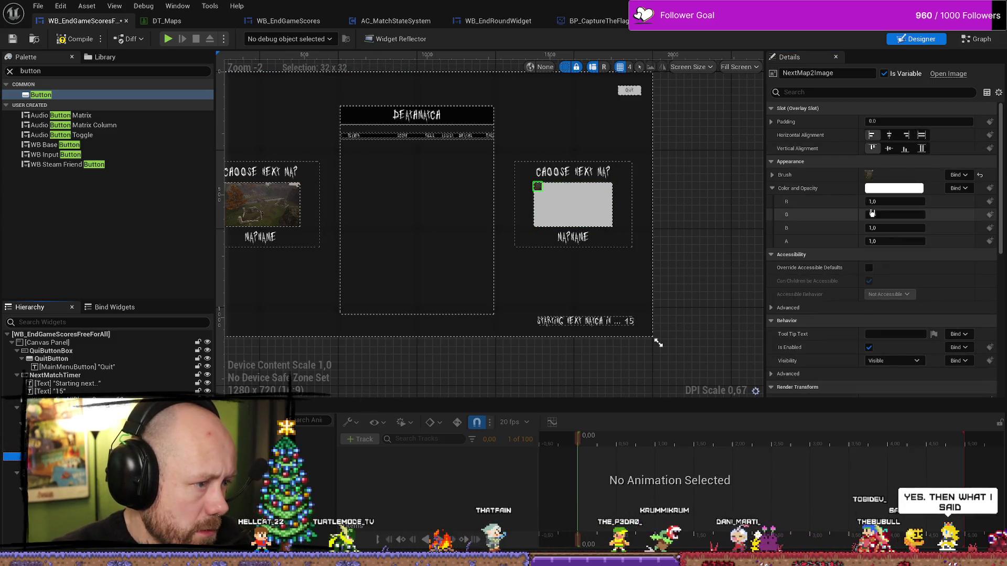
pyautogui.click(921, 148)
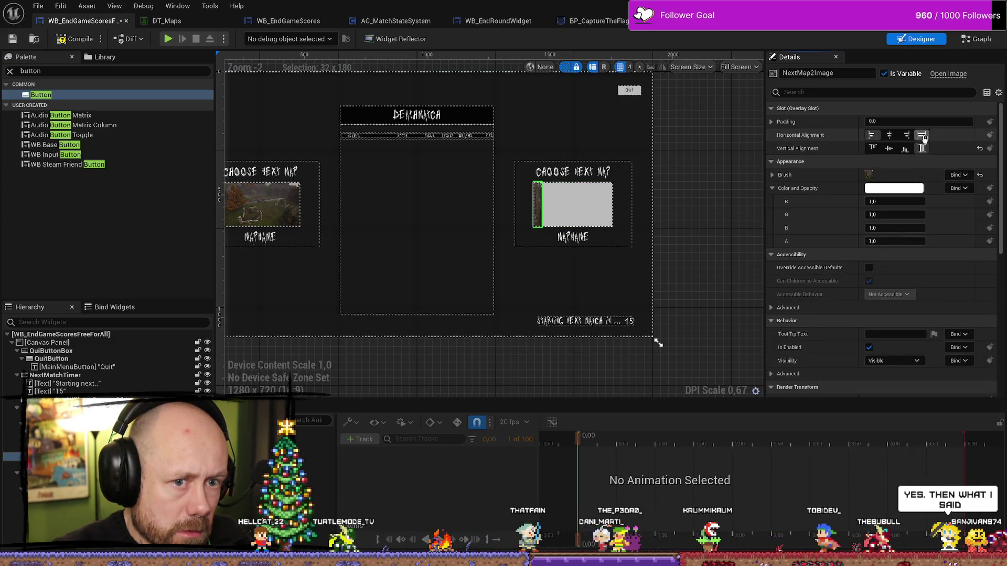
pyautogui.click(922, 134)
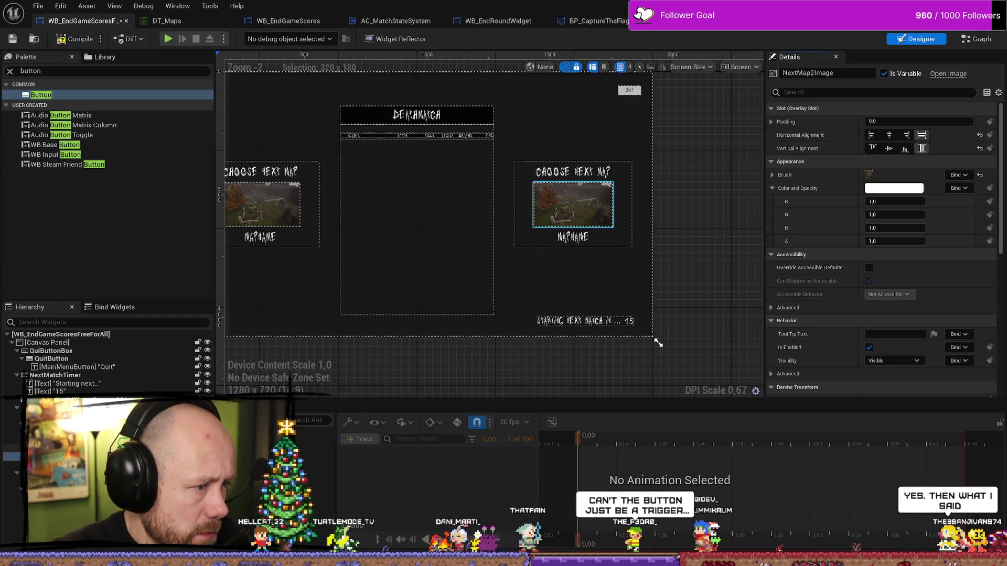
pyautogui.click(42, 448)
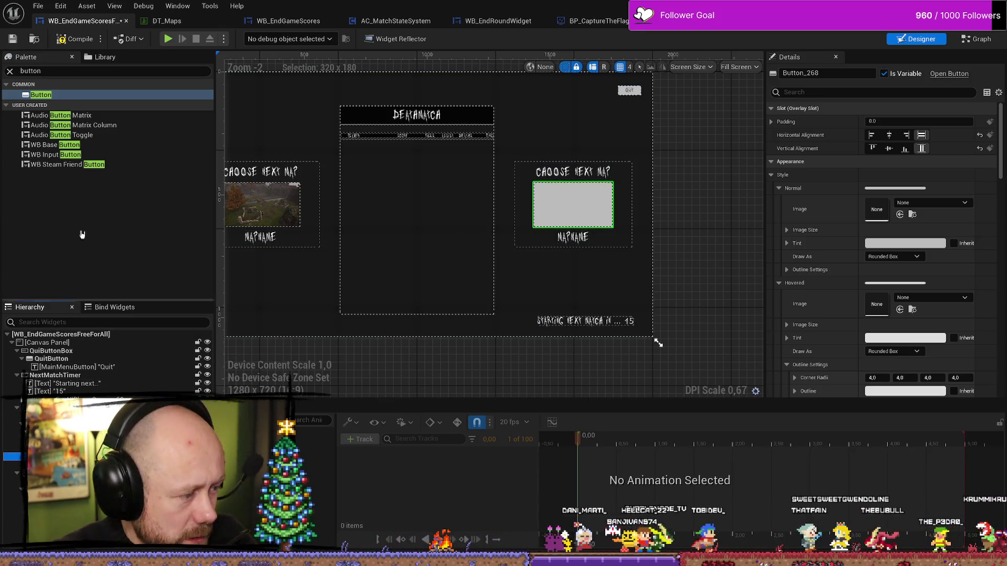
# - Set Button_268's Normal Tint alpha to 0 and confirm with OK
pyautogui.click(890, 188)
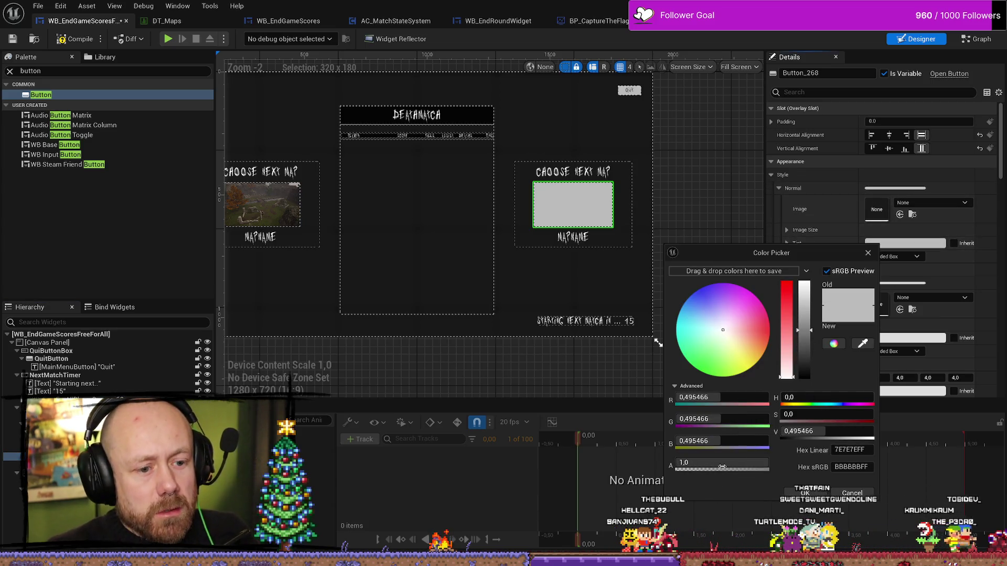
pyautogui.write('0,879')
pyautogui.press('Return')
pyautogui.click(670, 275)
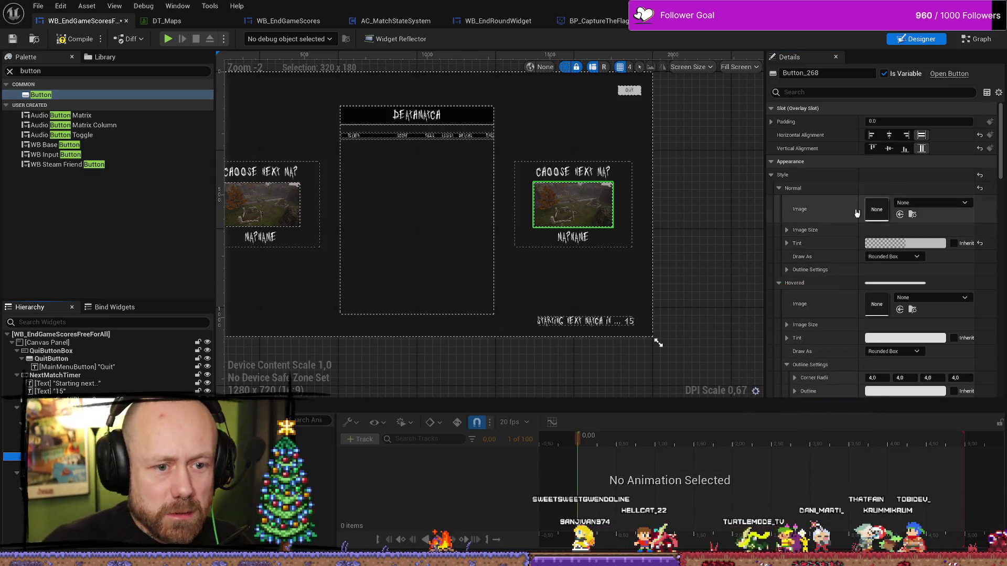
# - Check the map image settings, then open the Hovered Tint picker and cancel it unchanged
pyautogui.click(572, 204)
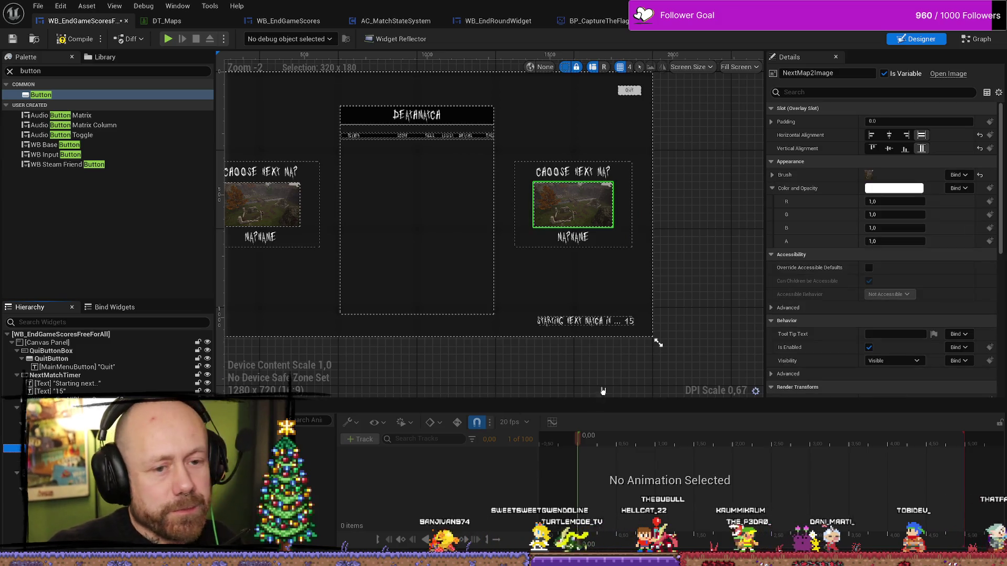
pyautogui.hotkey('ctrl', 'z')
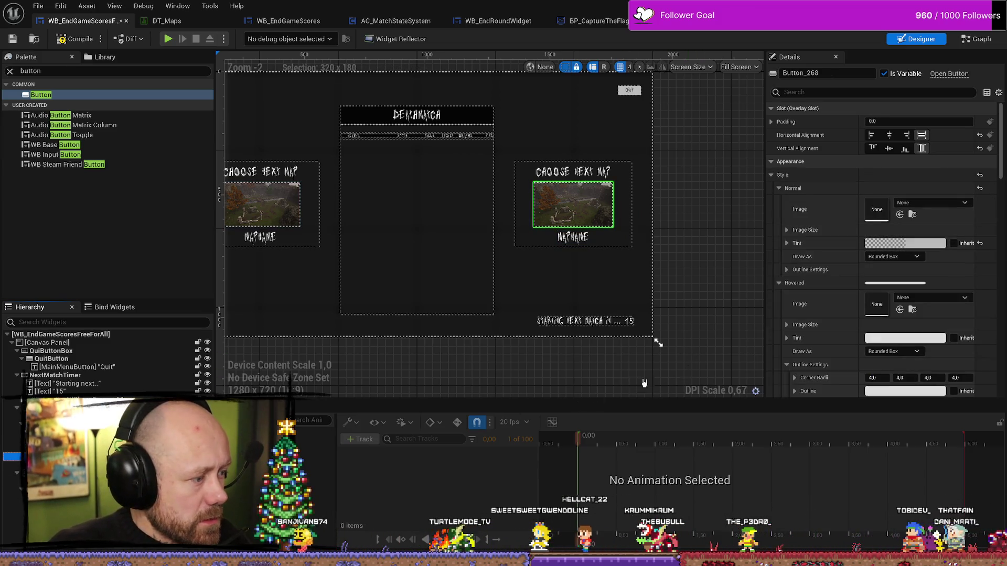
pyautogui.scroll(-3, 952, 233)
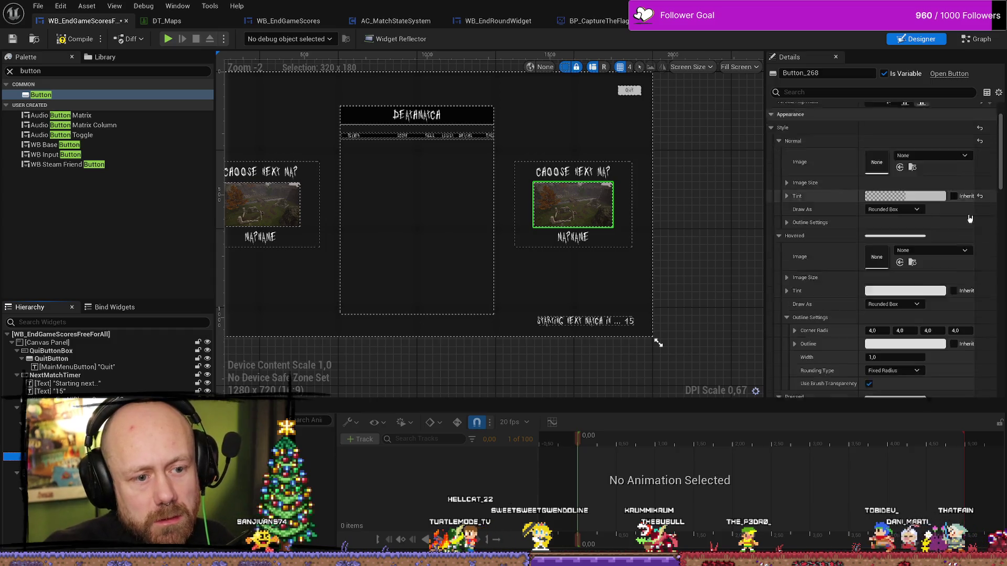
pyautogui.scroll(-1, 953, 233)
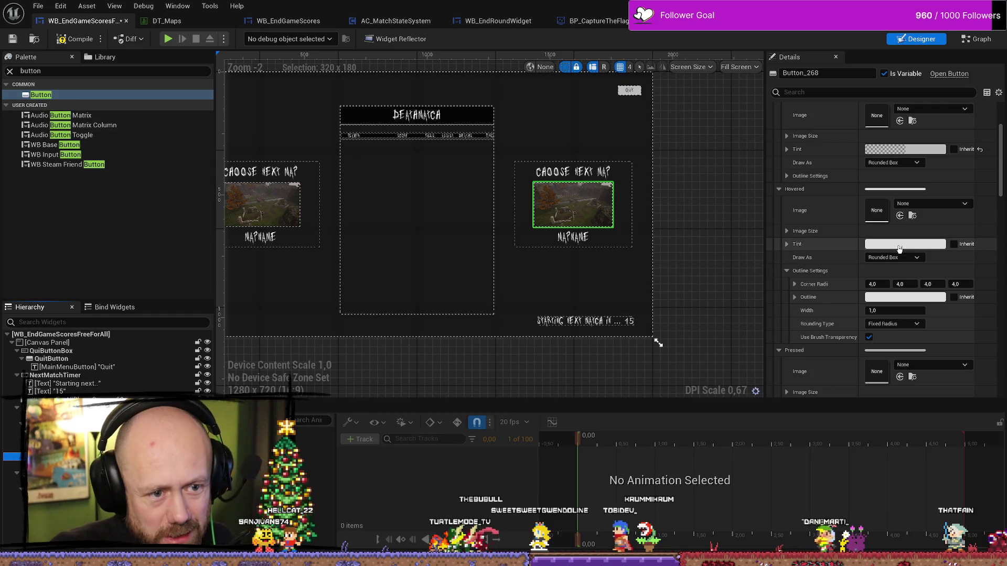
pyautogui.click(899, 248)
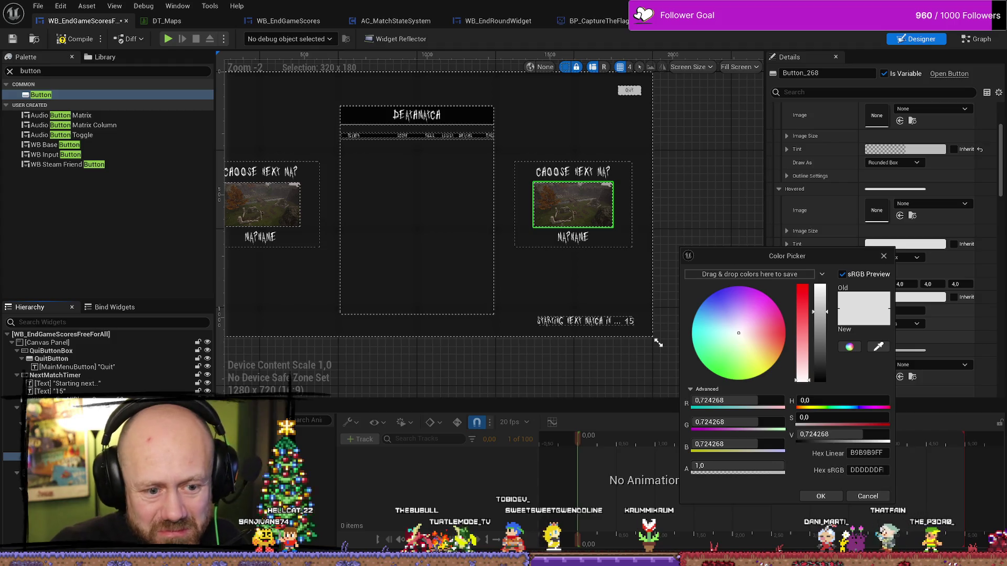
pyautogui.click(868, 496)
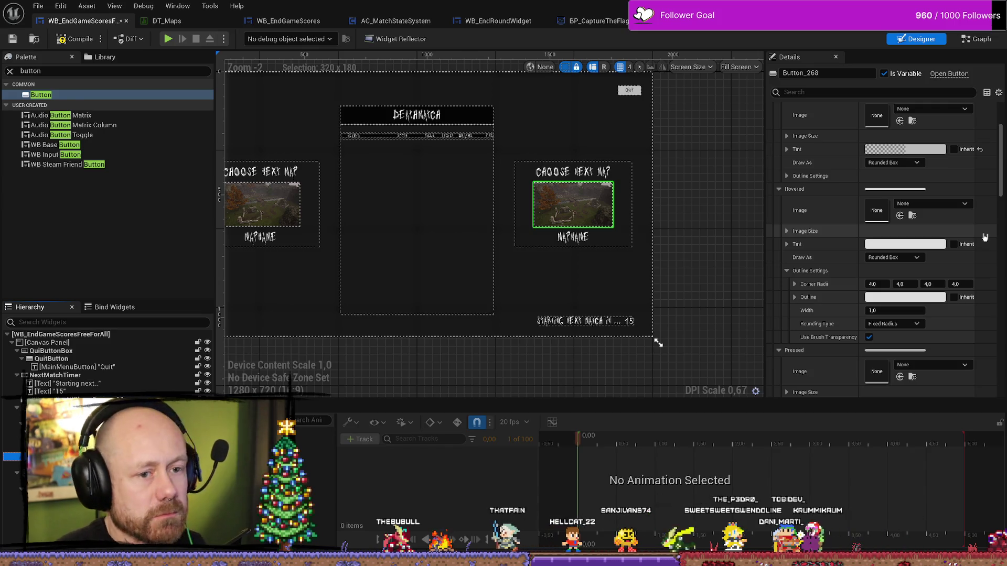
# - Set the button's Hovered style Draw As to Image
pyautogui.click(909, 257)
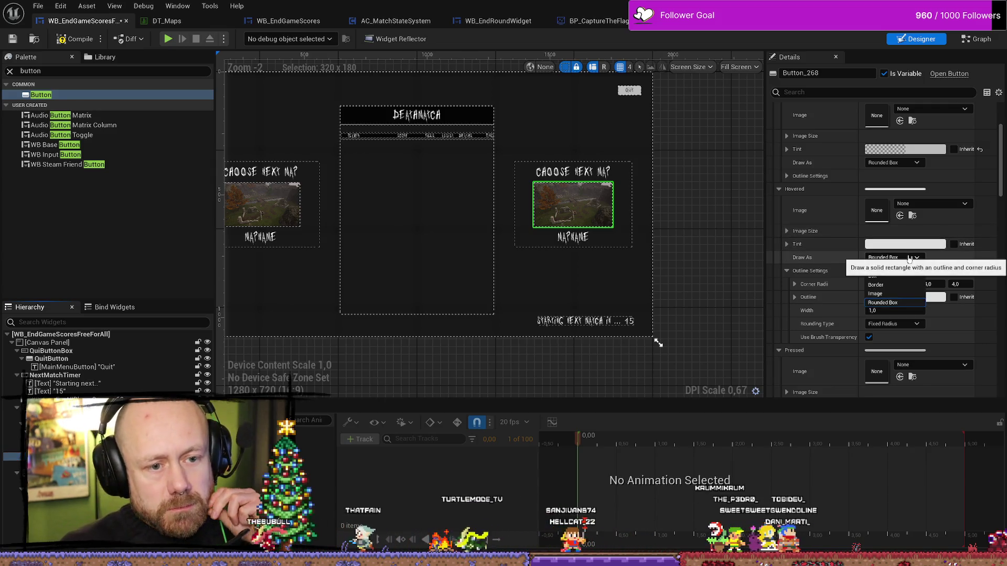
pyautogui.click(886, 293)
pyautogui.scroll(-5, 908, 294)
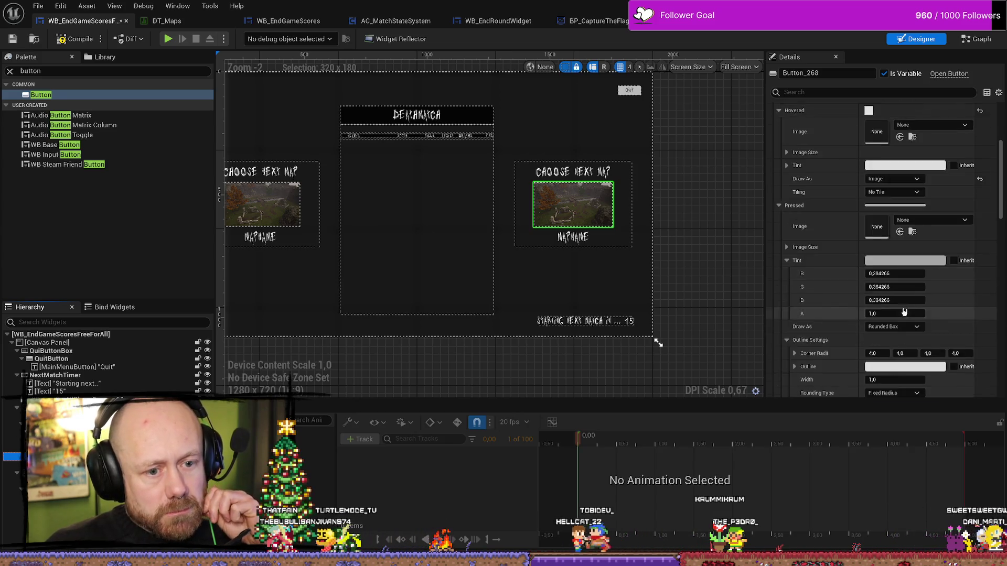
pyautogui.scroll(-5, 909, 301)
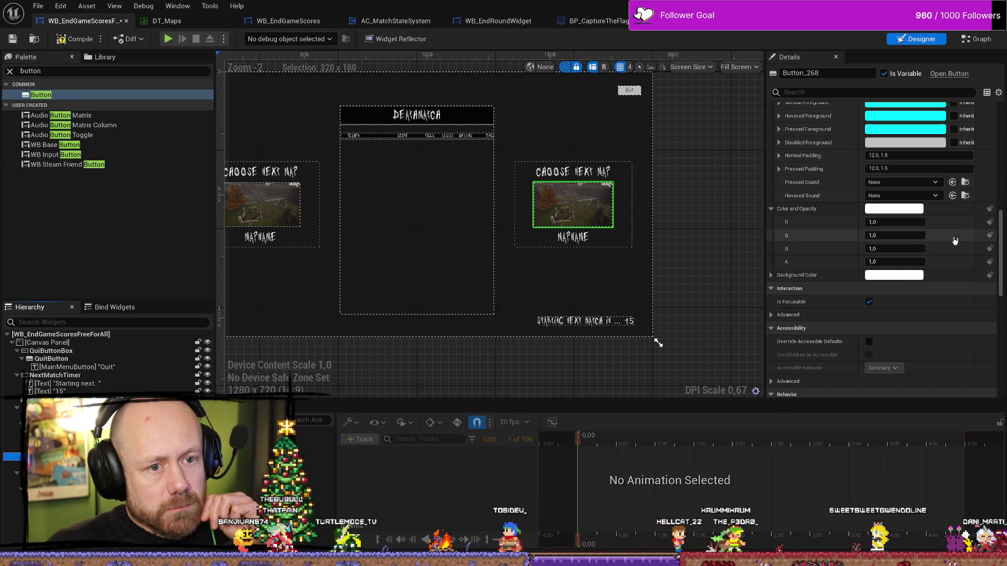
pyautogui.scroll(10, 904, 257)
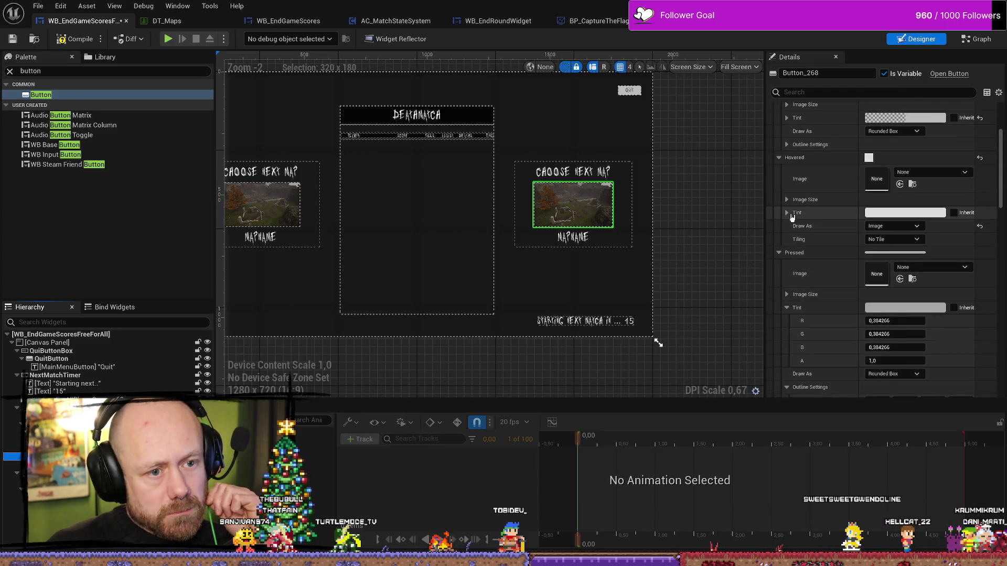
pyautogui.scroll(-2, 897, 230)
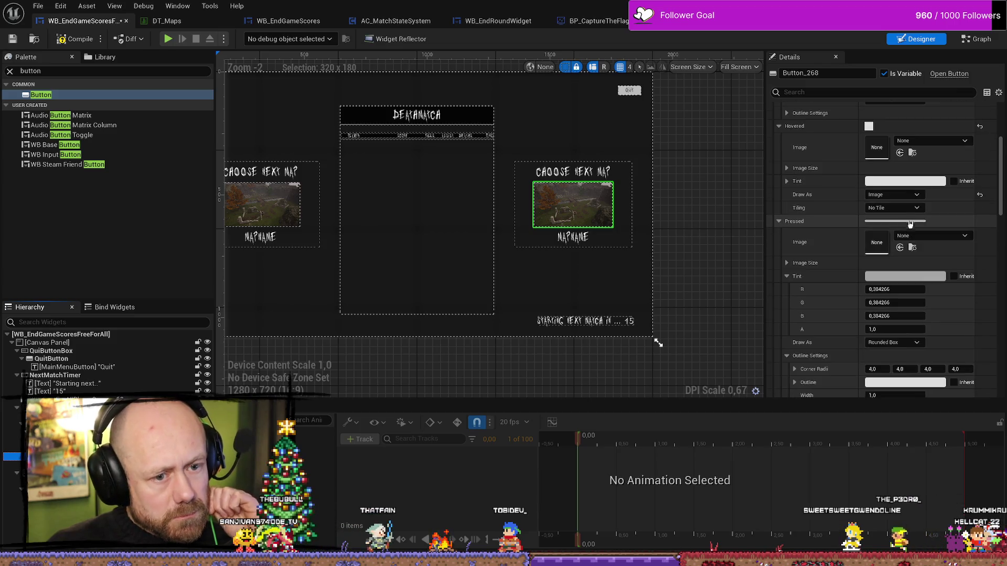
# - Set the button's Pressed style Draw As to Image
pyautogui.click(787, 231)
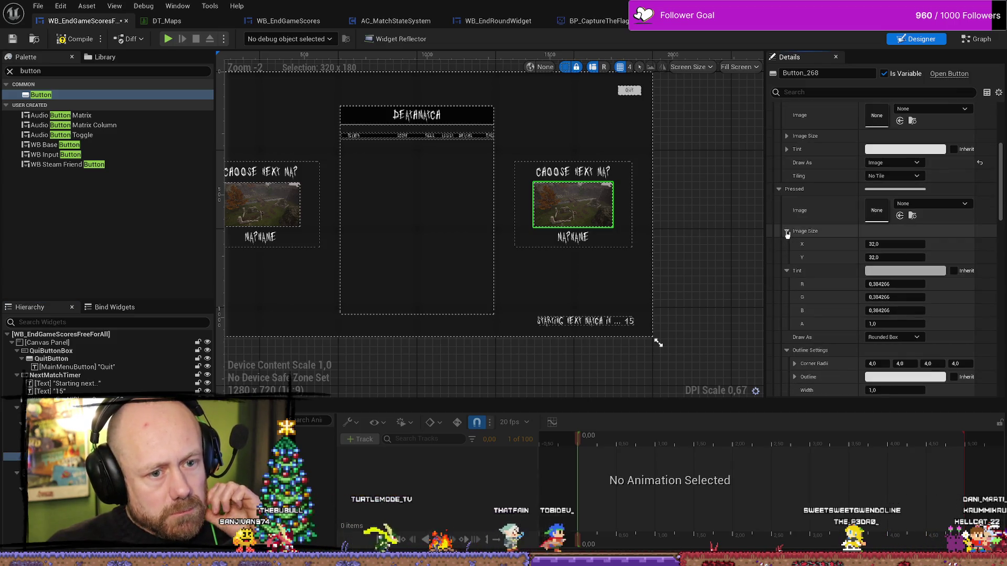
pyautogui.scroll(-2, 865, 273)
pyautogui.click(892, 290)
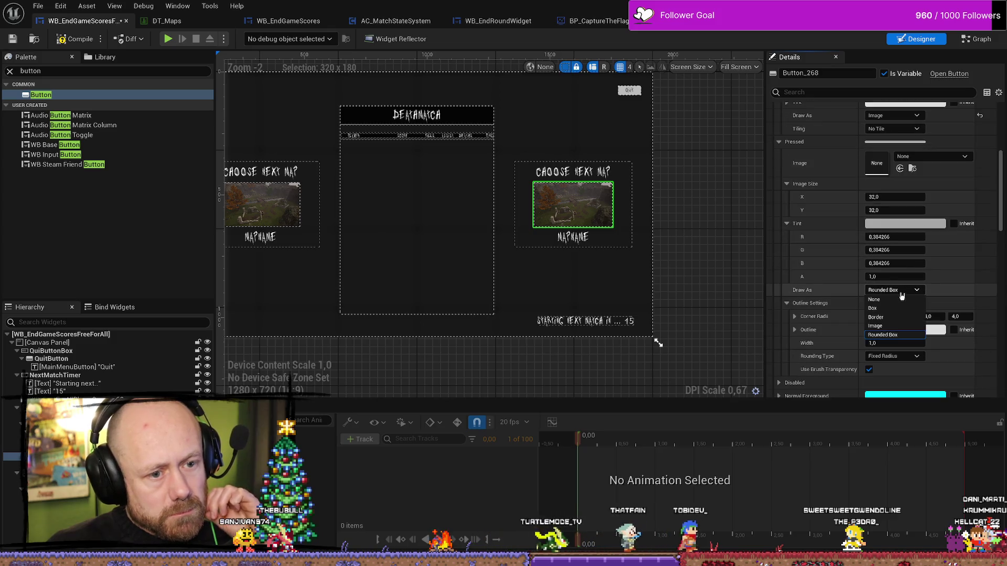
pyautogui.click(896, 326)
pyautogui.scroll(-4, 851, 274)
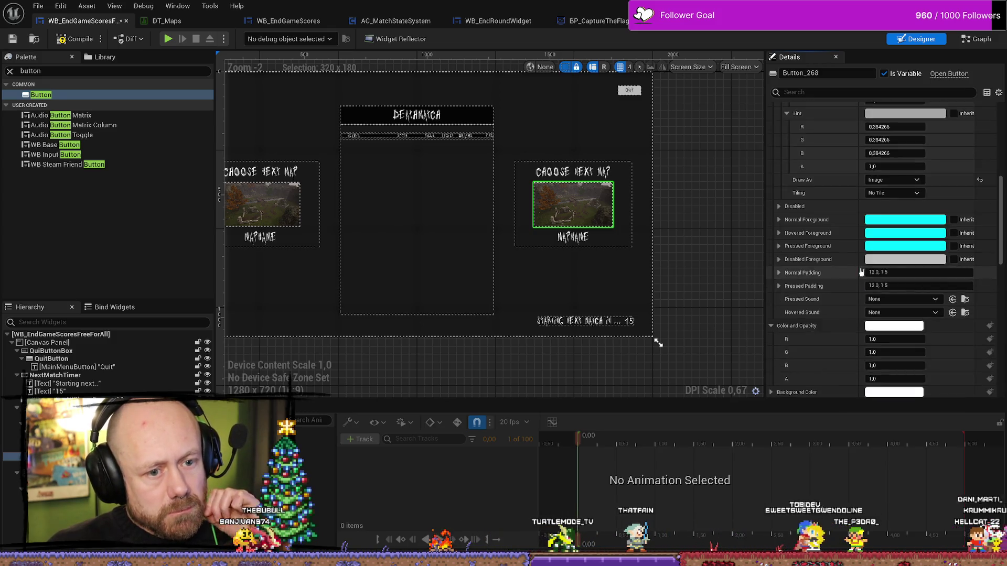
pyautogui.scroll(2, 851, 274)
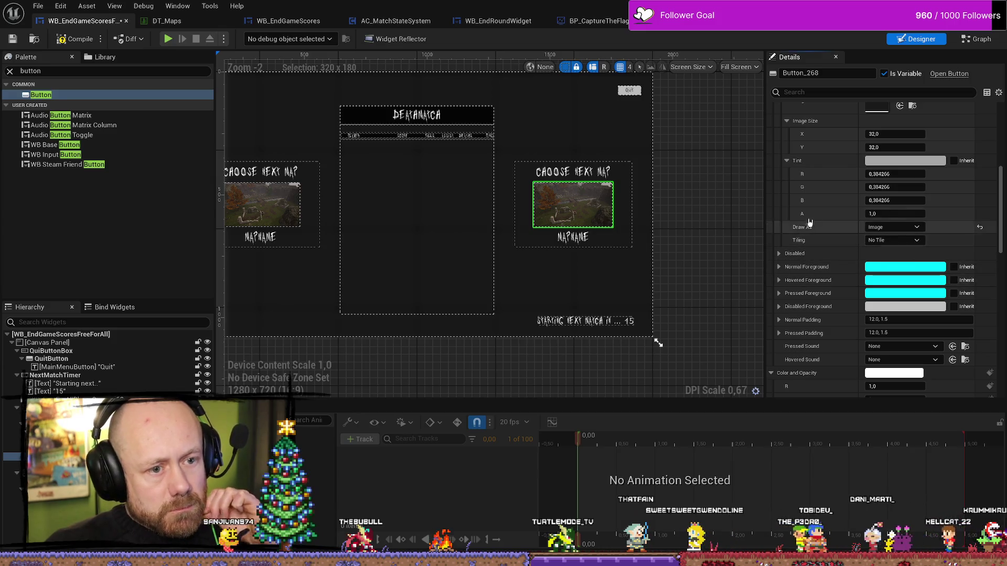
pyautogui.scroll(-3, 848, 255)
pyautogui.scroll(-8, 849, 254)
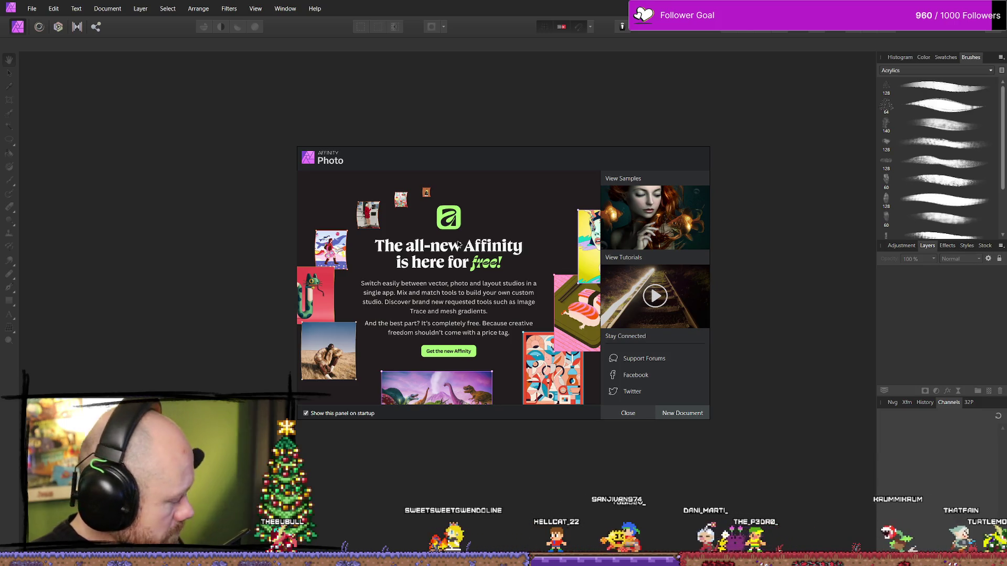
# - Create a new transparent 1920×1080 document from the Web preset FHD 1080p
pyautogui.click(629, 415)
pyautogui.click(39, 8)
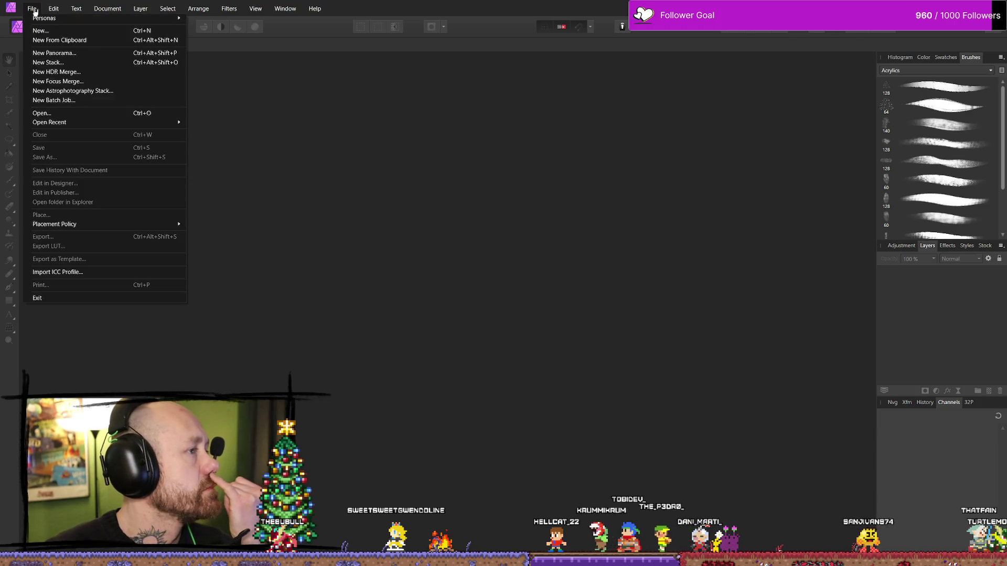
pyautogui.click(84, 30)
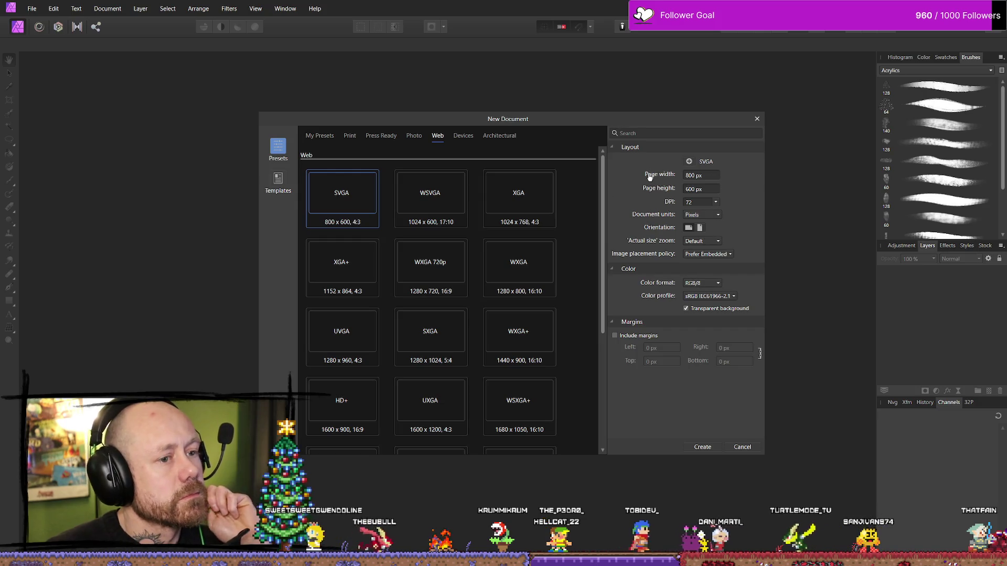
pyautogui.scroll(-3, 566, 266)
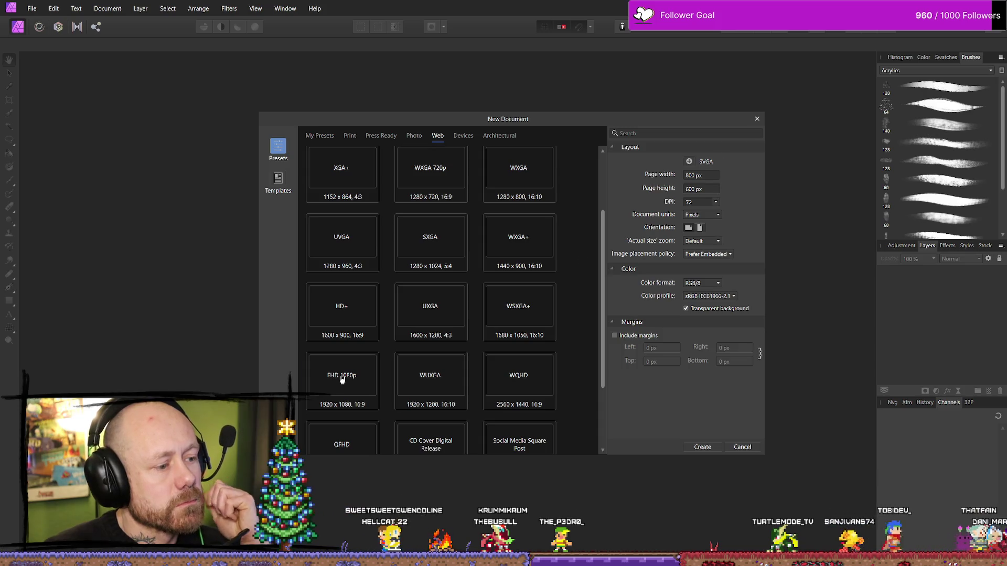
pyautogui.click(341, 379)
pyautogui.click(702, 447)
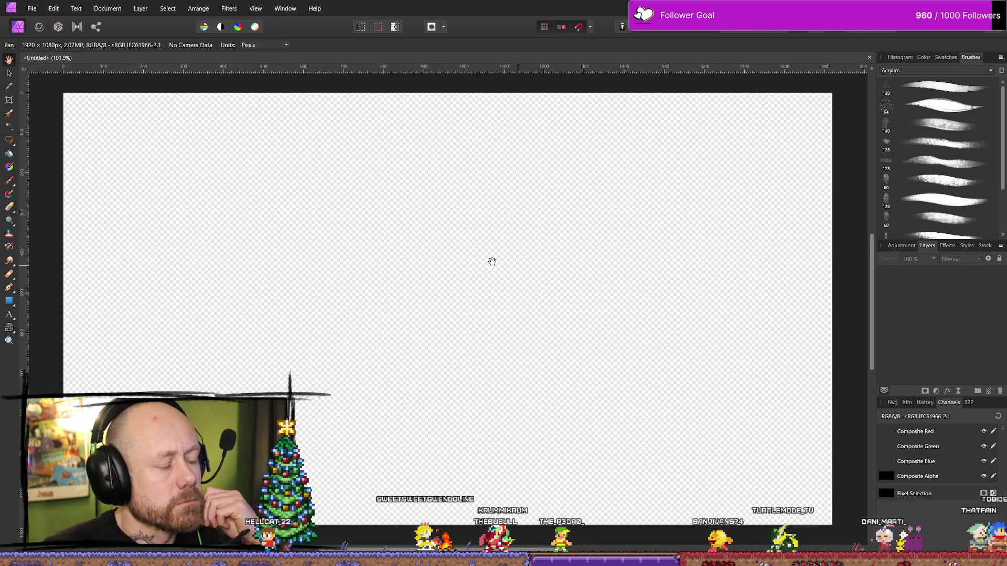
pyautogui.press('super+e')
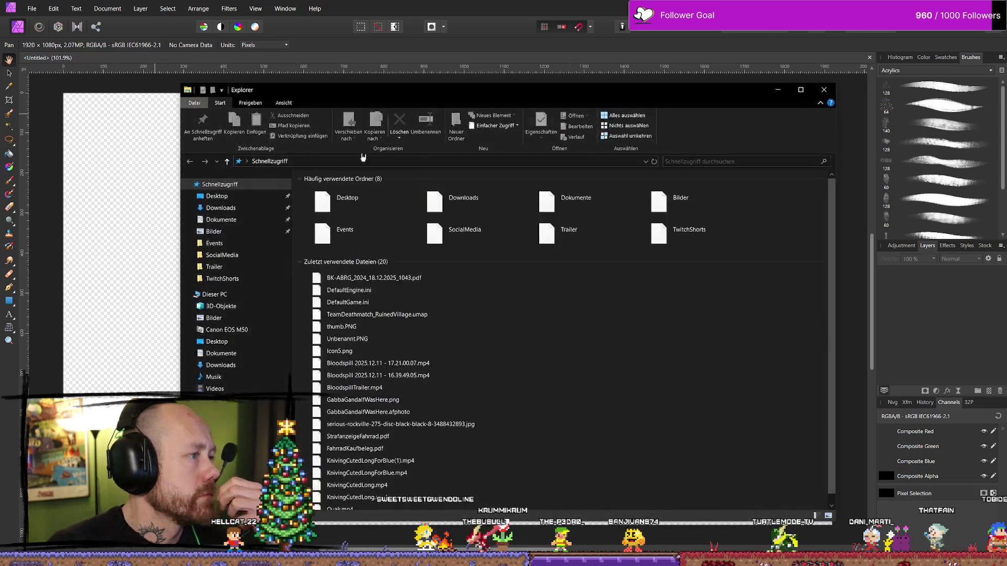
# - On PortableSSD (F:), peek into Bloodspill, then open BlenderProjects > Textures
pyautogui.doubleClick(376, 336)
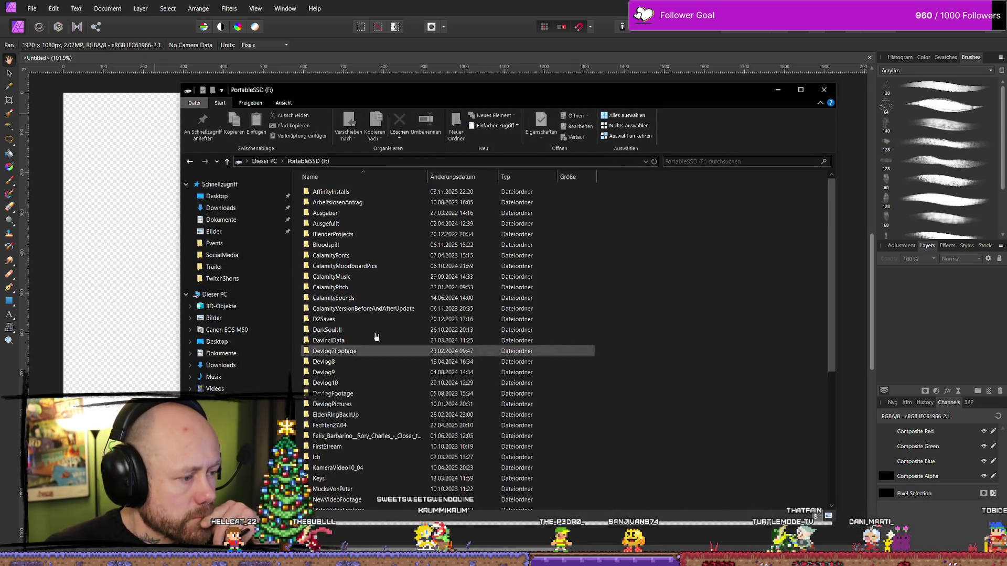
pyautogui.scroll(-3, 372, 315)
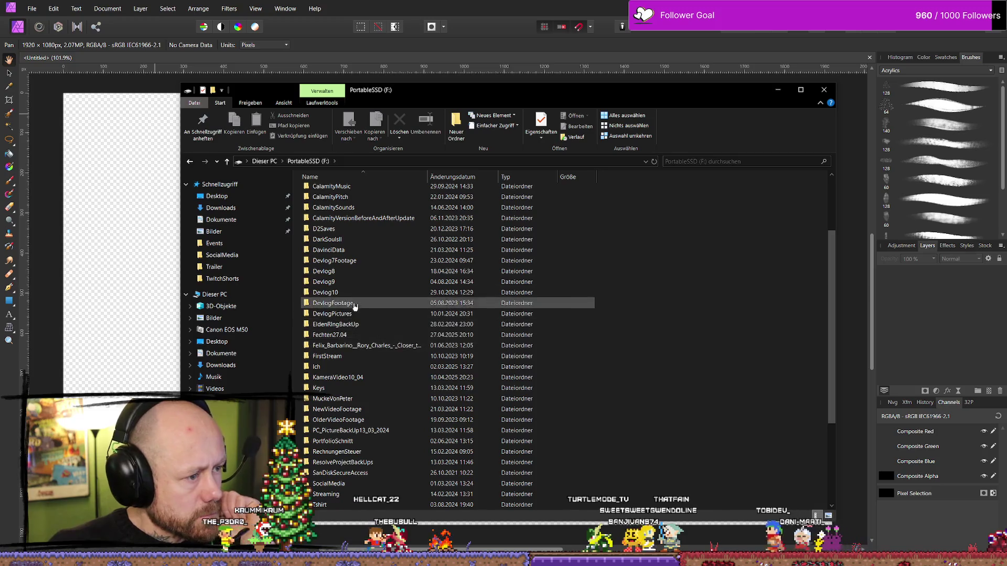
pyautogui.scroll(-2, 362, 346)
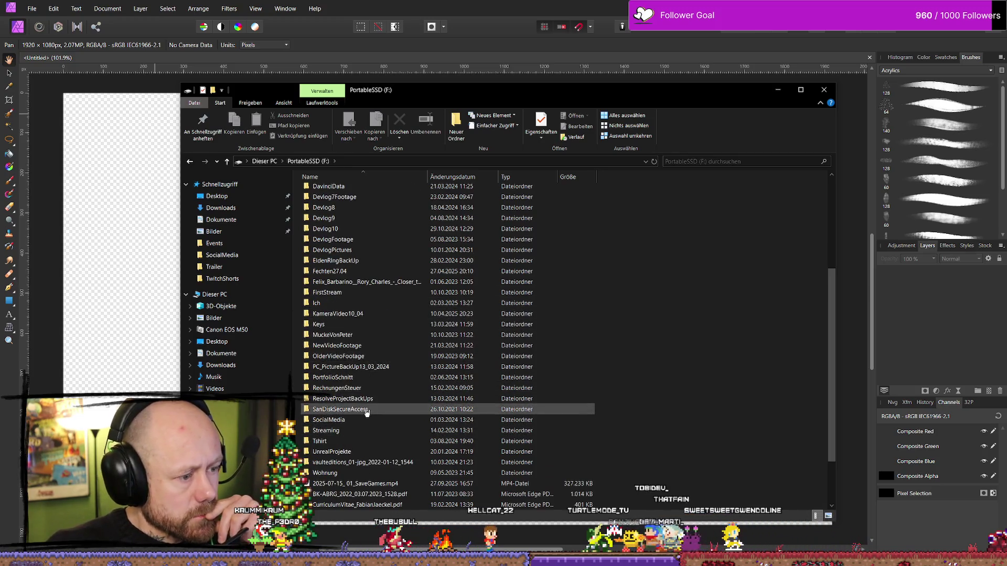
pyautogui.scroll(5, 362, 370)
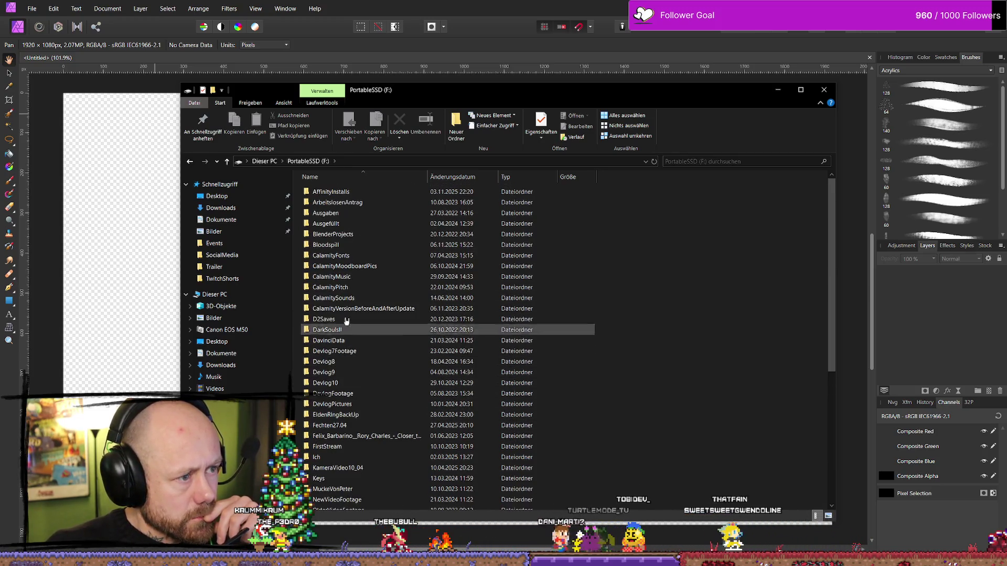
pyautogui.doubleClick(351, 245)
pyautogui.hotkey('alt', 'Left')
pyautogui.doubleClick(353, 234)
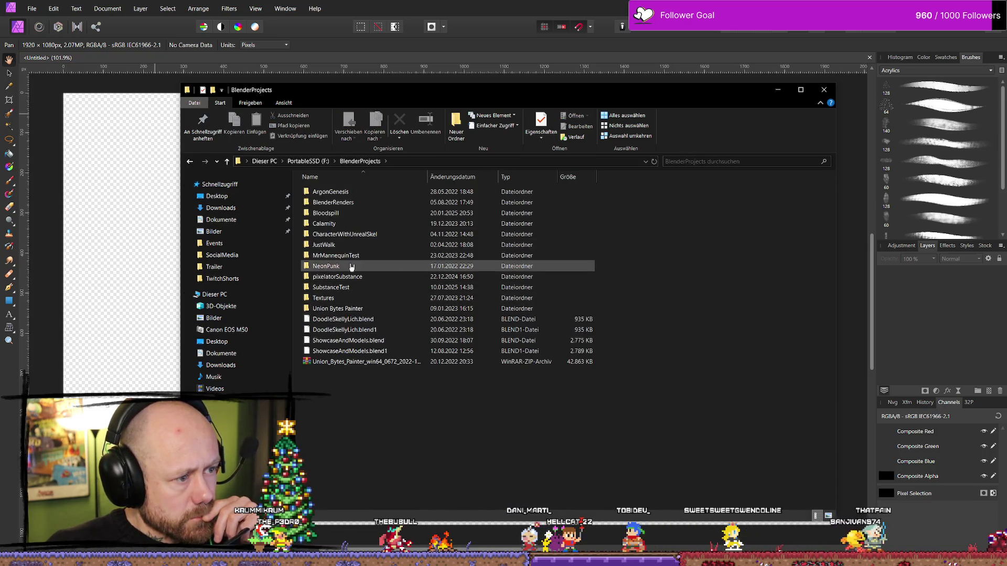
pyautogui.doubleClick(359, 296)
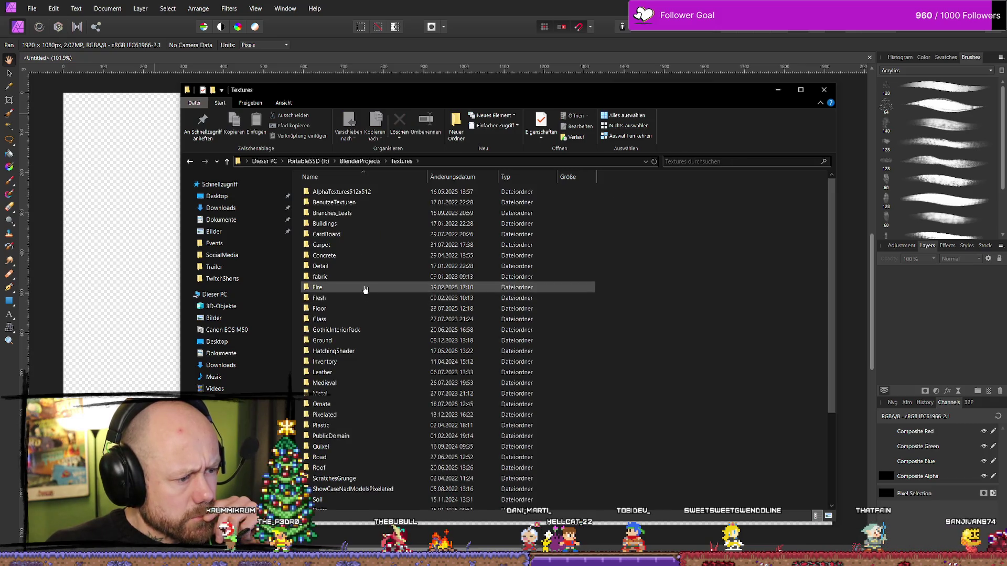
# - Browse the Ornate and Pixelated texture folders, then bring up Shutterstock's 'frame 16 9' results
pyautogui.scroll(-4, 365, 290)
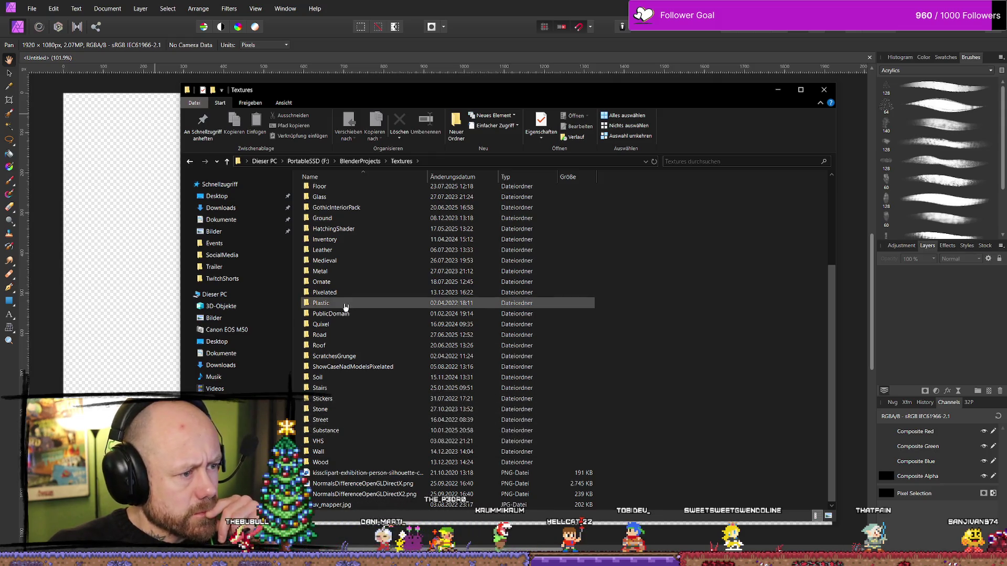
pyautogui.doubleClick(346, 282)
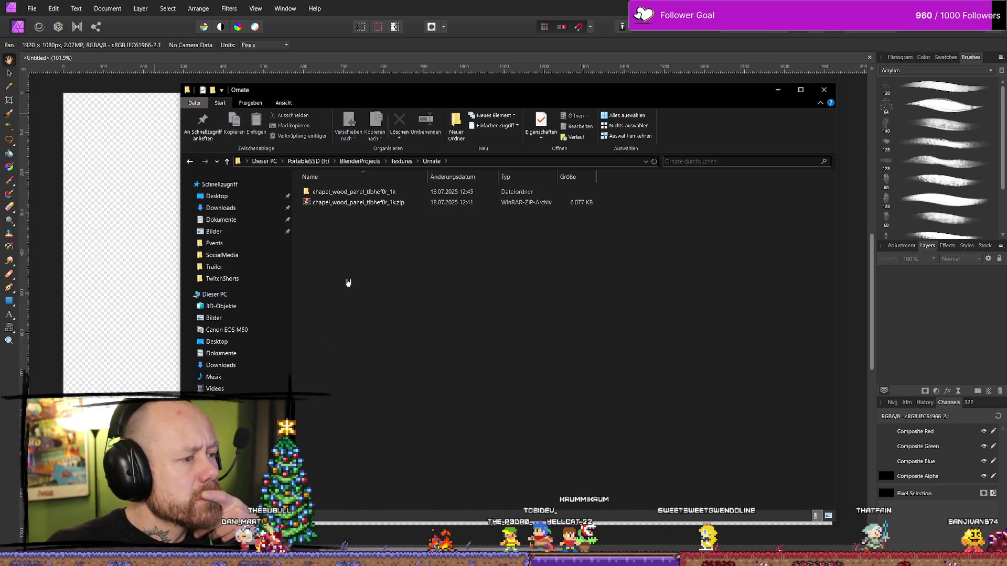
pyautogui.doubleClick(360, 192)
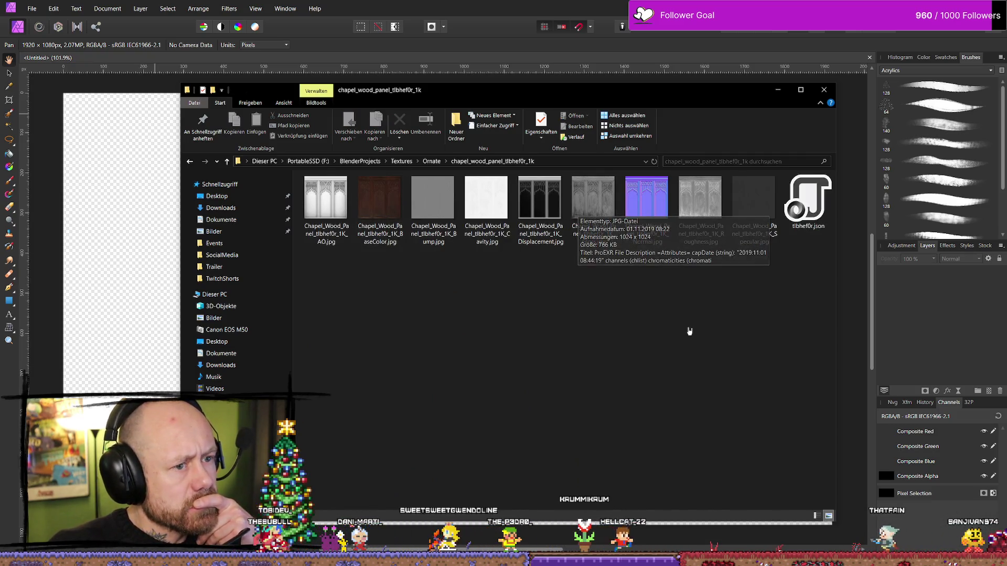
pyautogui.hotkey('alt', 'Up')
pyautogui.hotkey('alt', 'Up')
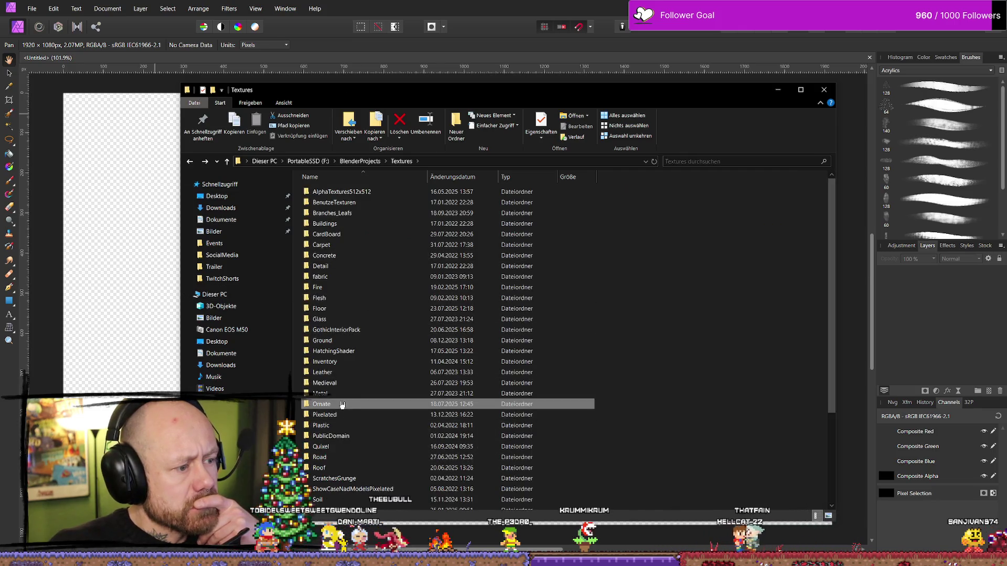
pyautogui.doubleClick(349, 417)
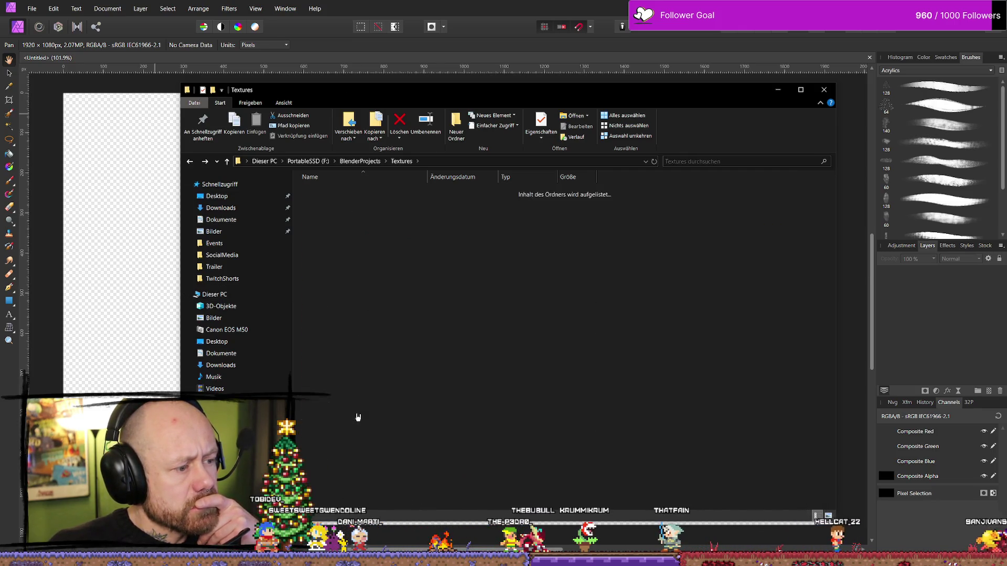
pyautogui.scroll(-5, 346, 404)
pyautogui.scroll(4, 346, 388)
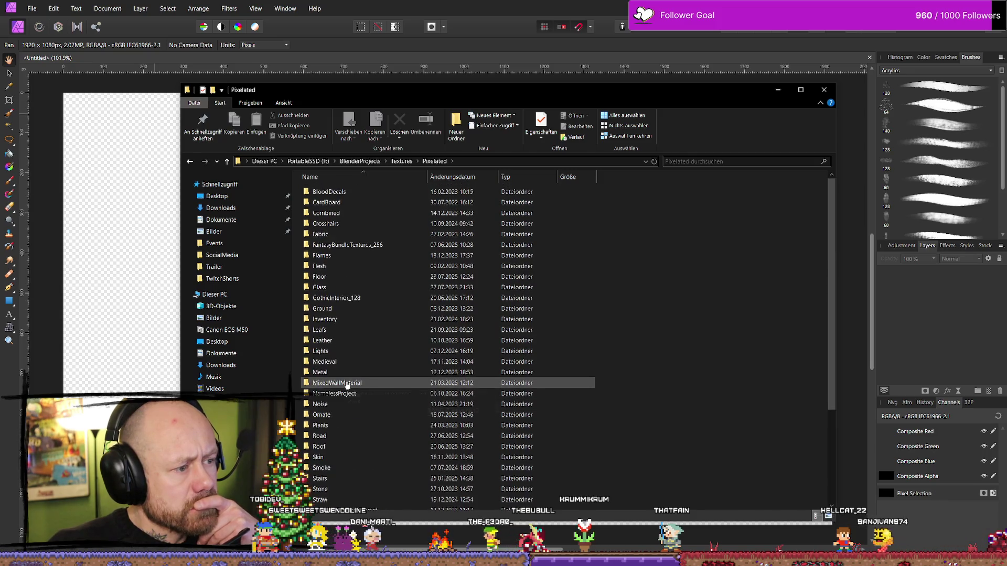
pyautogui.scroll(-4, 351, 381)
pyautogui.hotkey('alt', 'Up')
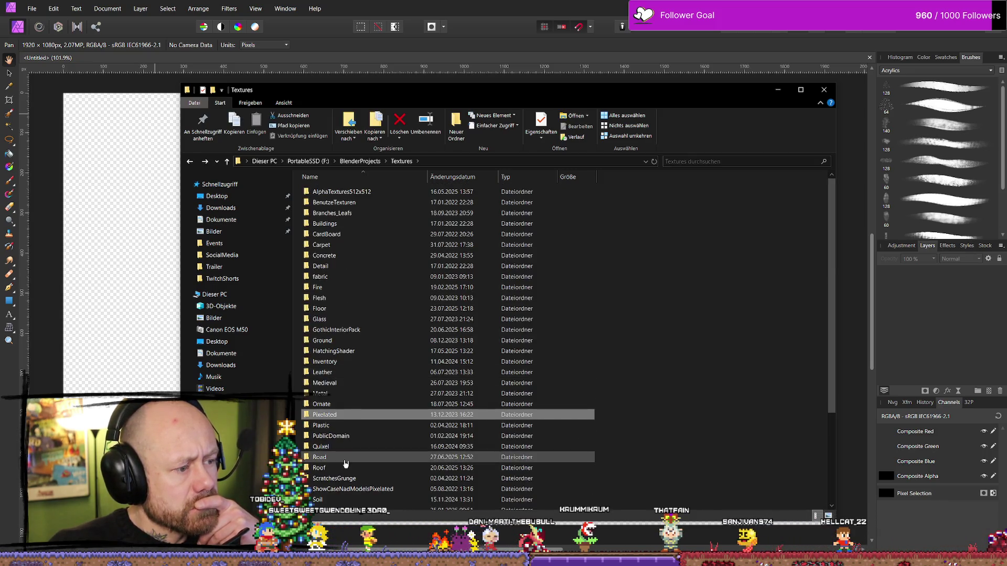
pyautogui.scroll(-3, 352, 456)
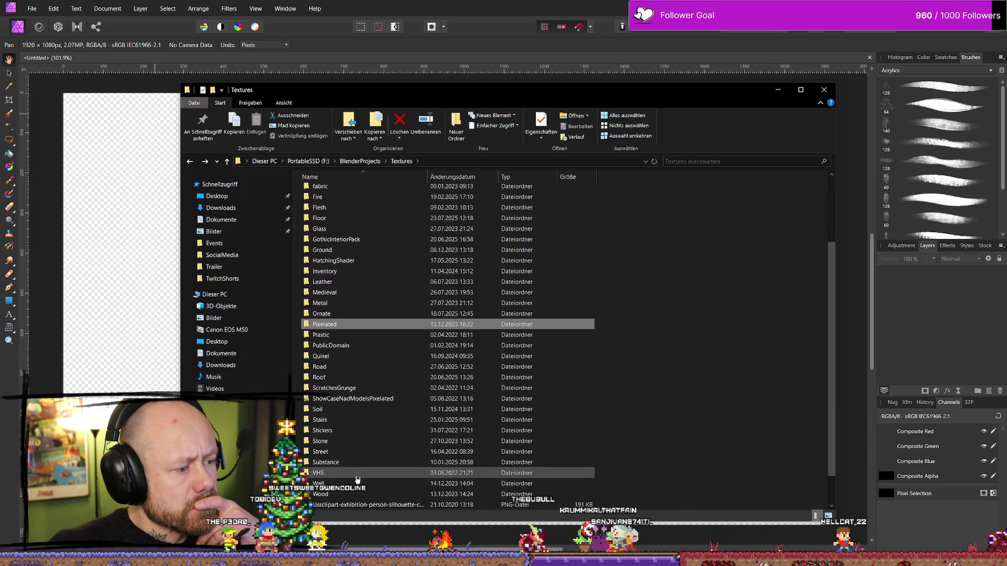
pyautogui.scroll(-1, 359, 483)
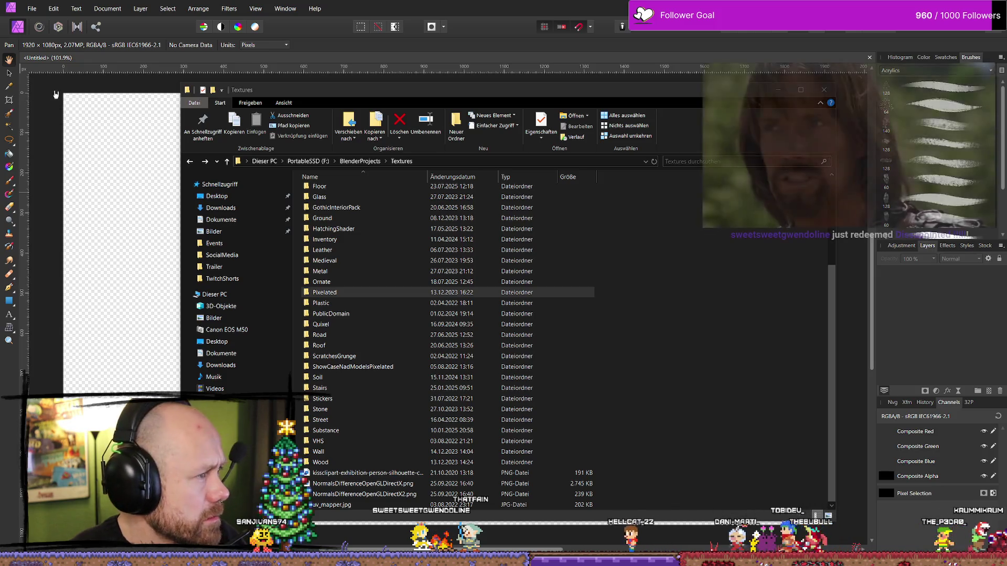
pyautogui.hotkey('alt', 'Tab')
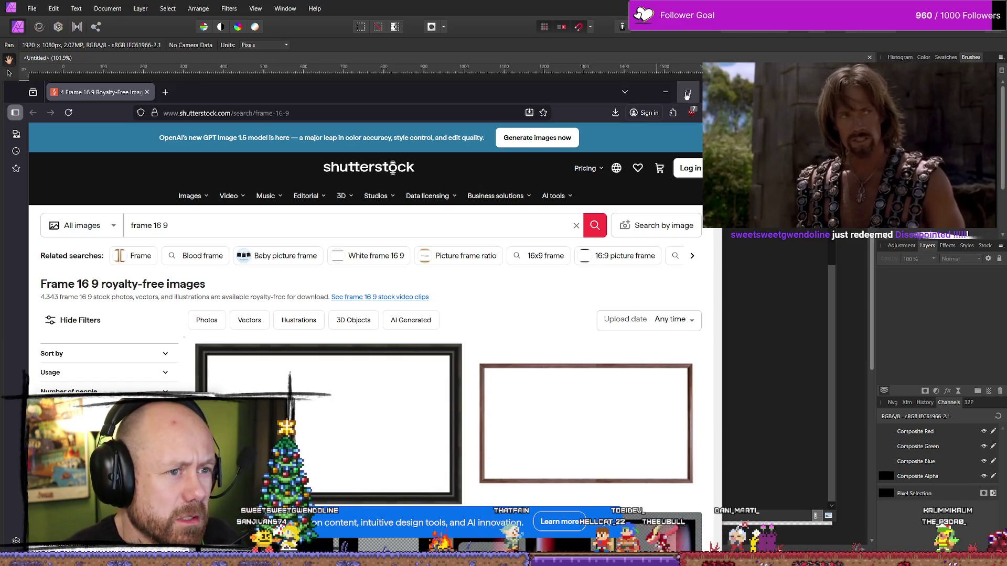
# - Maximize Firefox, scroll the frame results and open the Grunge vignette edge overlay image page
pyautogui.press('super+Up')
pyautogui.scroll(-6, 639, 459)
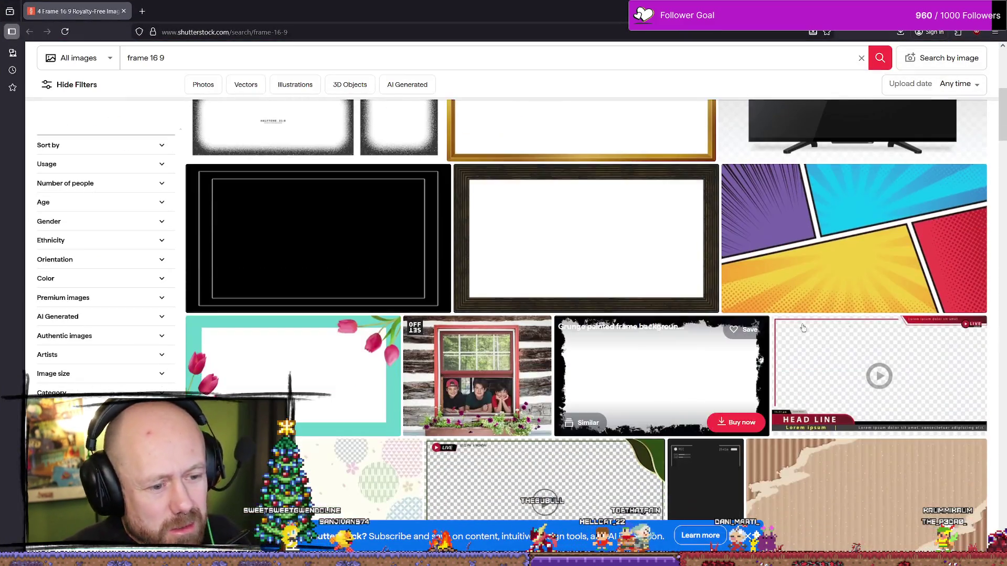
pyautogui.scroll(-2, 816, 322)
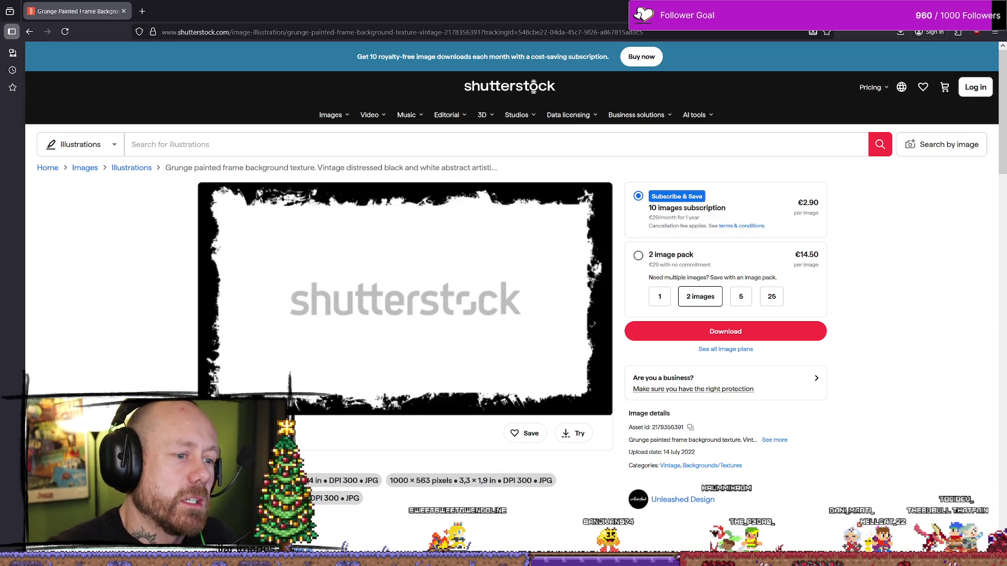
pyautogui.scroll(-8, 887, 252)
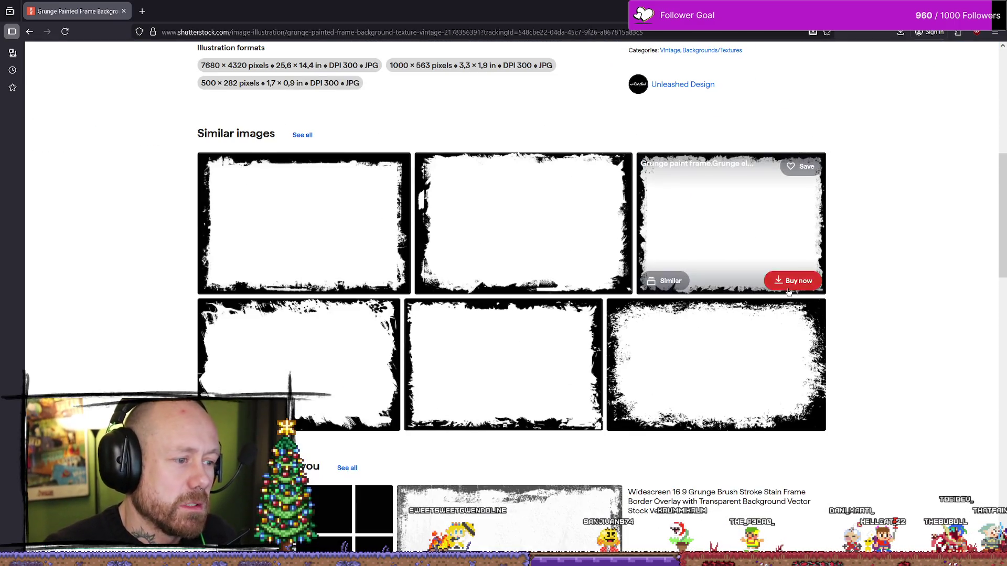
pyautogui.scroll(-6, 891, 262)
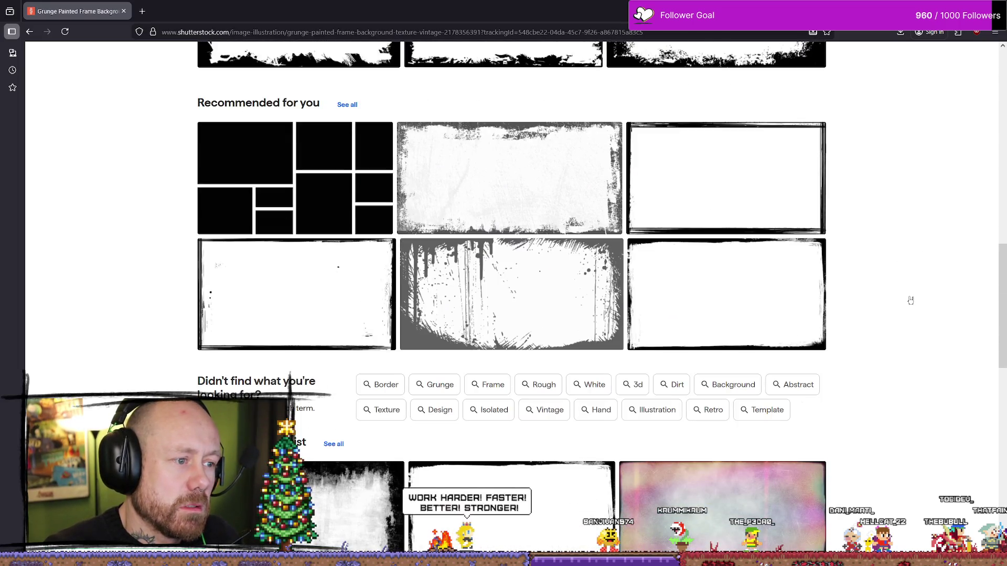
pyautogui.scroll(-4, 910, 300)
pyautogui.scroll(3, 956, 270)
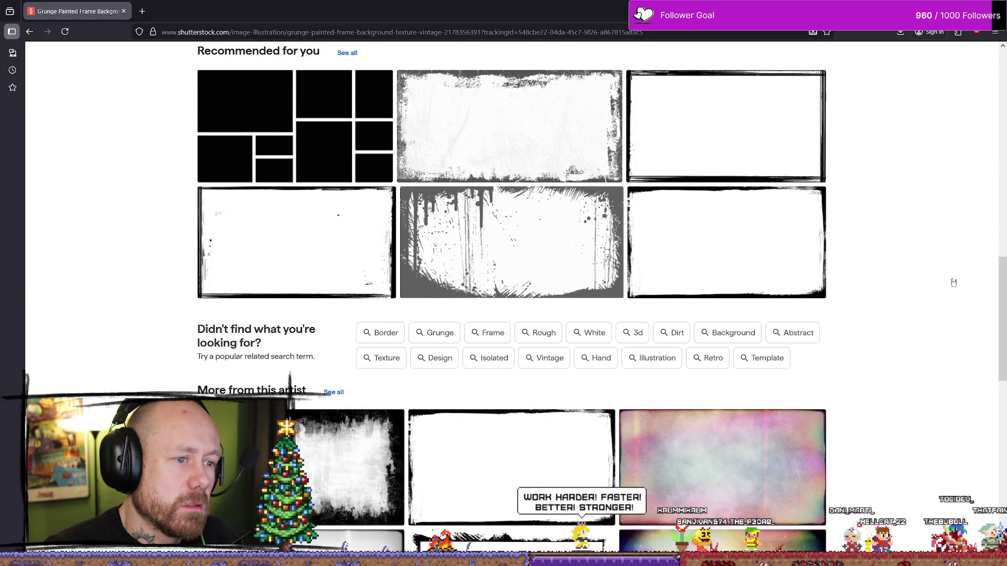
pyautogui.moveTo(524, 247)
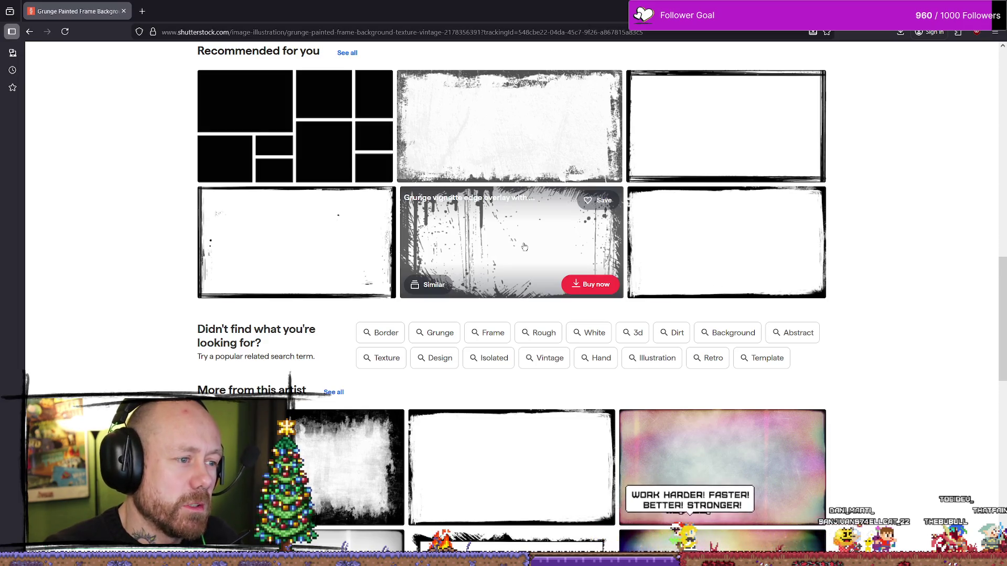
pyautogui.click(523, 245)
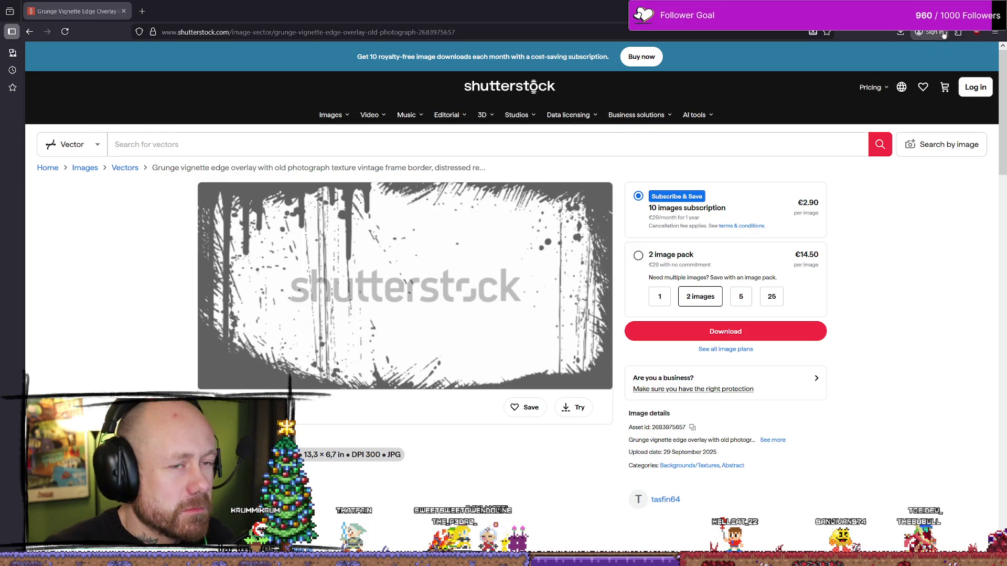
pyautogui.hotkey('alt', 'Tab')
# - Move File Explorer aside to reveal the blank canvas and bring back the Layers list
pyautogui.click(777, 97)
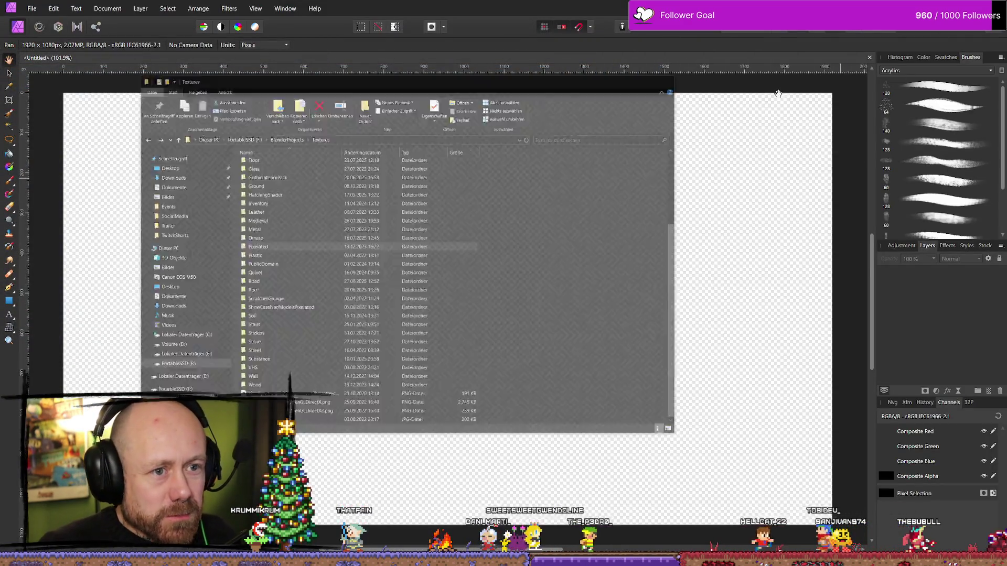
pyautogui.scroll(-4, 574, 251)
pyautogui.scroll(2, 472, 264)
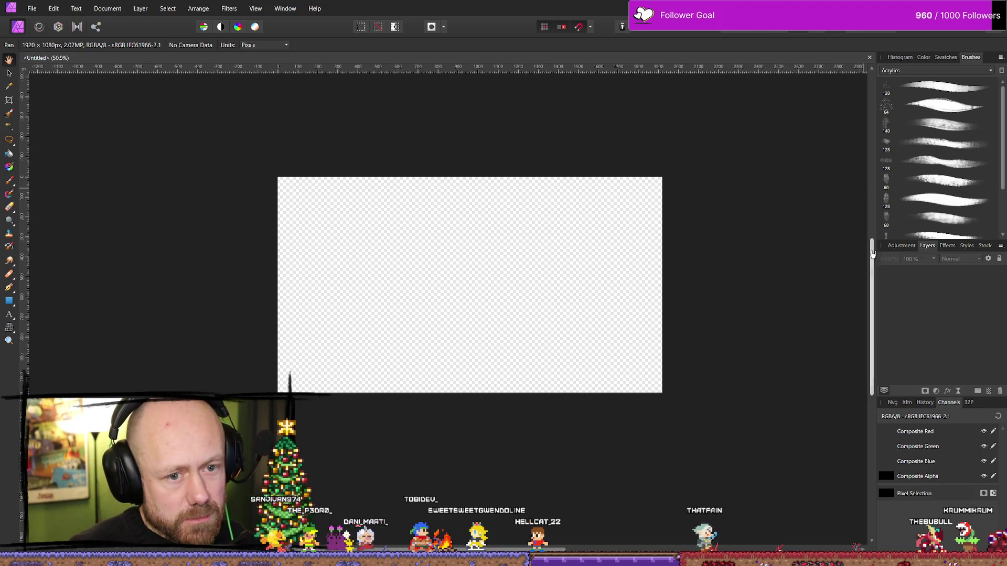
pyautogui.moveTo(872, 253); pyautogui.dragTo(872, 243)
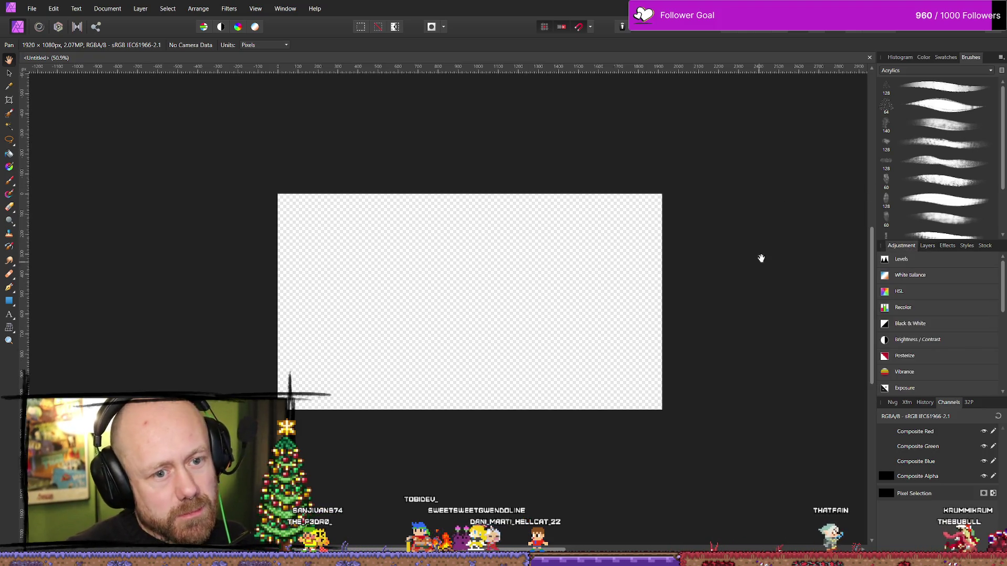
pyautogui.click(927, 245)
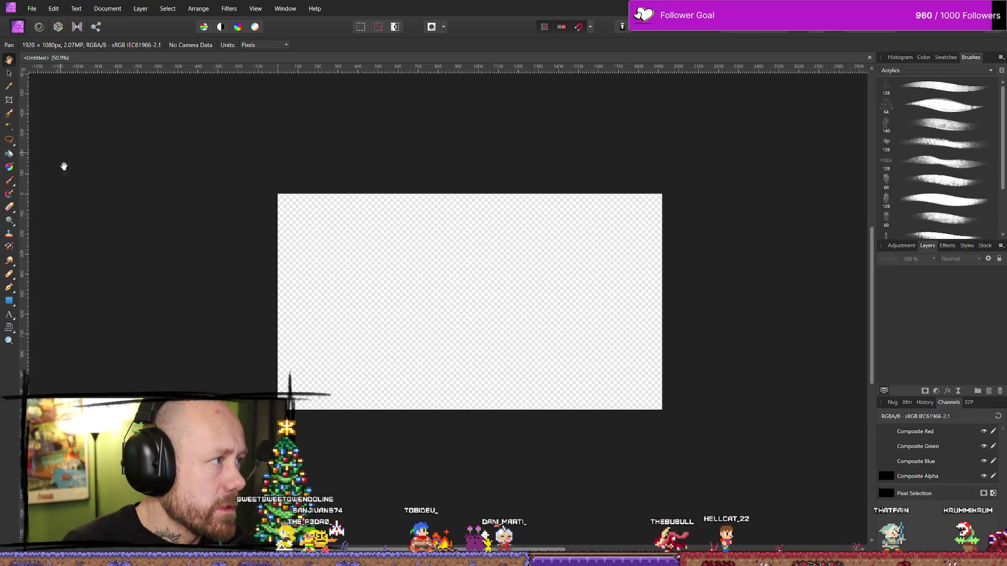
# - Switch to the Paint Brush and select the 64 px brush in the Dry Media category
pyautogui.press('b')
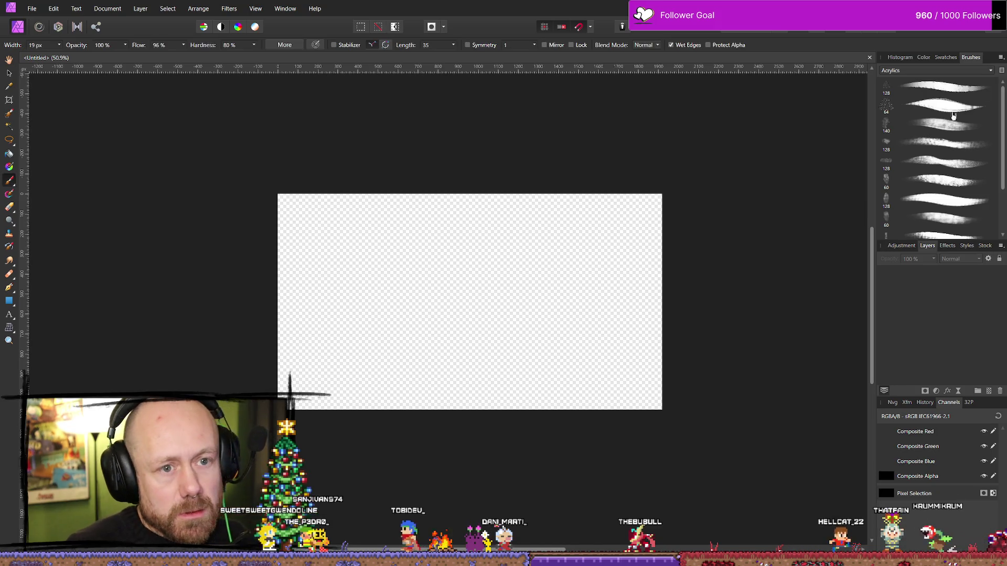
pyautogui.click(991, 70)
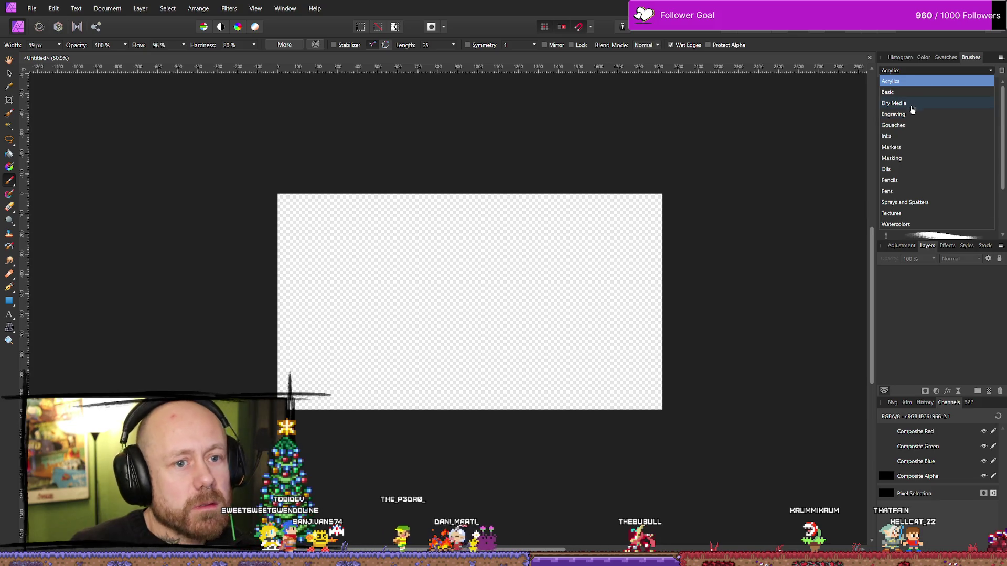
pyautogui.press('Escape')
pyautogui.click(918, 71)
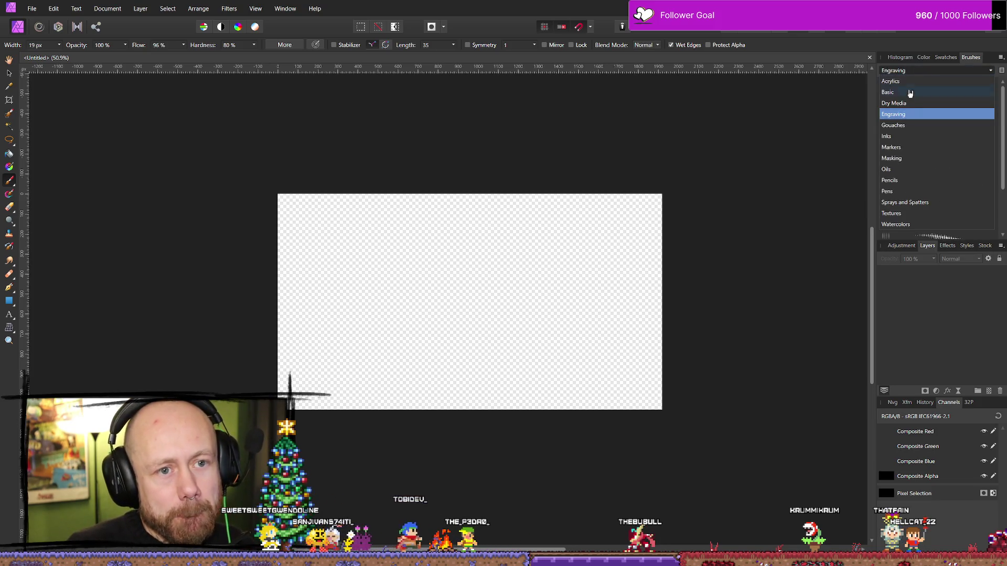
pyautogui.click(922, 112)
pyautogui.scroll(1, 937, 72)
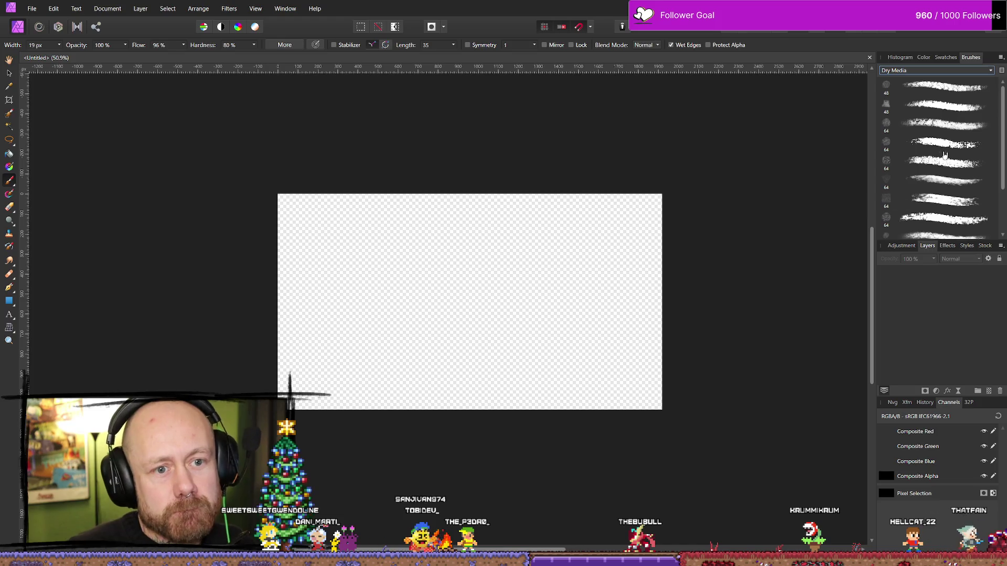
pyautogui.scroll(-3, 955, 210)
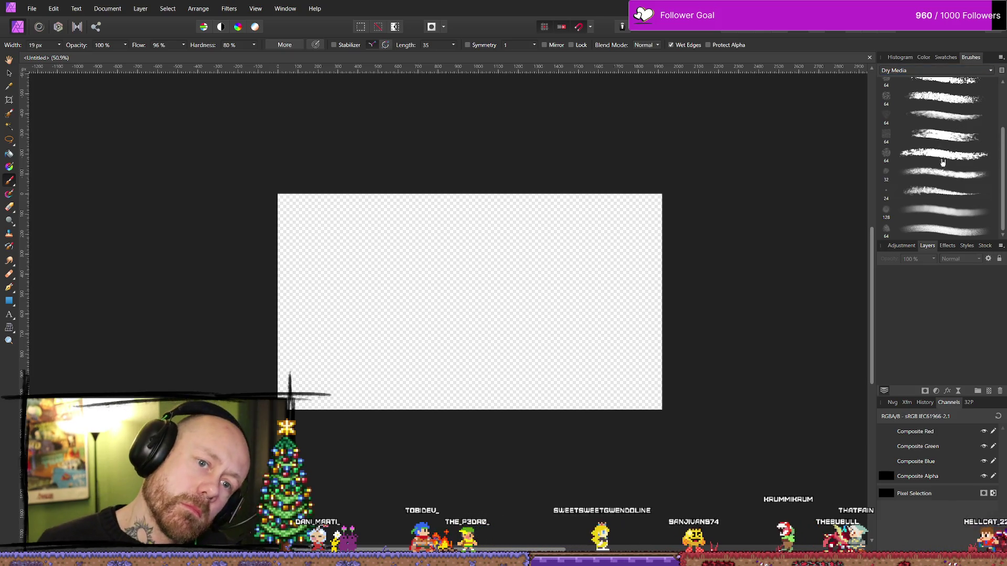
pyautogui.click(943, 154)
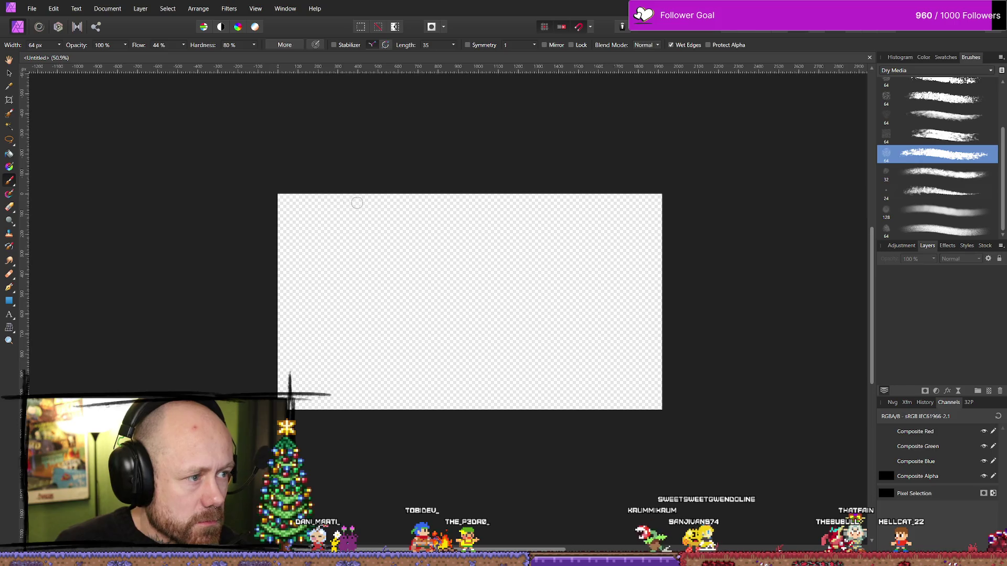
# - Try test strokes along the top, undoing each, and raise the brush width to 332 px
pyautogui.moveTo(283, 200); pyautogui.dragTo(464, 207)
pyautogui.hotkey('ctrl', 'z')
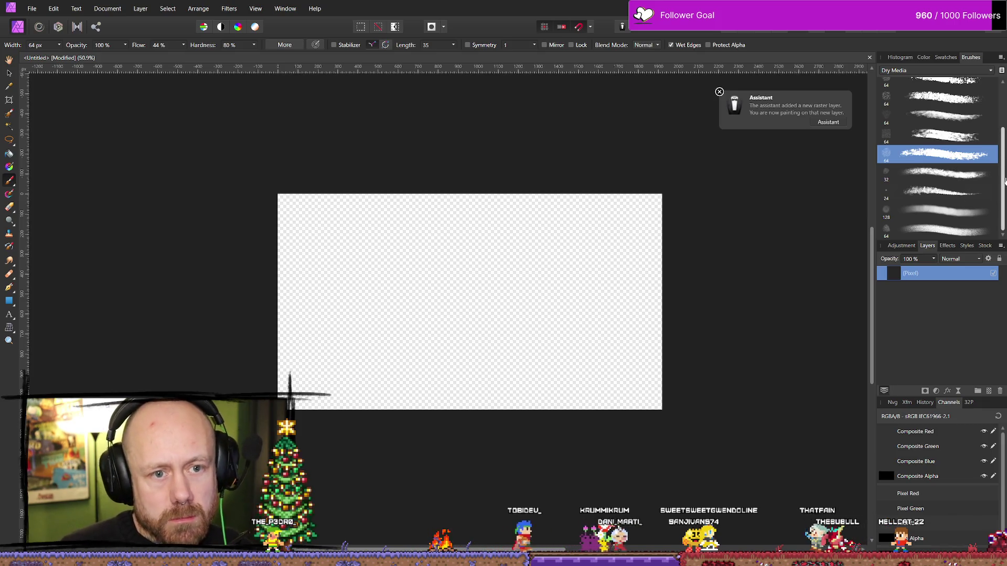
pyautogui.scroll(2, 1004, 181)
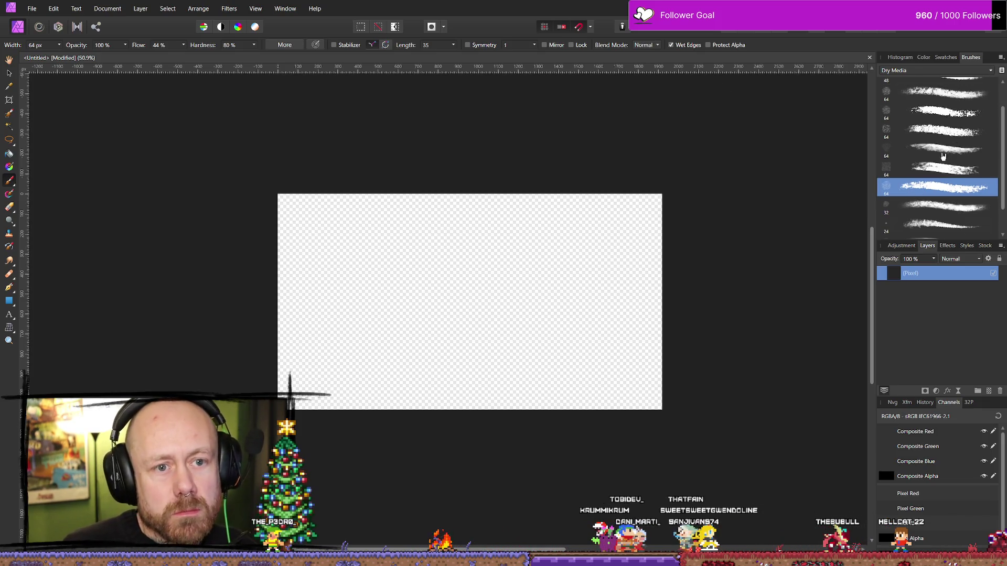
pyautogui.scroll(2, 970, 173)
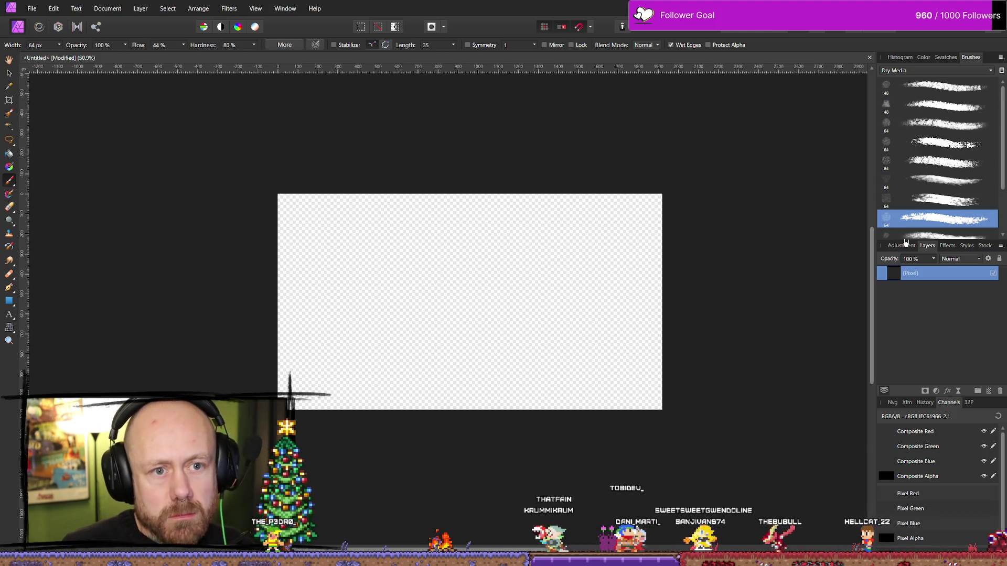
pyautogui.scroll(-5, 158, 45)
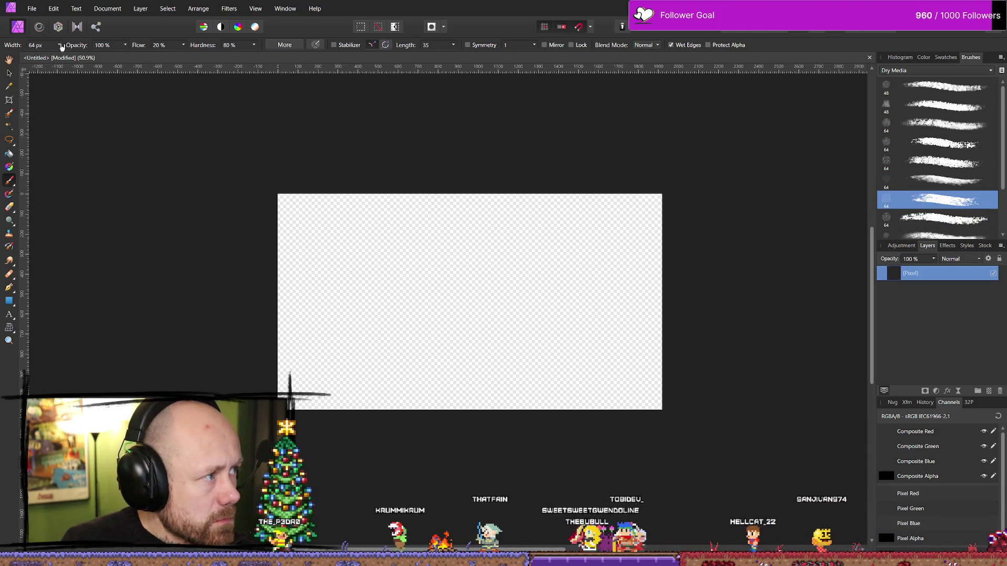
pyautogui.click(60, 45)
pyautogui.moveTo(61, 56); pyautogui.dragTo(65, 56)
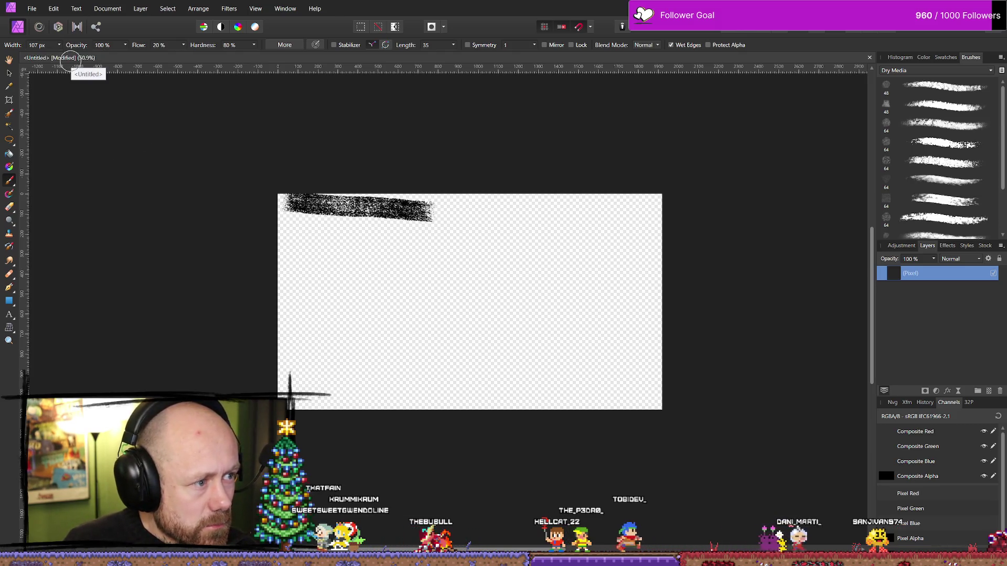
pyautogui.moveTo(432, 210); pyautogui.dragTo(624, 212)
pyautogui.hotkey('ctrl', 'z')
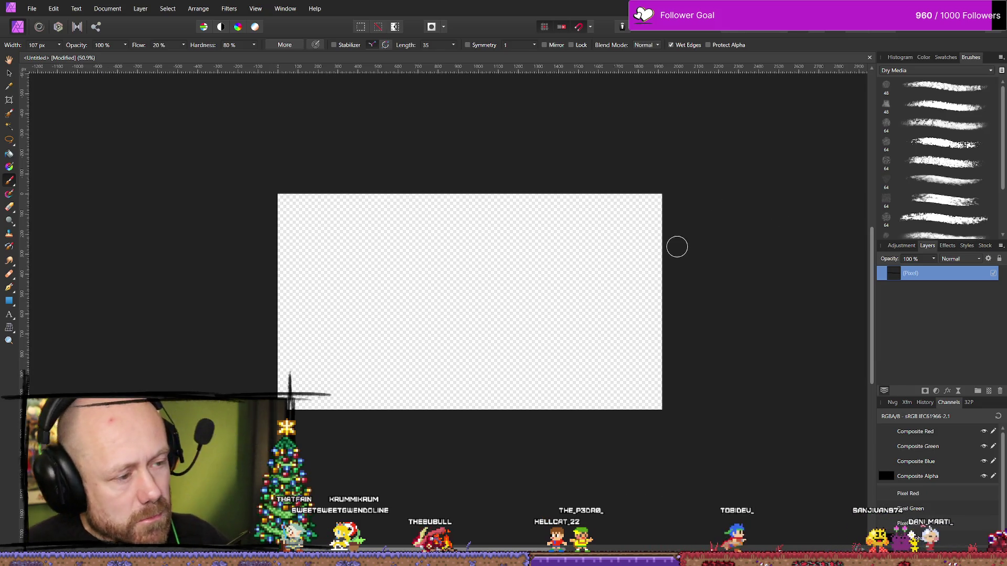
pyautogui.click(59, 45)
pyautogui.moveTo(62, 56); pyautogui.dragTo(73, 56)
# - Paint rough black bands across the top and down the left and right edges
pyautogui.moveTo(281, 213)
pyautogui.mouseDown()
pyautogui.moveTo(514, 219)
pyautogui.moveTo(644, 209)
pyautogui.mouseUp()
pyautogui.hotkey('ctrl', 'z')
pyautogui.moveTo(285, 204)
pyautogui.mouseDown()
pyautogui.moveTo(380, 184)
pyautogui.moveTo(717, 218)
pyautogui.moveTo(674, 226)
pyautogui.mouseUp()
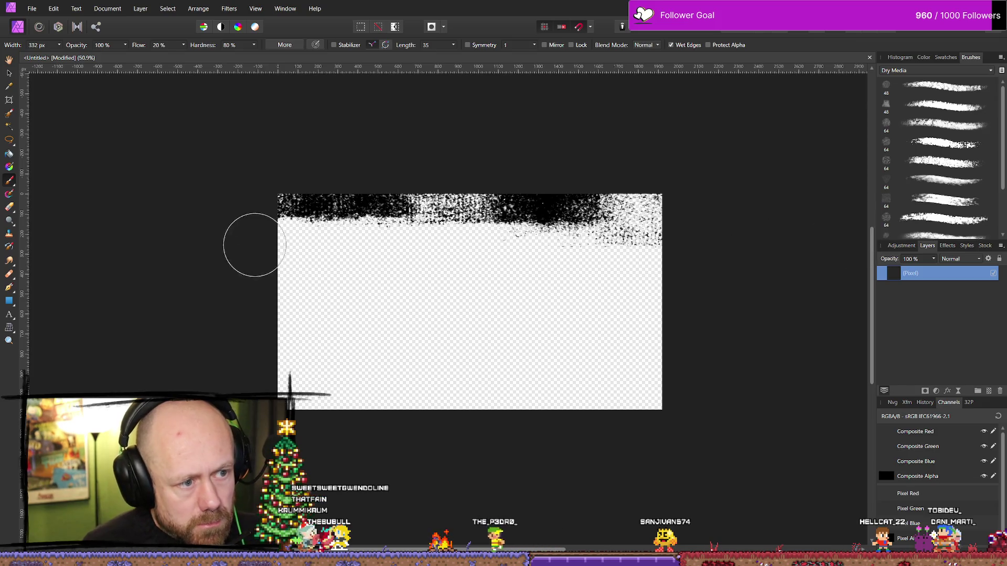
pyautogui.moveTo(288, 220)
pyautogui.mouseDown()
pyautogui.moveTo(287, 393)
pyautogui.moveTo(293, 382)
pyautogui.moveTo(274, 426)
pyautogui.moveTo(474, 393)
pyautogui.moveTo(402, 420)
pyautogui.moveTo(794, 422)
pyautogui.mouseUp()
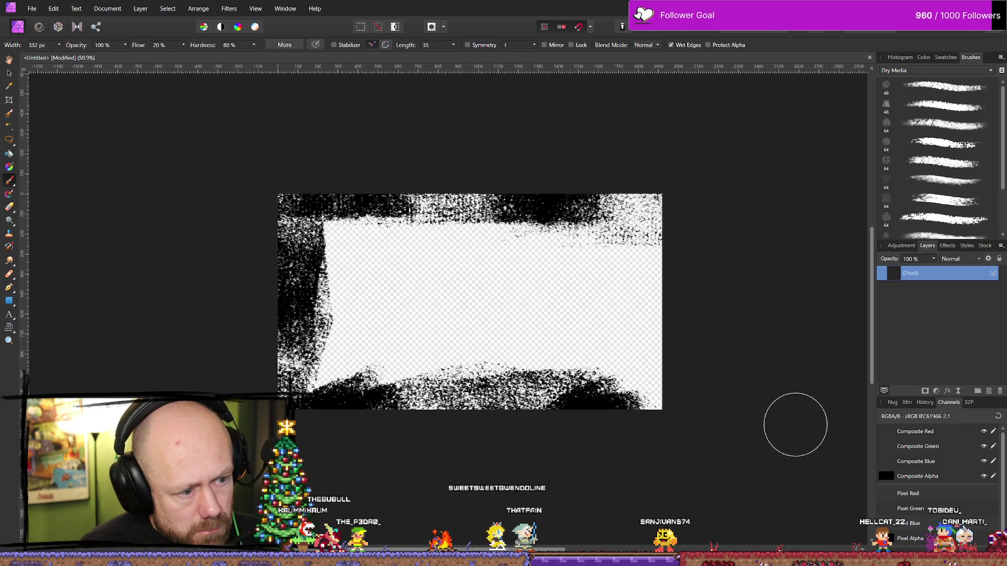
pyautogui.moveTo(687, 235)
pyautogui.mouseDown()
pyautogui.moveTo(676, 234)
pyautogui.moveTo(677, 404)
pyautogui.mouseUp()
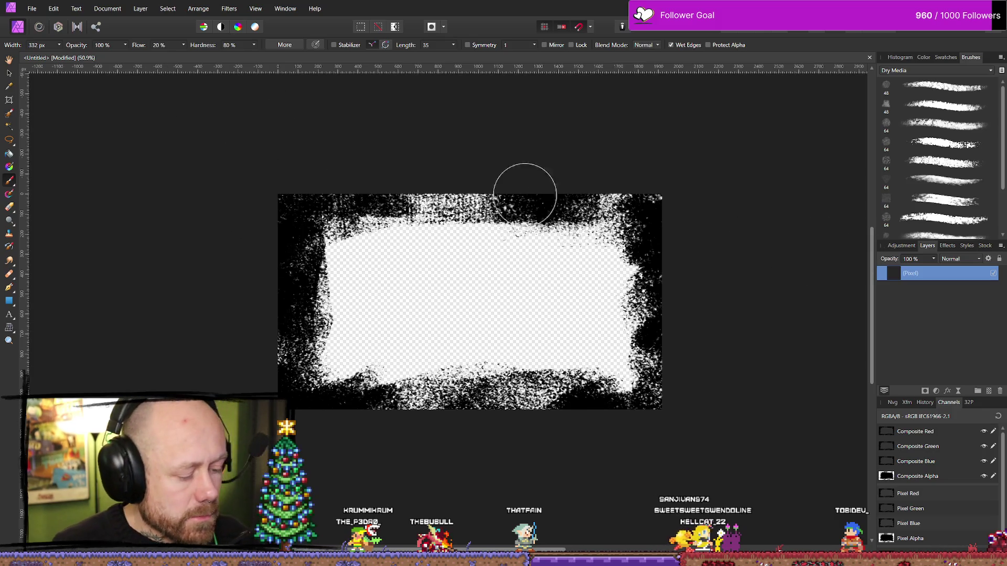
# - Erase the black border with the Erase Brush widened to 1276 px
pyautogui.press('e')
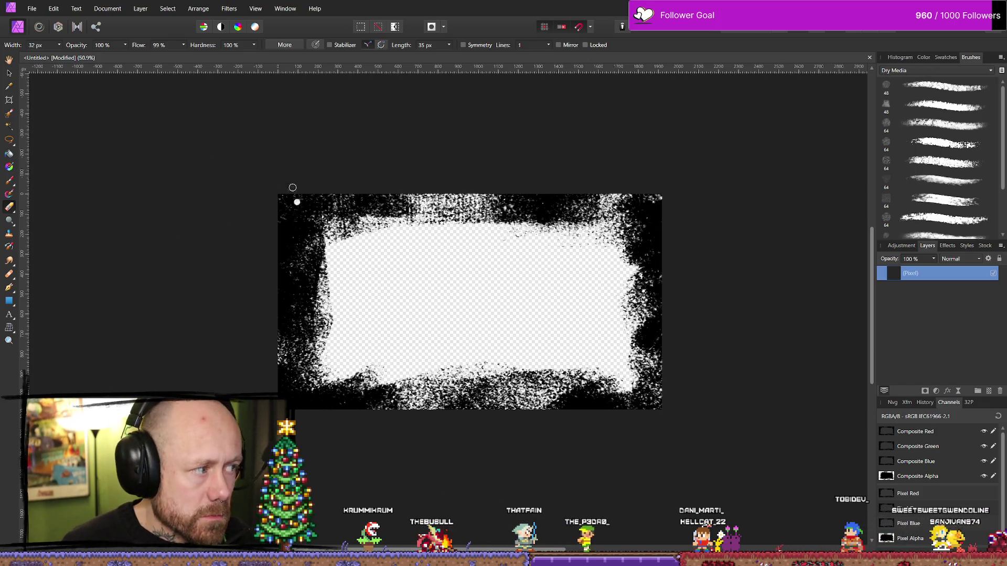
pyautogui.click(58, 45)
pyautogui.moveTo(45, 57); pyautogui.dragTo(113, 58)
pyautogui.moveTo(277, 272)
pyautogui.mouseDown()
pyautogui.moveTo(337, 304)
pyautogui.moveTo(554, 248)
pyautogui.moveTo(632, 397)
pyautogui.mouseUp()
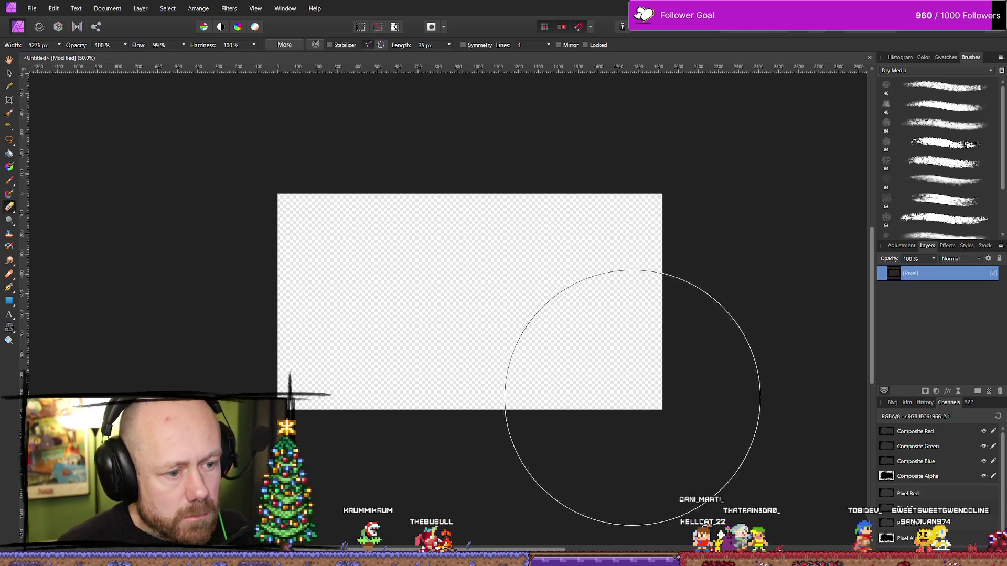
# - With the brush shrunk to 69 px, paint a rough black edge along the top-left, left and bottom
pyautogui.click(9, 180)
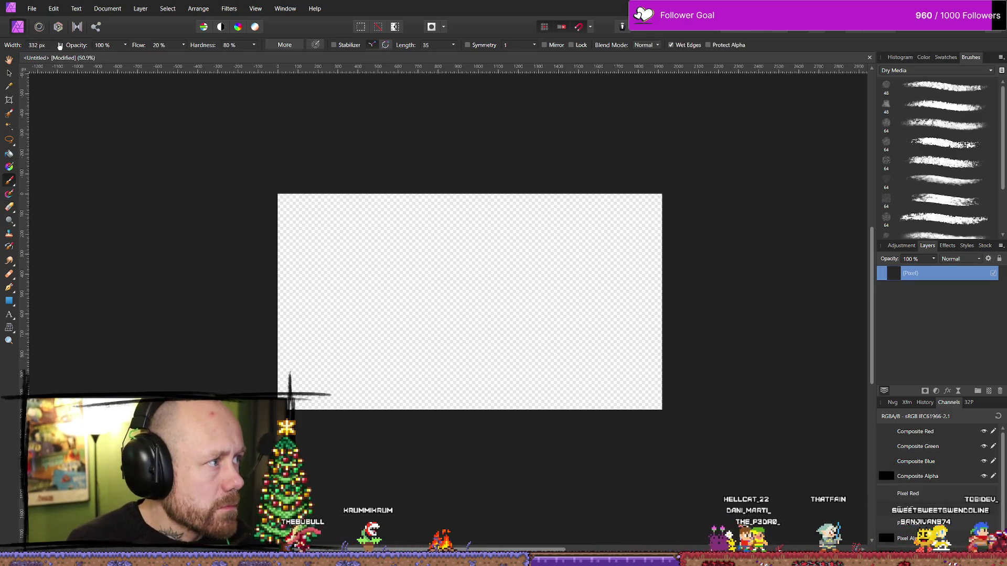
pyautogui.click(59, 45)
pyautogui.moveTo(95, 57); pyautogui.dragTo(63, 57)
pyautogui.moveTo(280, 209); pyautogui.dragTo(359, 195)
pyautogui.moveTo(286, 206)
pyautogui.mouseDown()
pyautogui.moveTo(285, 246)
pyautogui.moveTo(308, 294)
pyautogui.moveTo(283, 252)
pyautogui.mouseUp()
pyautogui.moveTo(262, 288)
pyautogui.mouseDown()
pyautogui.moveTo(291, 401)
pyautogui.moveTo(335, 408)
pyautogui.moveTo(300, 424)
pyautogui.moveTo(356, 409)
pyautogui.moveTo(533, 422)
pyautogui.moveTo(645, 406)
pyautogui.mouseUp()
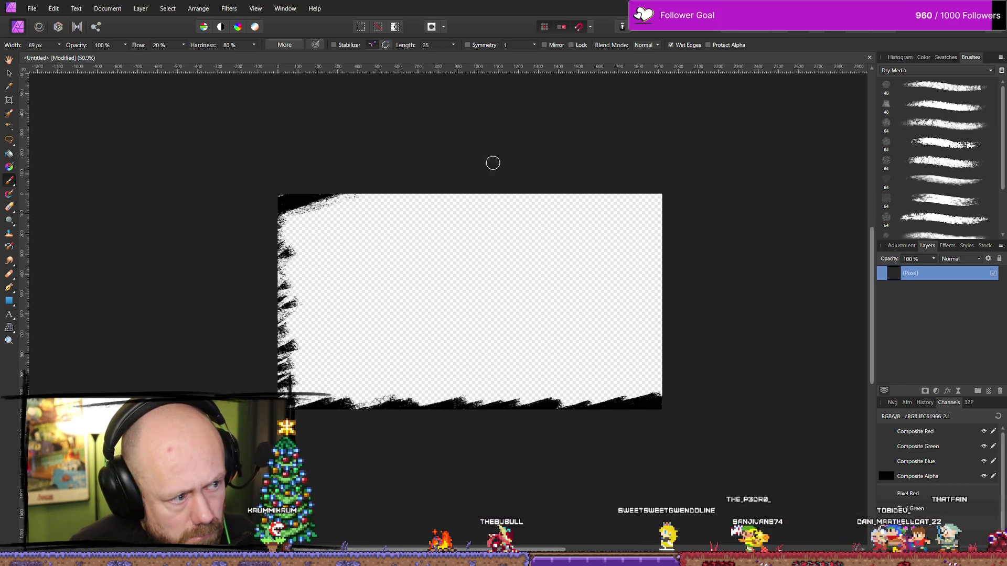
# - Thicken the top, right, corner and bottom edges, then wipe everything with a huge eraser
pyautogui.moveTo(369, 180); pyautogui.dragTo(516, 206)
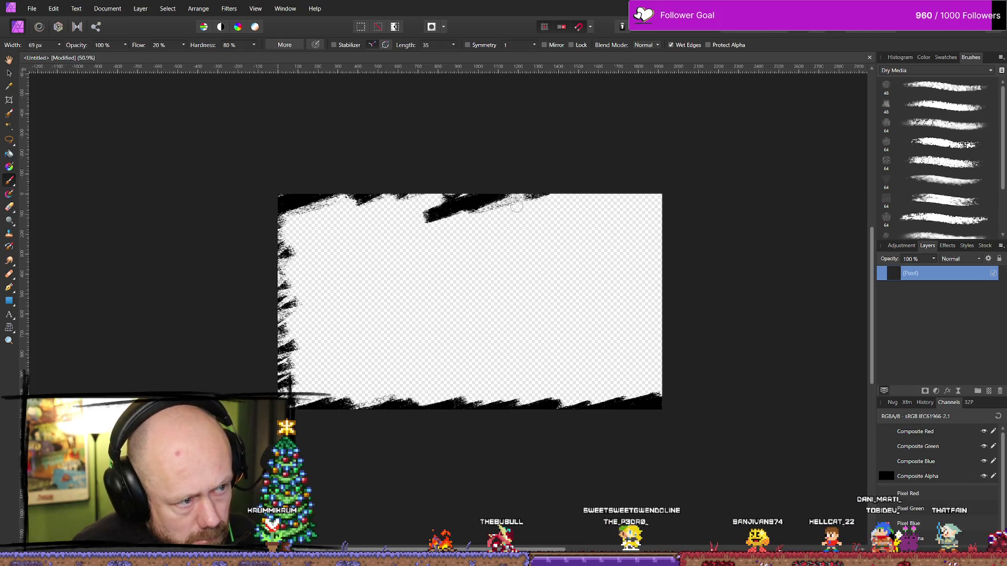
pyautogui.moveTo(631, 213)
pyautogui.mouseDown()
pyautogui.moveTo(675, 233)
pyautogui.moveTo(685, 278)
pyautogui.moveTo(661, 314)
pyautogui.moveTo(696, 362)
pyautogui.mouseUp()
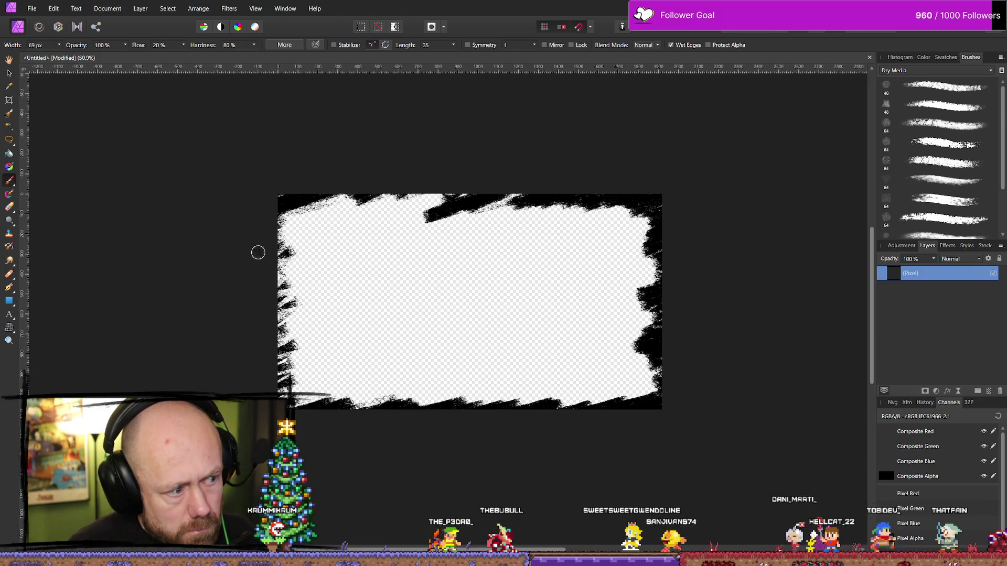
pyautogui.moveTo(285, 203)
pyautogui.mouseDown()
pyautogui.moveTo(250, 268)
pyautogui.moveTo(252, 396)
pyautogui.mouseUp()
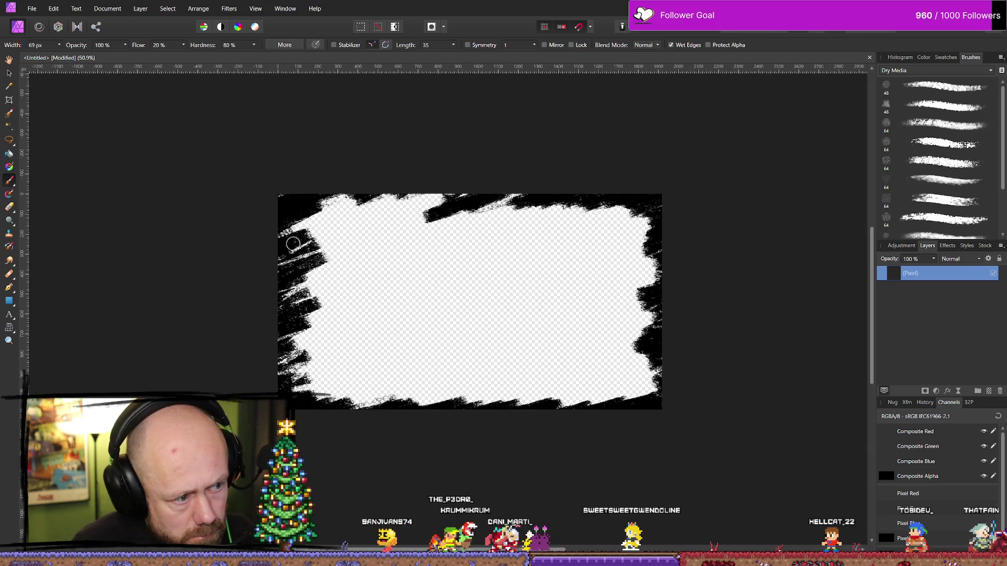
pyautogui.moveTo(380, 201)
pyautogui.mouseDown()
pyautogui.moveTo(462, 217)
pyautogui.moveTo(517, 204)
pyautogui.mouseUp()
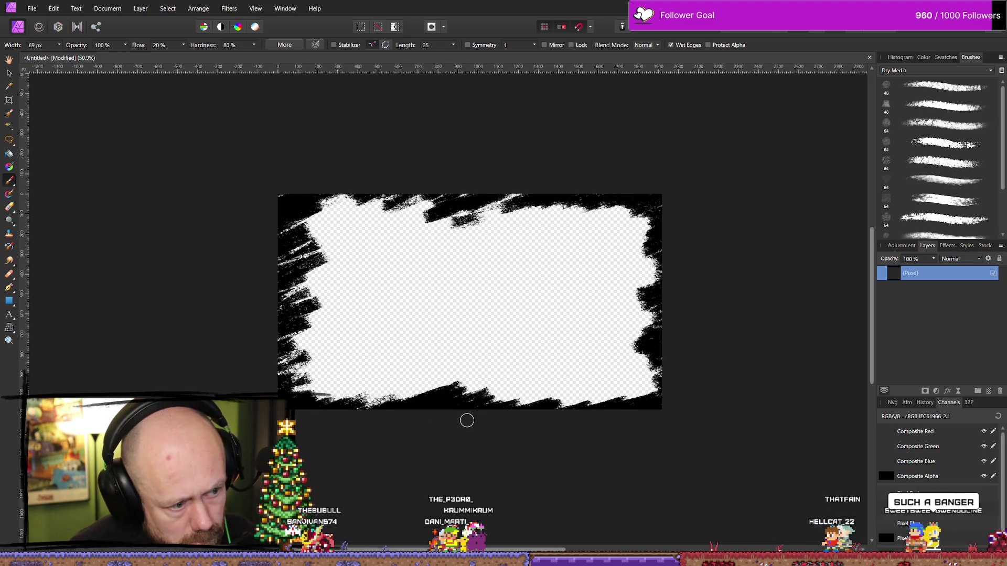
pyautogui.moveTo(305, 419)
pyautogui.mouseDown()
pyautogui.moveTo(362, 404)
pyautogui.moveTo(624, 403)
pyautogui.mouseUp()
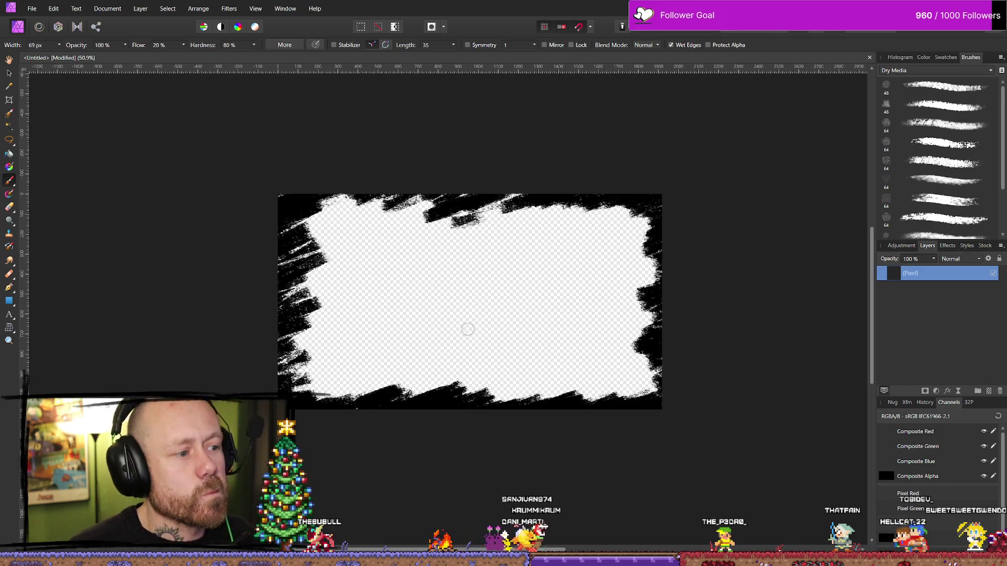
pyautogui.press('e')
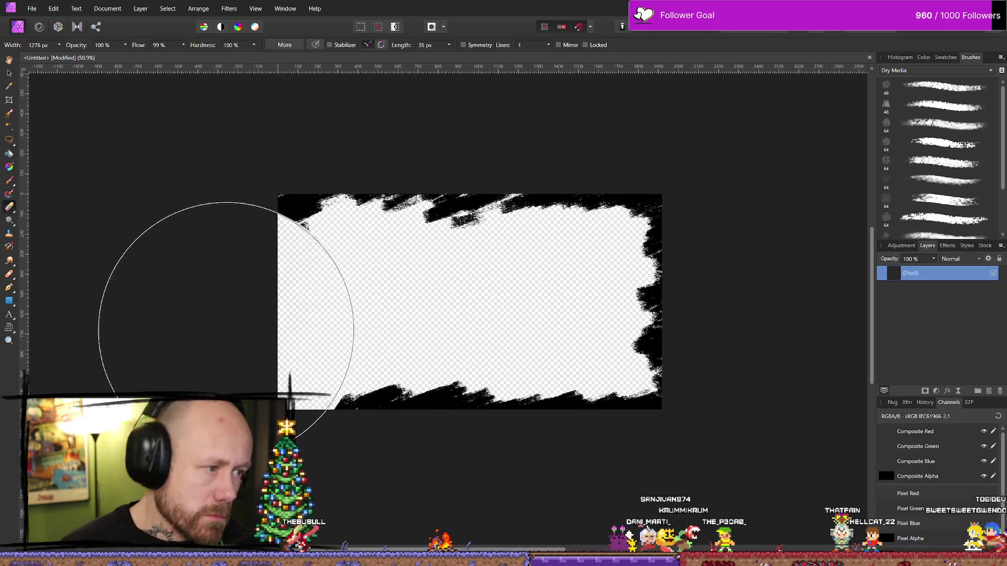
pyautogui.moveTo(97, 336)
pyautogui.mouseDown()
pyautogui.moveTo(674, 371)
pyautogui.moveTo(184, 220)
pyautogui.moveTo(668, 295)
pyautogui.mouseUp()
# - Repaint the rough black border along the top-left, top and right edges, adding grey speckle at top-left
pyautogui.press('b')
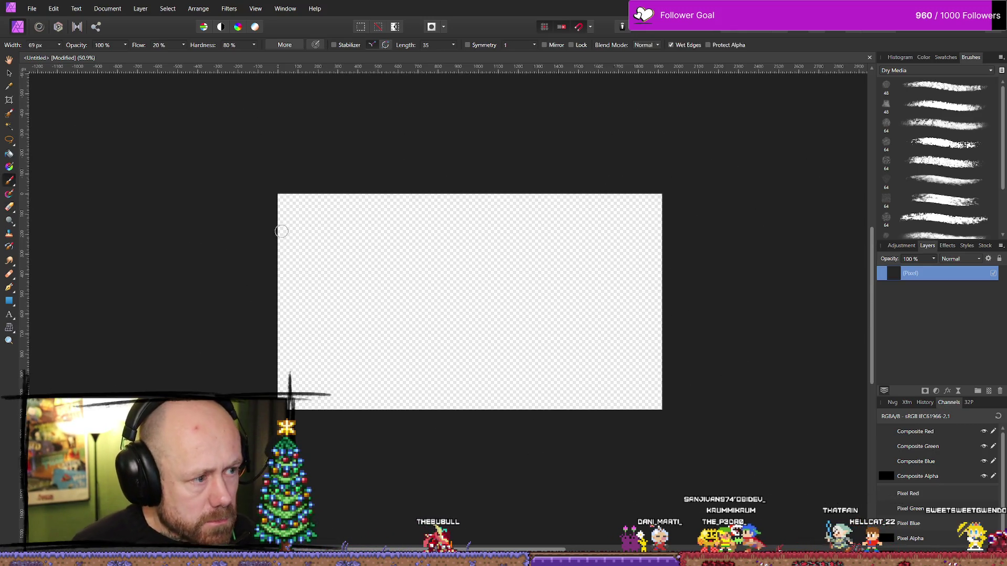
pyautogui.moveTo(281, 201)
pyautogui.mouseDown()
pyautogui.moveTo(296, 209)
pyautogui.moveTo(286, 243)
pyautogui.moveTo(294, 411)
pyautogui.mouseUp()
pyautogui.moveTo(311, 220)
pyautogui.mouseDown()
pyautogui.moveTo(315, 202)
pyautogui.moveTo(339, 195)
pyautogui.moveTo(665, 197)
pyautogui.mouseUp()
pyautogui.moveTo(685, 231)
pyautogui.mouseDown()
pyautogui.moveTo(665, 215)
pyautogui.moveTo(677, 236)
pyautogui.moveTo(664, 283)
pyautogui.moveTo(673, 303)
pyautogui.moveTo(650, 401)
pyautogui.mouseUp()
pyautogui.hotkey('ctrl', 'z')
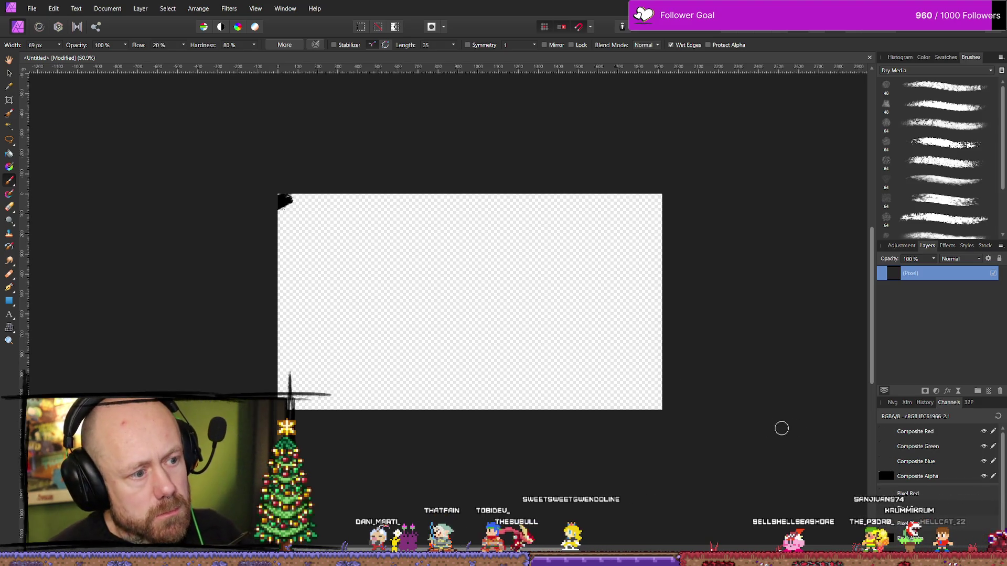
pyautogui.hotkey('ctrl', 'shift', 'z')
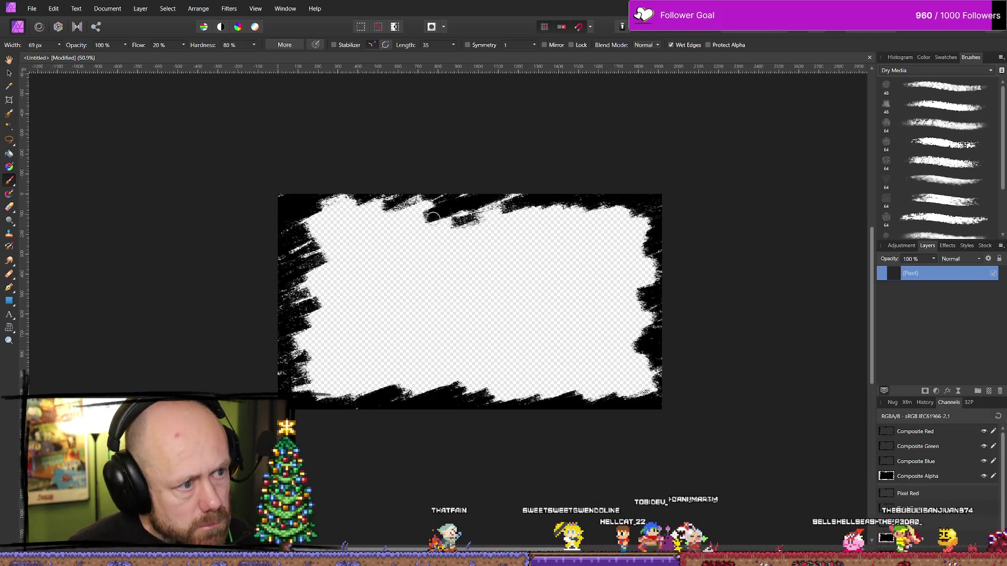
pyautogui.moveTo(357, 185); pyautogui.dragTo(328, 209)
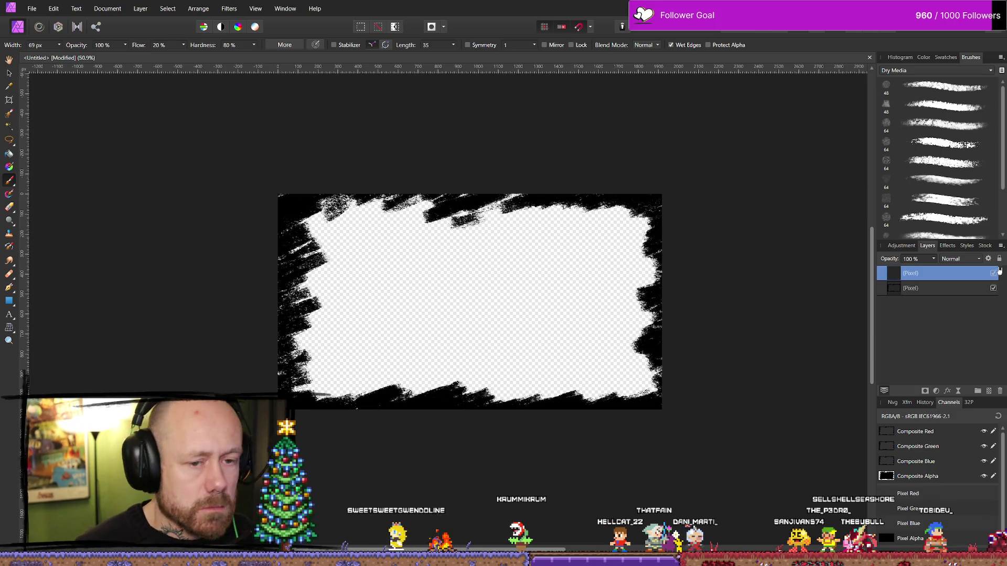
# - Select a large 200 px spatter brush from the Sprays and Spatters category
pyautogui.click(944, 73)
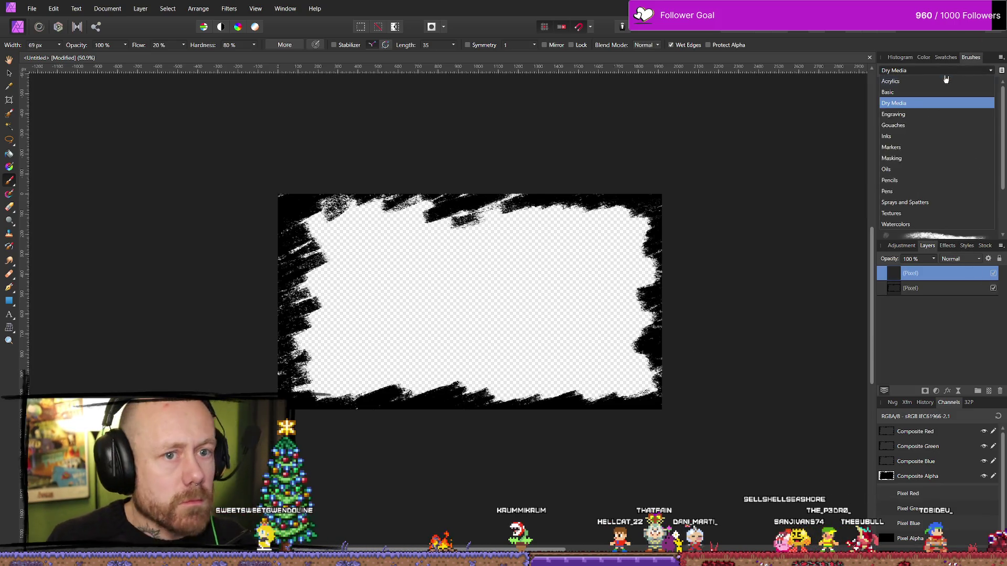
pyautogui.click(1000, 158)
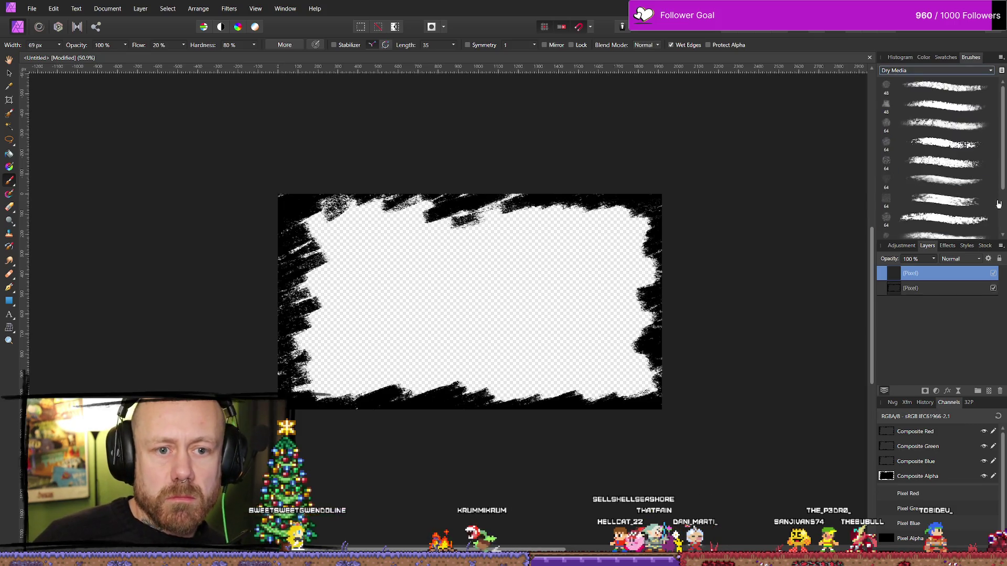
pyautogui.click(981, 72)
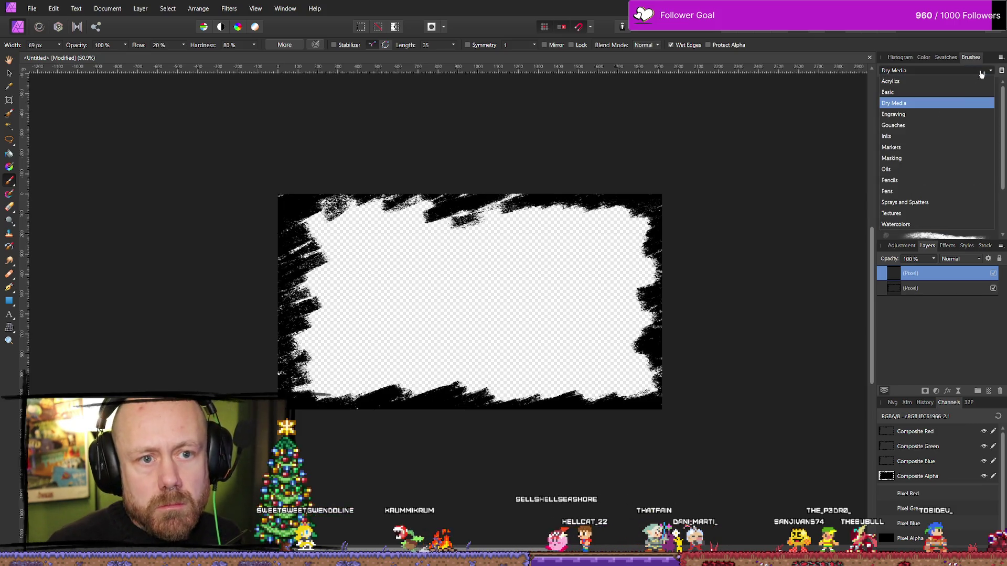
pyautogui.click(917, 225)
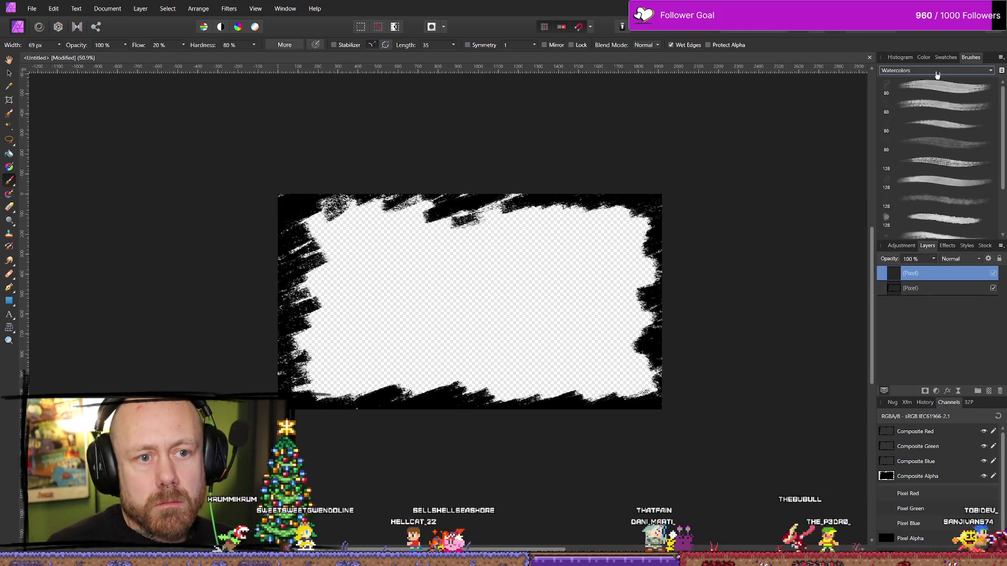
pyautogui.click(937, 72)
pyautogui.click(965, 71)
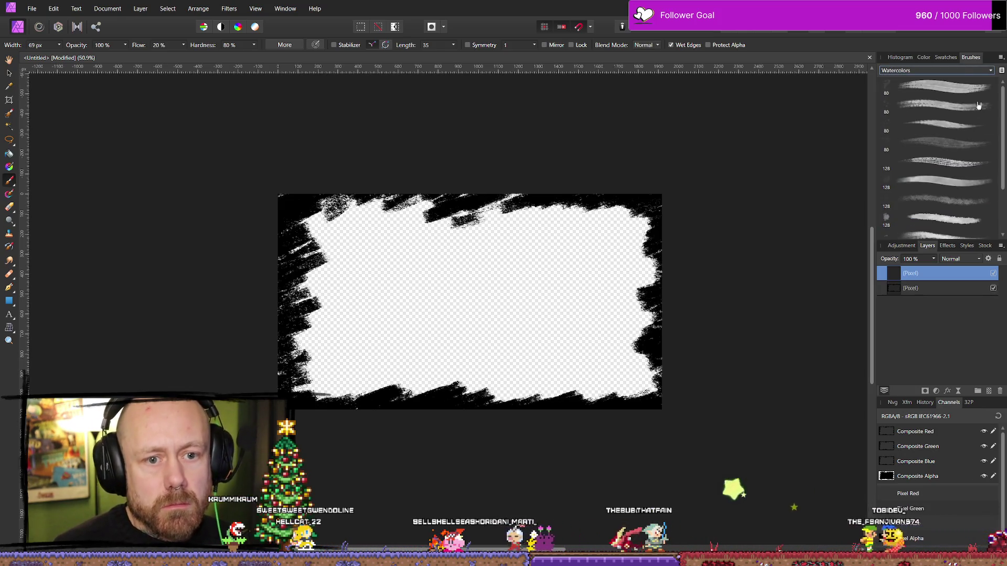
pyautogui.click(970, 70)
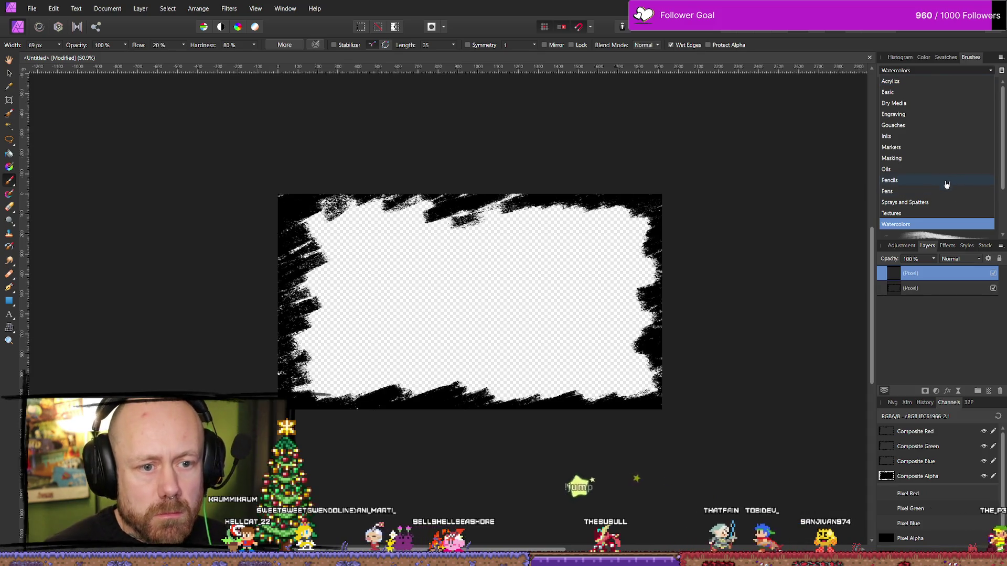
pyautogui.click(943, 203)
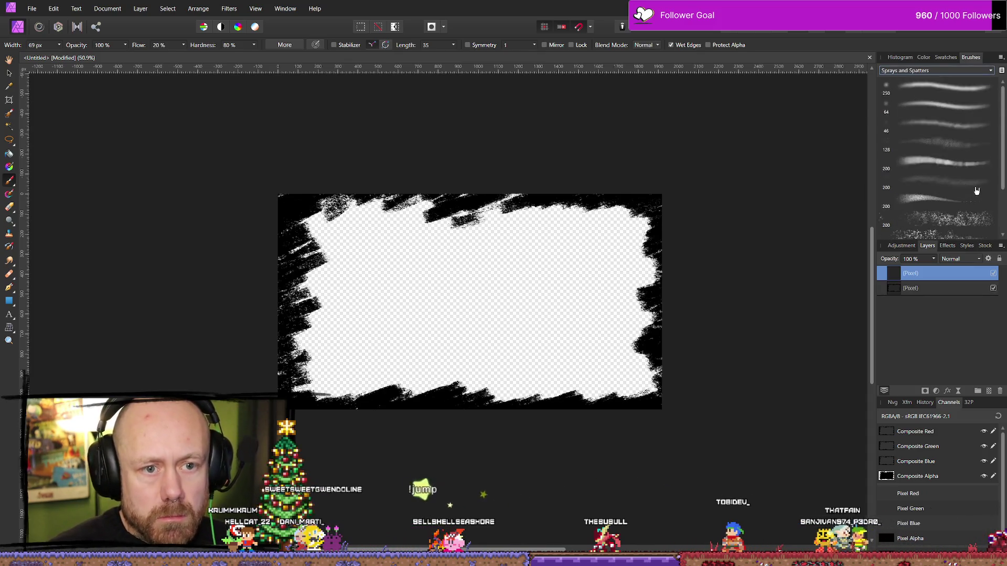
pyautogui.scroll(-3, 976, 191)
pyautogui.click(945, 212)
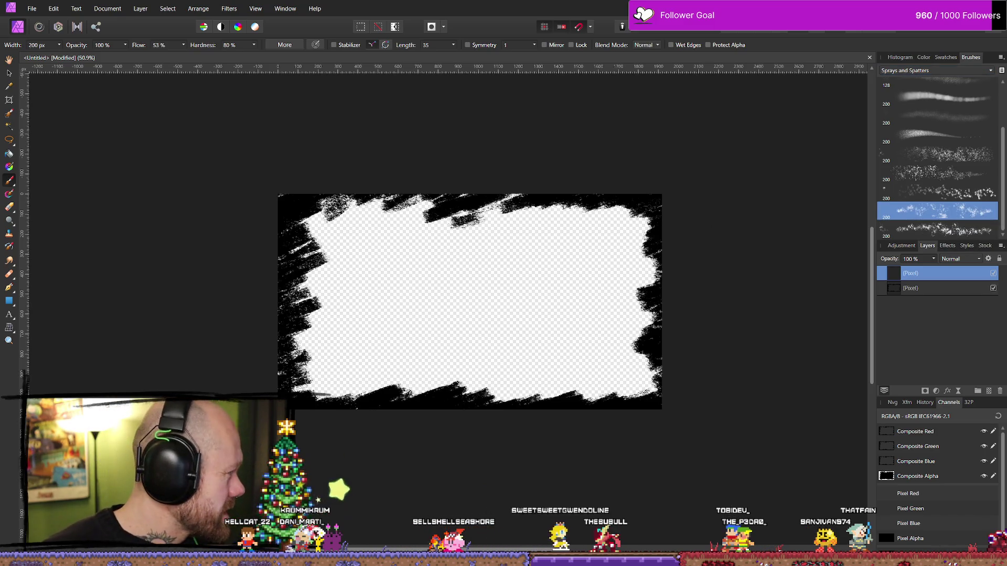
# - Test a spatter dab, undo it, and place a grey dab near the upper centre
pyautogui.click(400, 303)
pyautogui.hotkey('ctrl', 'z')
pyautogui.click(498, 255)
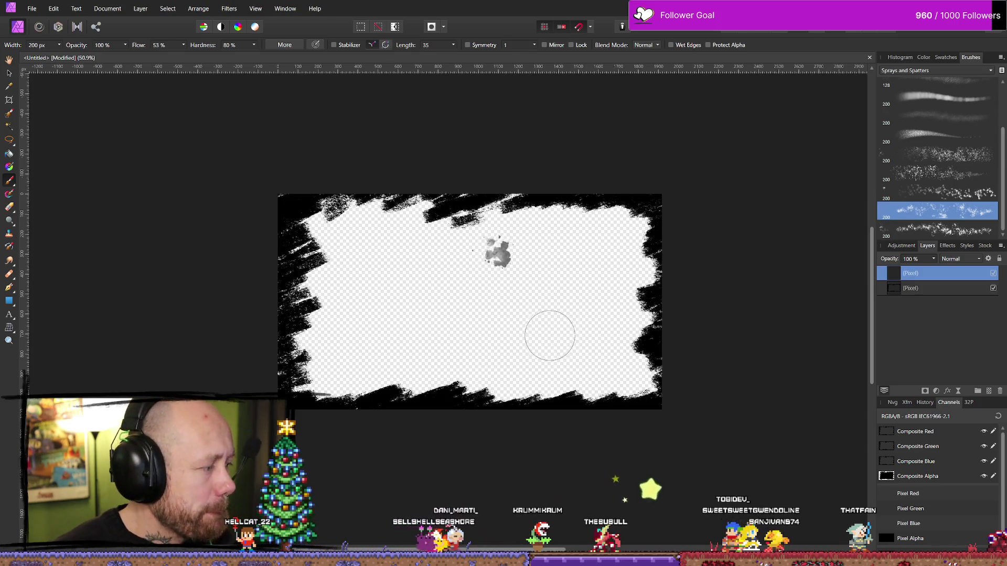
# - Try grey and dark spatter strokes with two spray brushes, undoing each, leaving the brush active
pyautogui.moveTo(488, 400)
pyautogui.mouseDown()
pyautogui.moveTo(595, 349)
pyautogui.moveTo(456, 299)
pyautogui.moveTo(639, 403)
pyautogui.mouseUp()
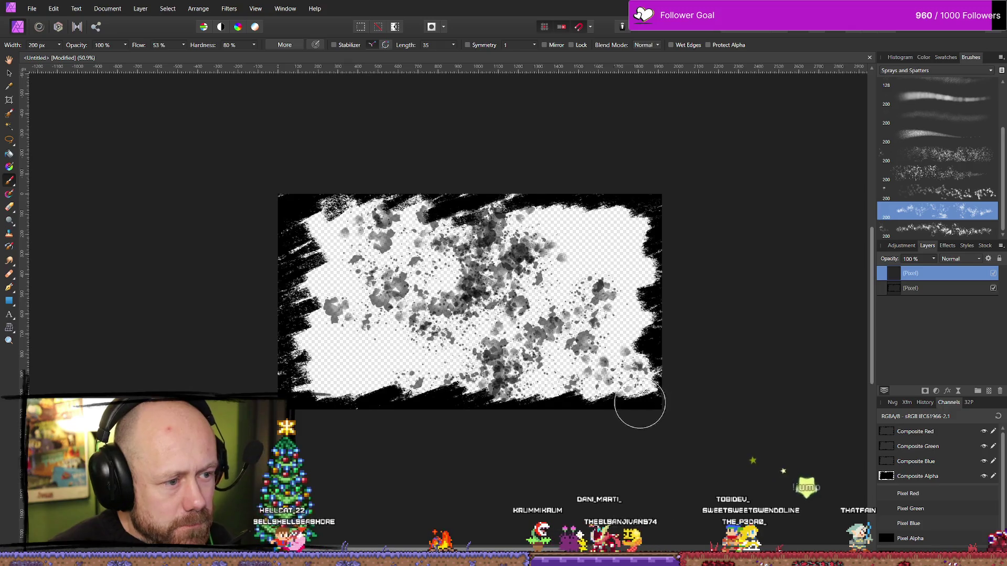
pyautogui.hotkey('ctrl', 'z')
pyautogui.hotkey('ctrl', 'z')
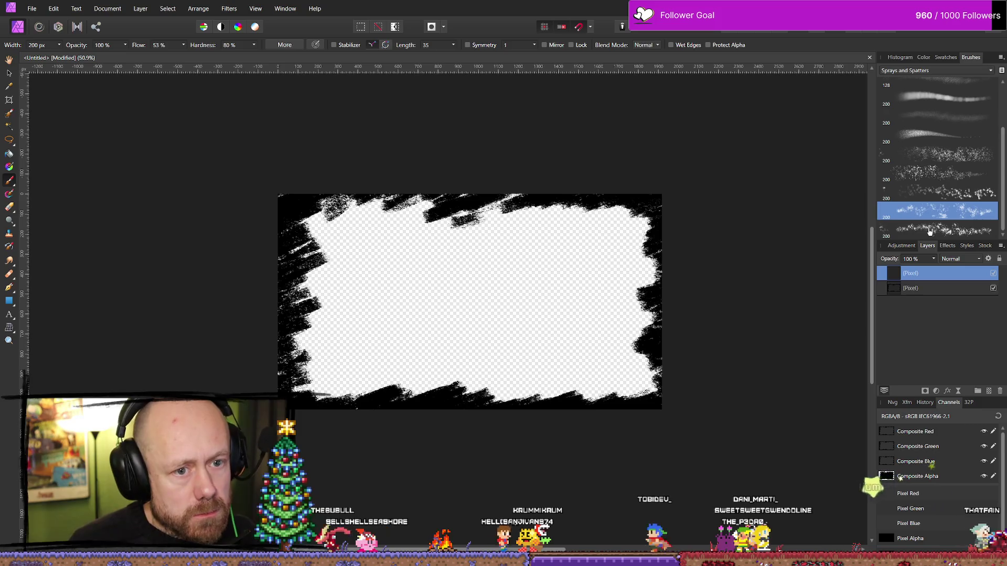
pyautogui.click(937, 229)
pyautogui.click(377, 263)
pyautogui.moveTo(470, 251); pyautogui.dragTo(546, 347)
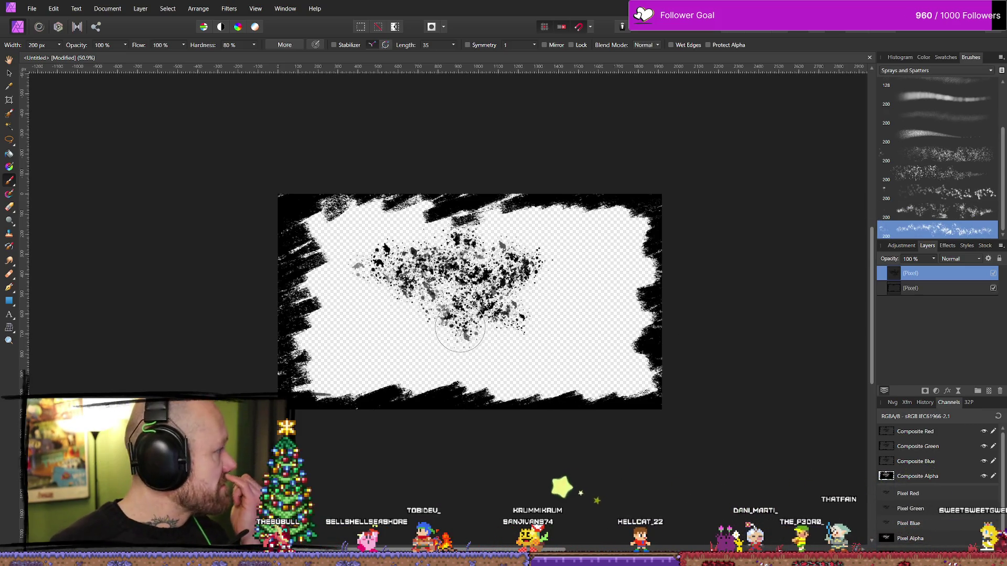
pyautogui.hotkey('ctrl', 'z')
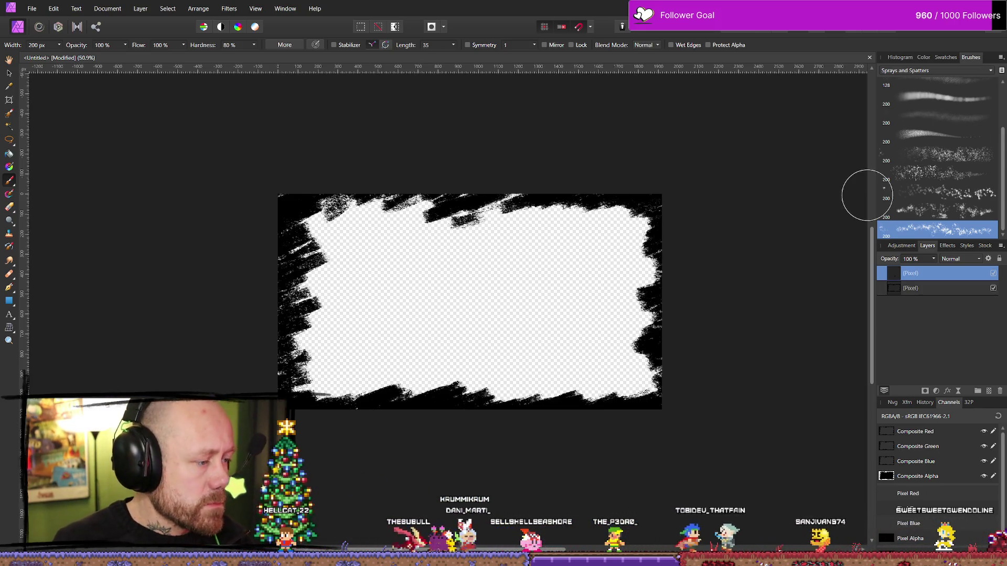
pyautogui.press('e')
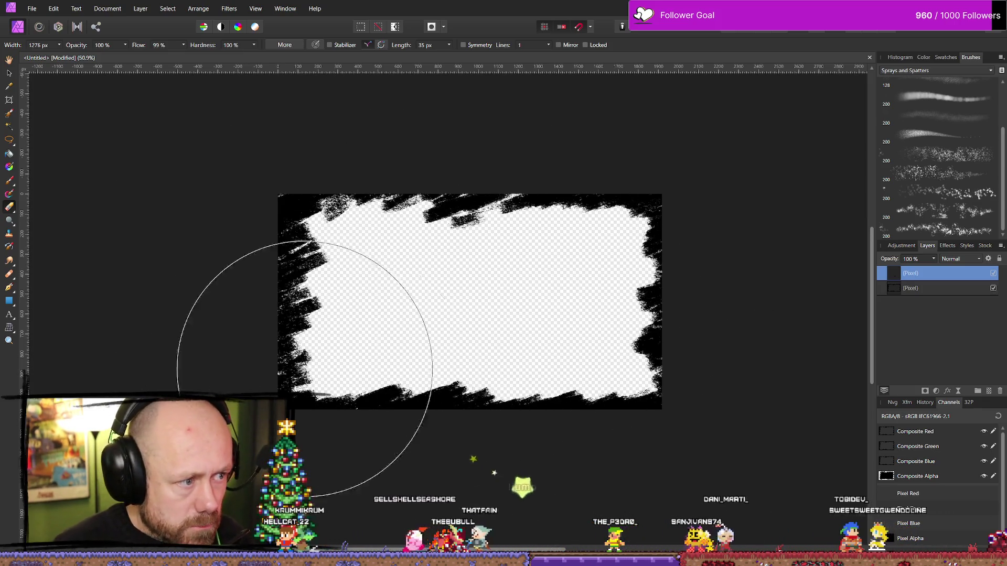
pyautogui.press('b')
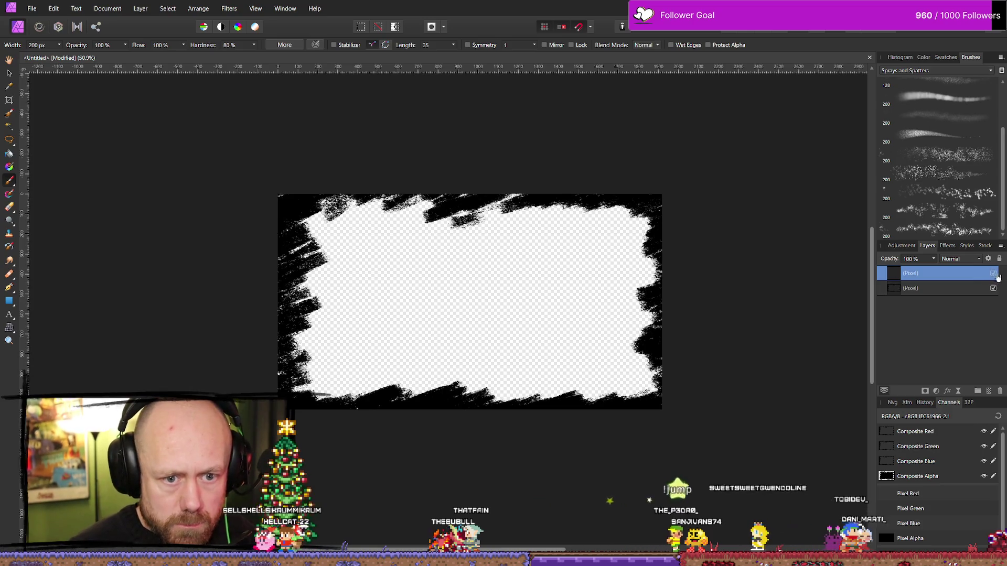
# - Set the paint colour to a deep blood red
pyautogui.click(924, 57)
pyautogui.click(922, 75)
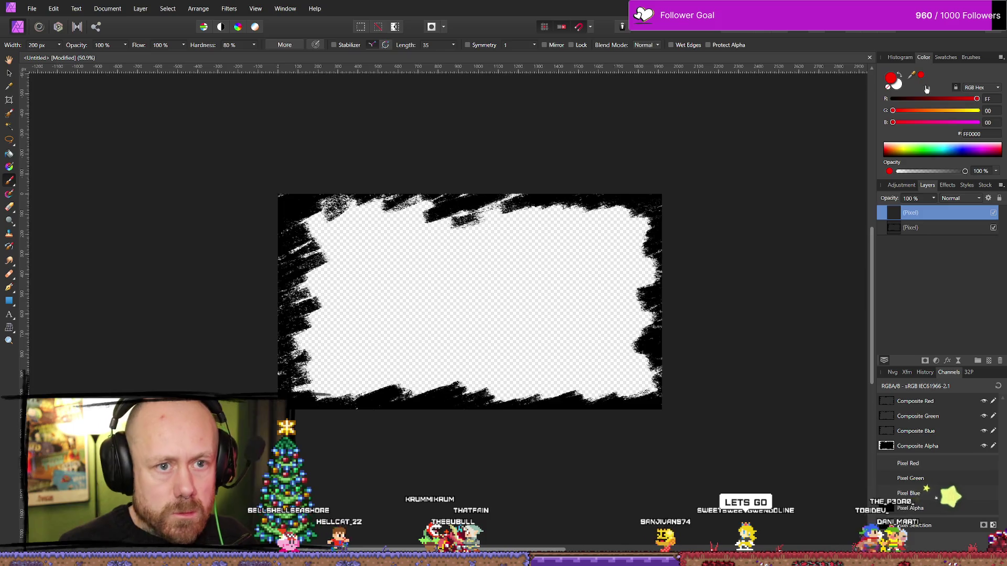
pyautogui.doubleClick(891, 78)
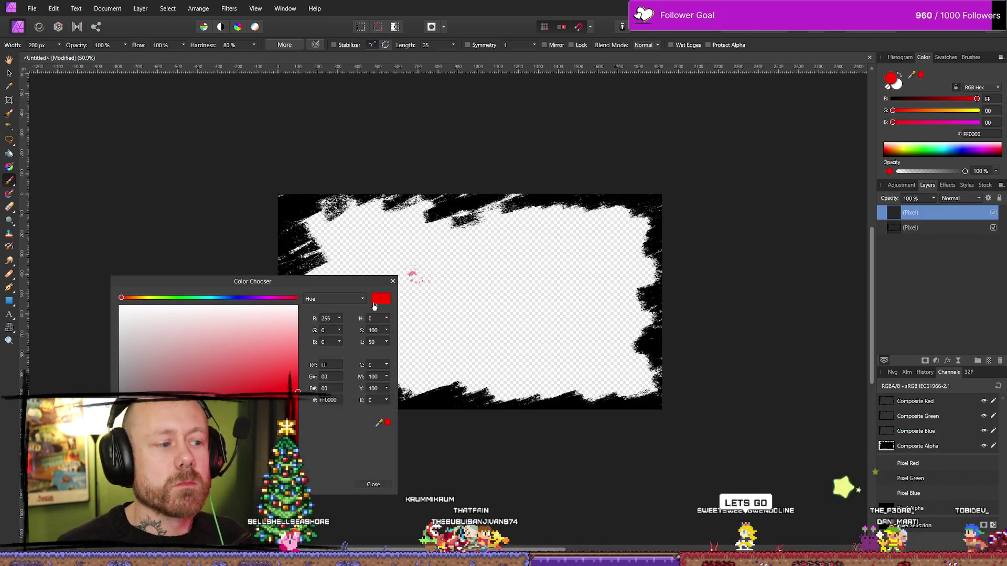
pyautogui.click(294, 445)
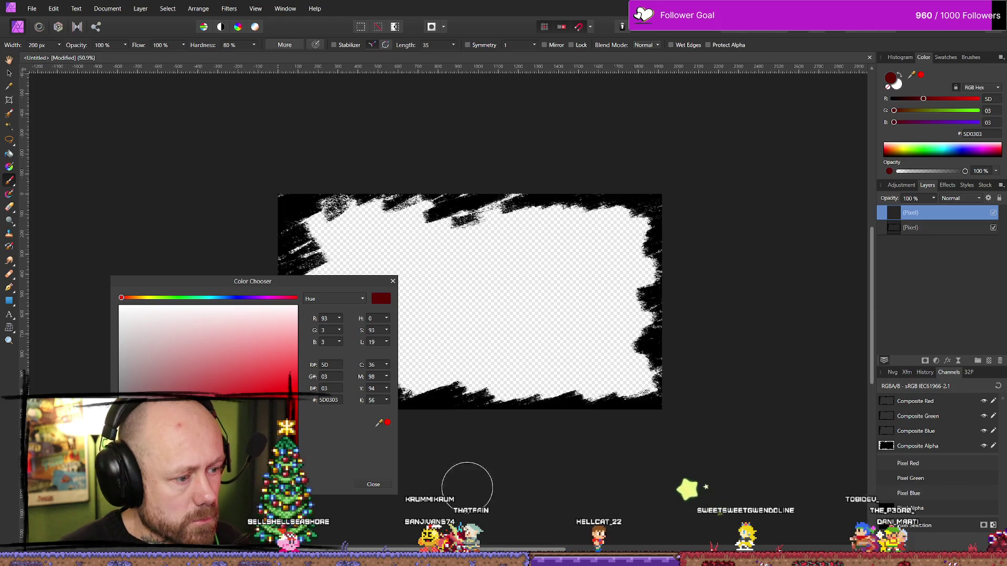
pyautogui.click(393, 281)
# - Spatter dark-red blood across the upper left, centre, right side and lower edges of the frame
pyautogui.moveTo(332, 225)
pyautogui.mouseDown()
pyautogui.moveTo(341, 252)
pyautogui.moveTo(404, 315)
pyautogui.mouseUp()
pyautogui.click(361, 252)
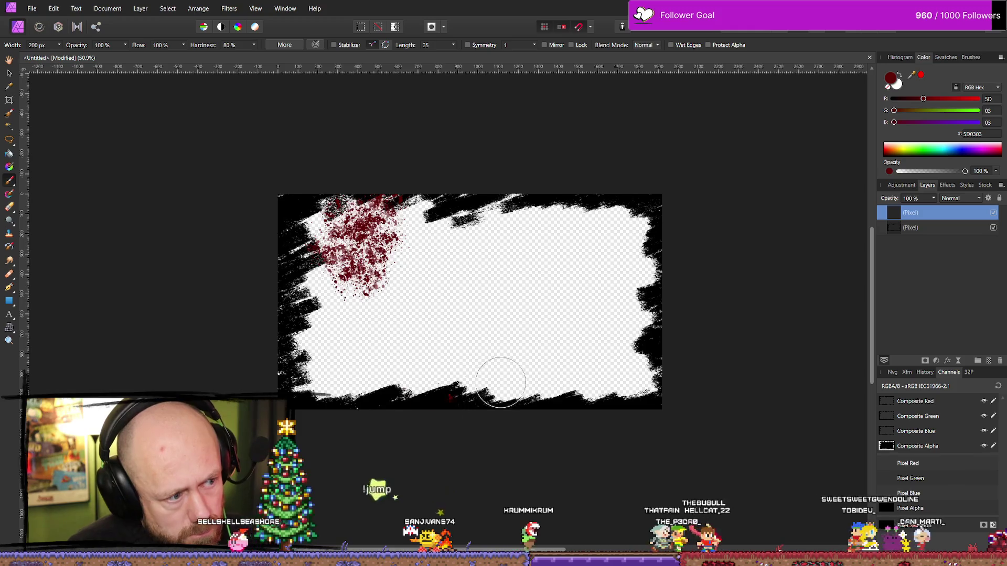
pyautogui.click(519, 378)
pyautogui.click(582, 236)
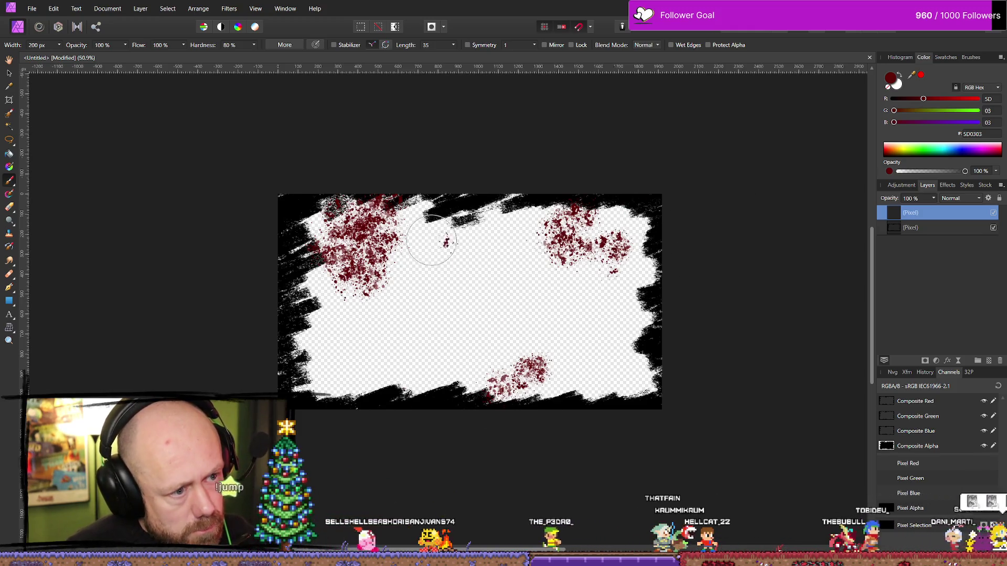
pyautogui.moveTo(451, 246); pyautogui.dragTo(471, 293)
pyautogui.click(641, 324)
pyautogui.click(635, 367)
pyautogui.click(357, 341)
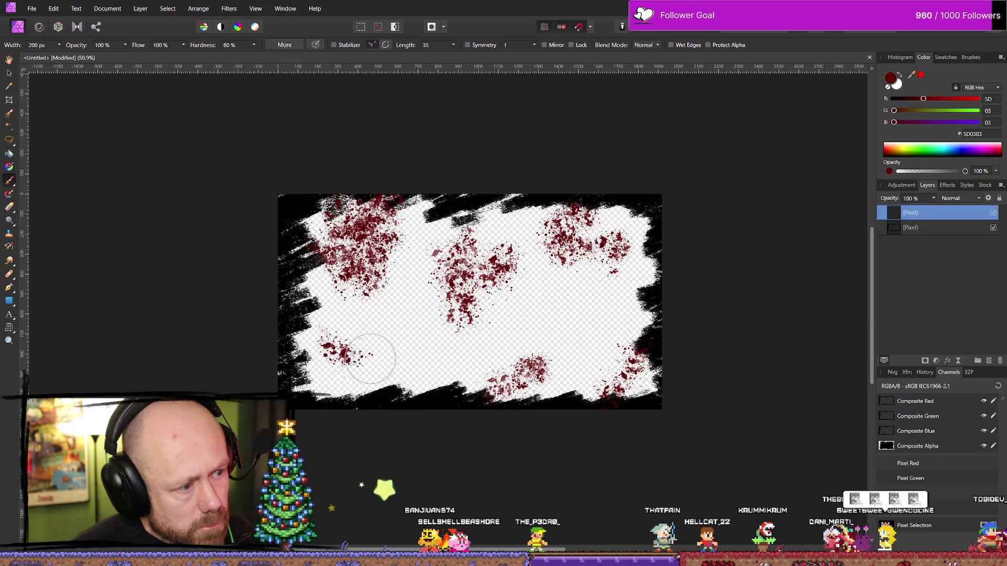
pyautogui.click(346, 377)
pyautogui.click(293, 331)
pyautogui.click(412, 387)
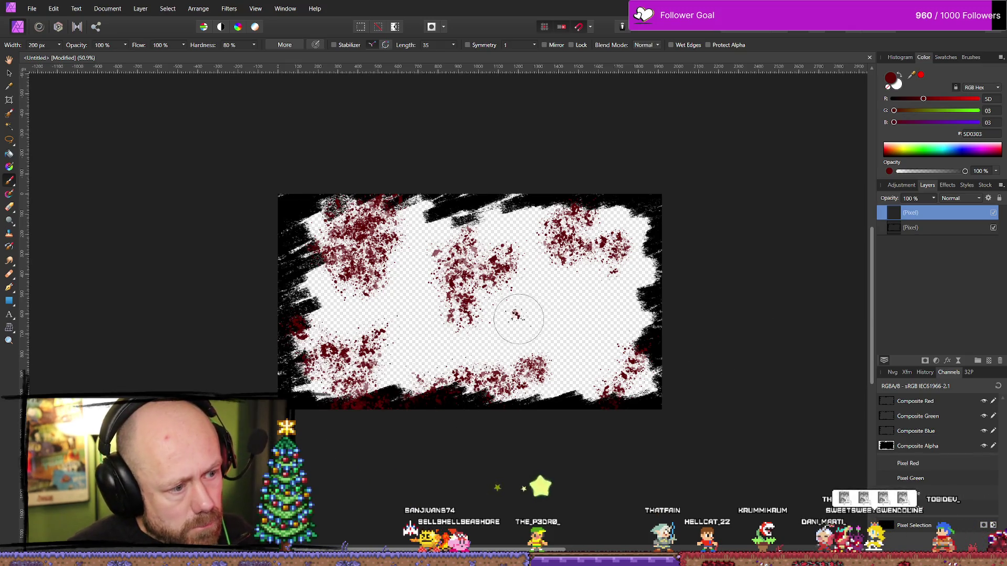
pyautogui.moveTo(519, 319); pyautogui.dragTo(684, 342)
pyautogui.moveTo(377, 367); pyautogui.dragTo(655, 293)
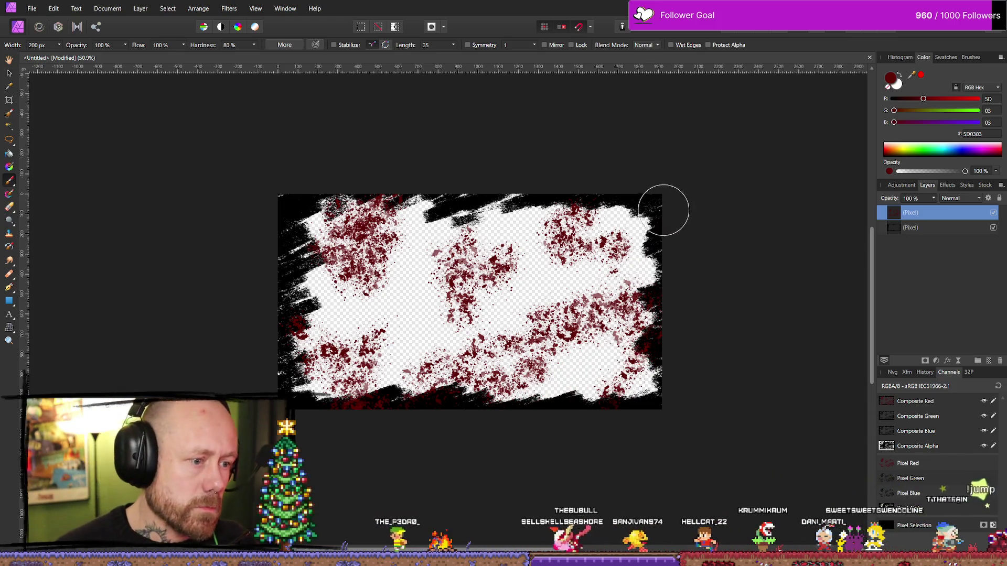
# - Undo that spatter, repaint it with a 393 px brush around the frame, and hide the spatter layer
pyautogui.hotkey('ctrl', 'z')
pyautogui.hotkey('ctrl', 'z')
pyautogui.hotkey('ctrl', 'z')
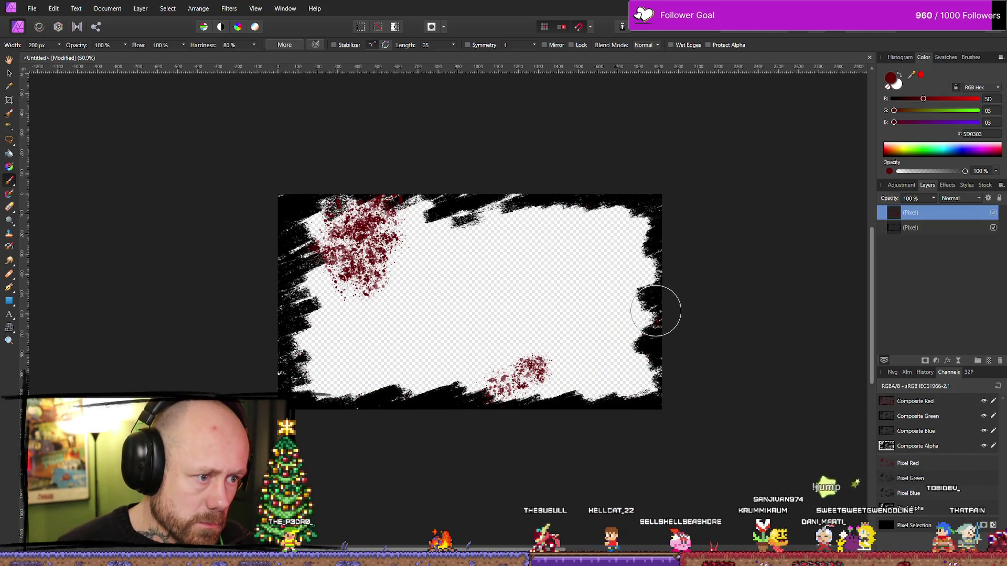
pyautogui.hotkey('ctrl', 'z')
pyautogui.hotkey('ctrl', 'z')
pyautogui.hotkey('ctrl', 'z')
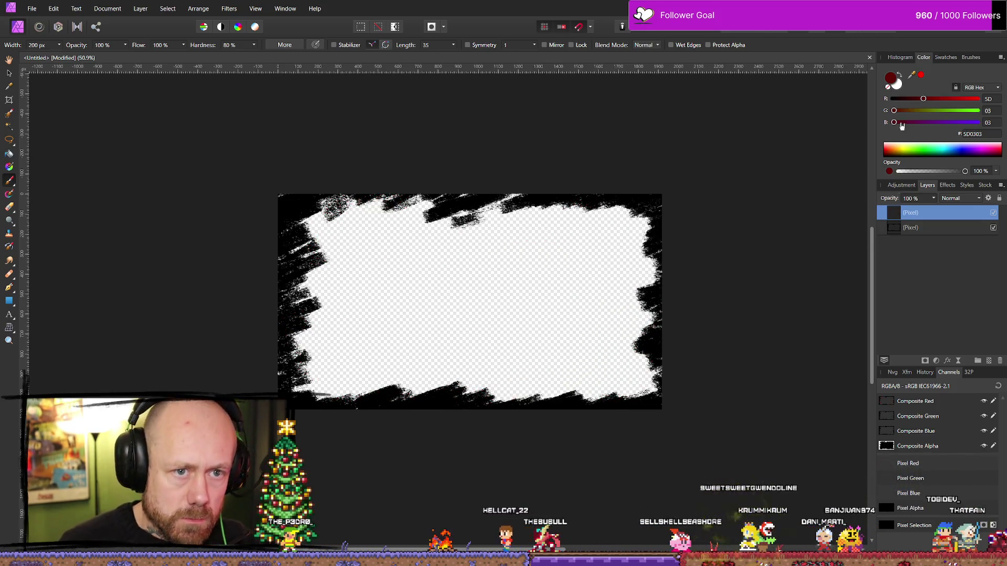
pyautogui.click(58, 45)
pyautogui.moveTo(61, 56); pyautogui.dragTo(74, 56)
pyautogui.moveTo(336, 315)
pyautogui.mouseDown()
pyautogui.moveTo(411, 191)
pyautogui.moveTo(408, 246)
pyautogui.mouseUp()
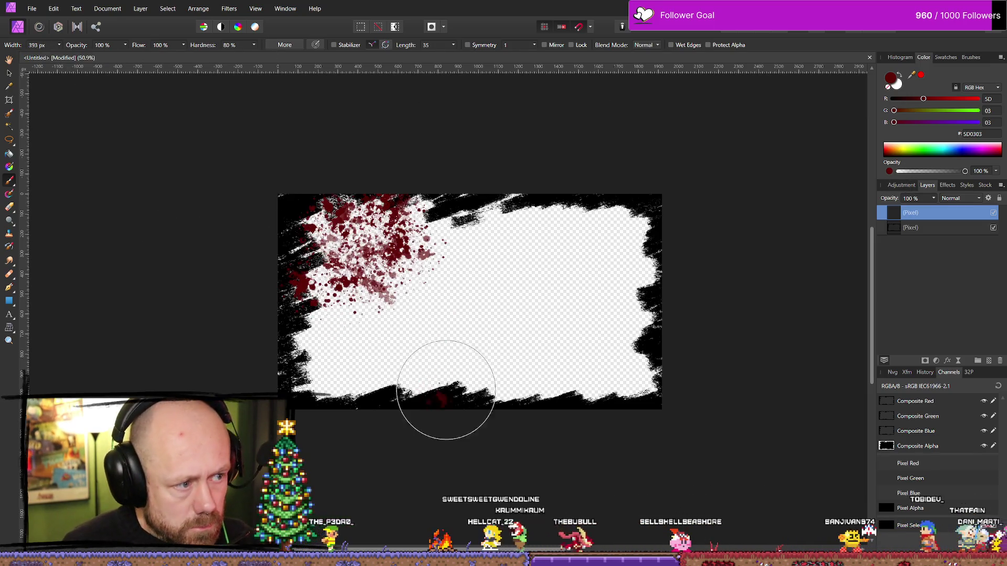
pyautogui.moveTo(592, 294)
pyautogui.mouseDown()
pyautogui.moveTo(562, 400)
pyautogui.moveTo(628, 430)
pyautogui.mouseUp()
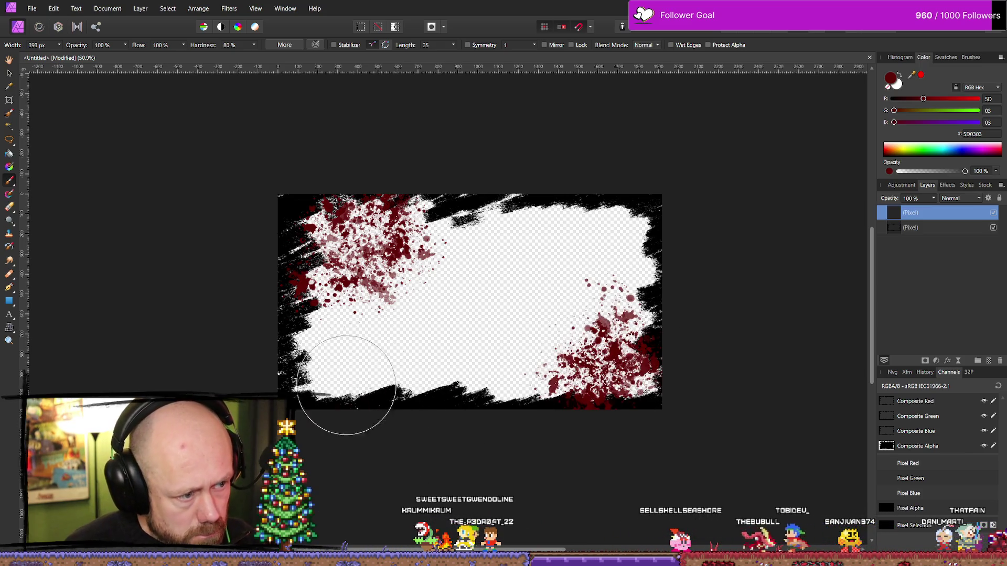
pyautogui.click(347, 385)
pyautogui.moveTo(608, 215)
pyautogui.mouseDown()
pyautogui.moveTo(595, 202)
pyautogui.moveTo(650, 225)
pyautogui.mouseUp()
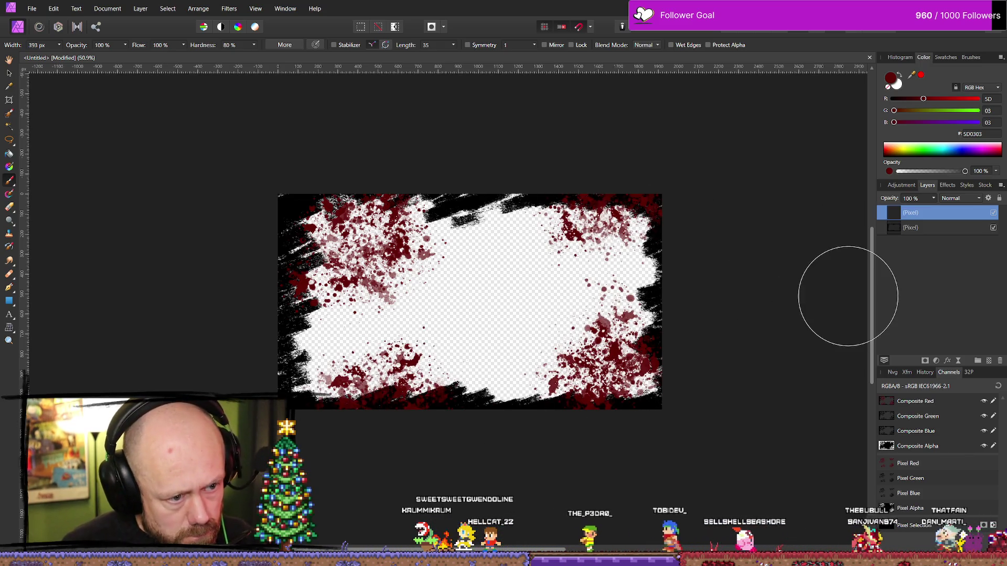
pyautogui.moveTo(422, 409)
pyautogui.mouseDown()
pyautogui.moveTo(461, 360)
pyautogui.moveTo(443, 427)
pyautogui.moveTo(468, 391)
pyautogui.mouseUp()
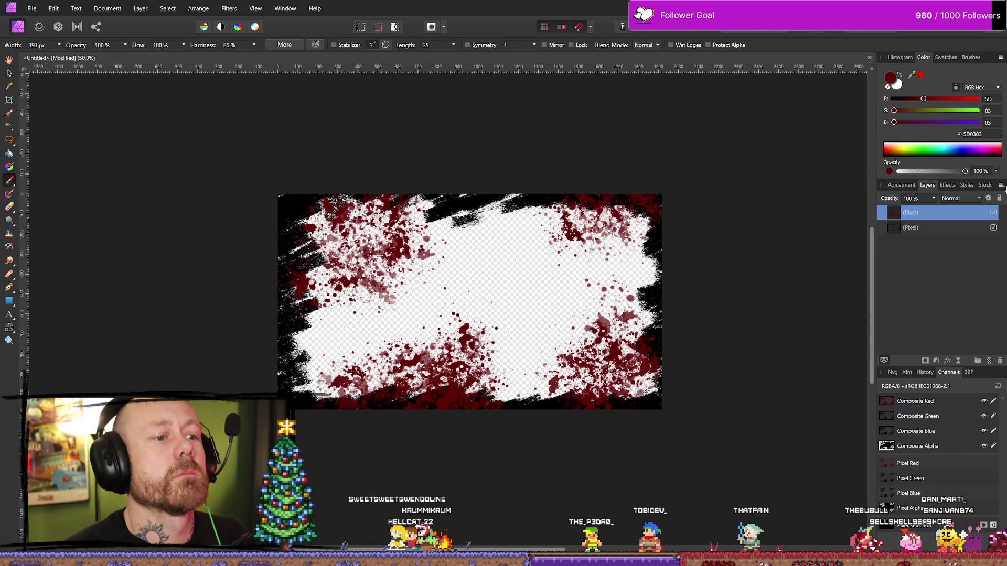
pyautogui.click(993, 213)
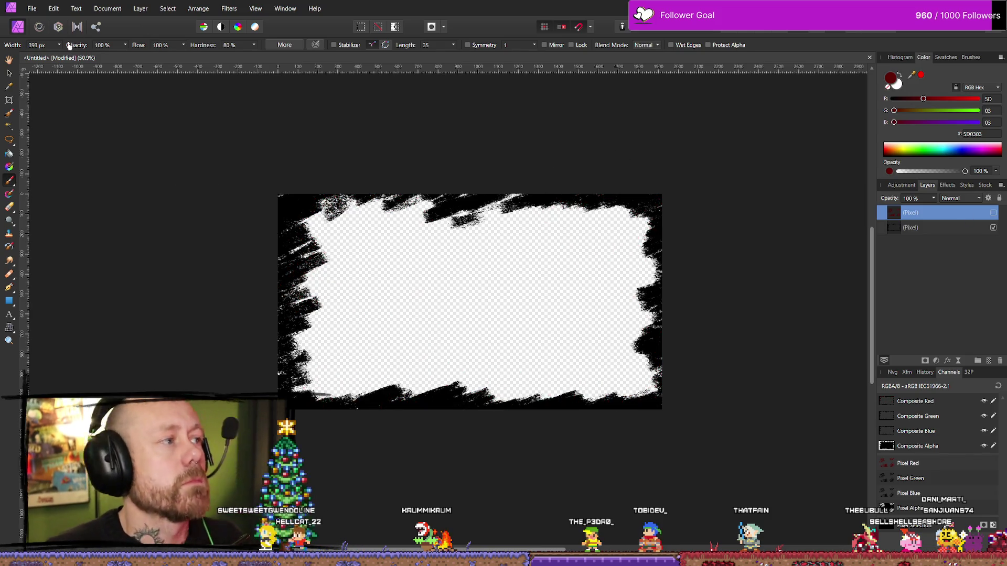
pyautogui.click(38, 10)
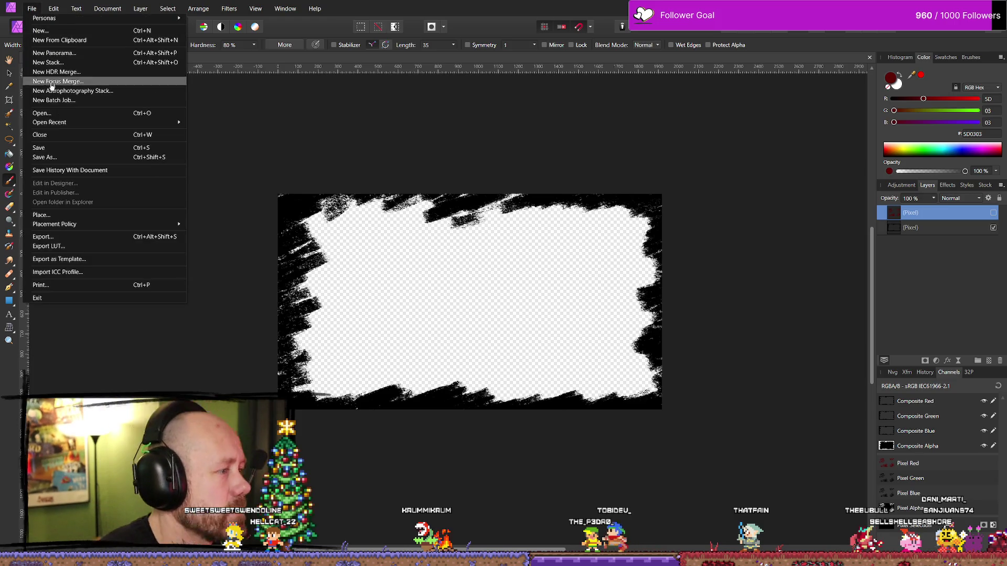
# - Export the plain black frame as a 1920×1080 PNG into PortableSSD > Bloodspill > icon
pyautogui.click(60, 236)
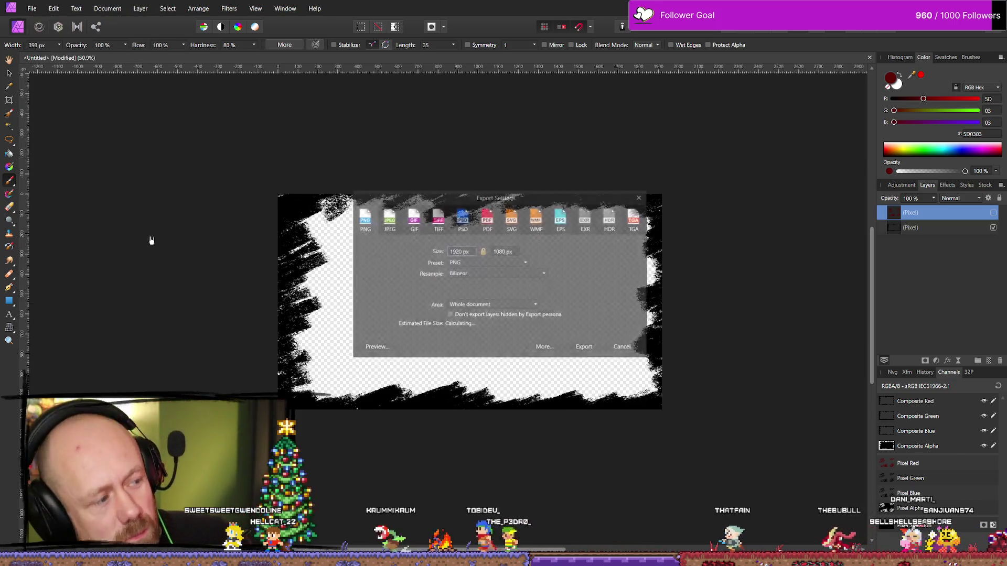
pyautogui.click(590, 348)
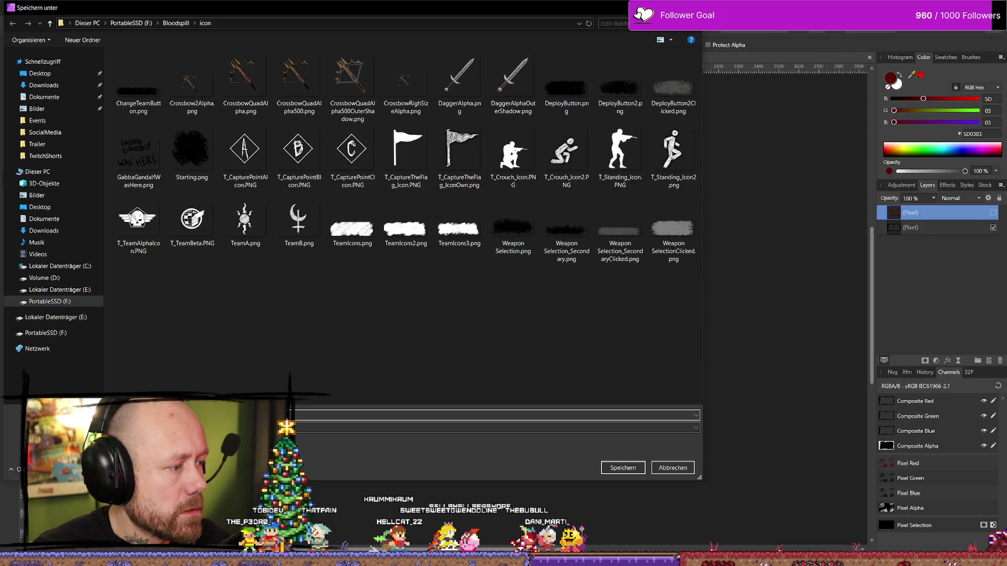
pyautogui.press('Return')
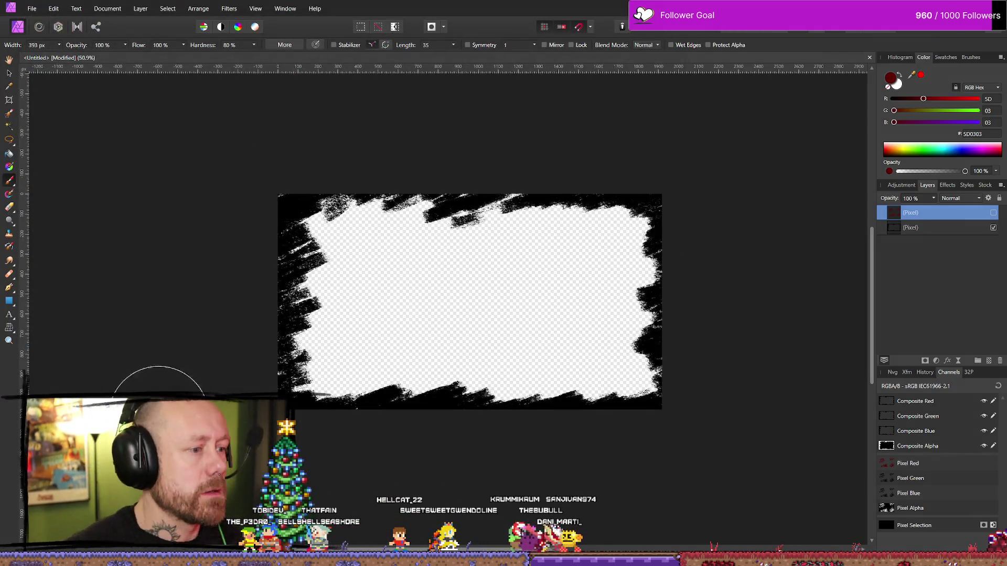
# - Show the red spatter layer again and export the blood-spattered frame as a second PNG
pyautogui.click(993, 214)
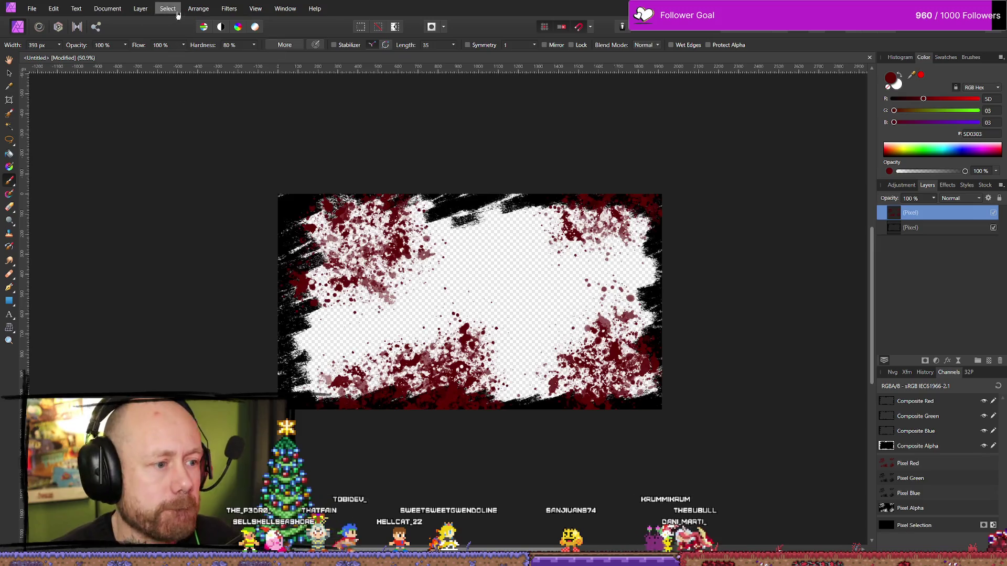
pyautogui.click(32, 8)
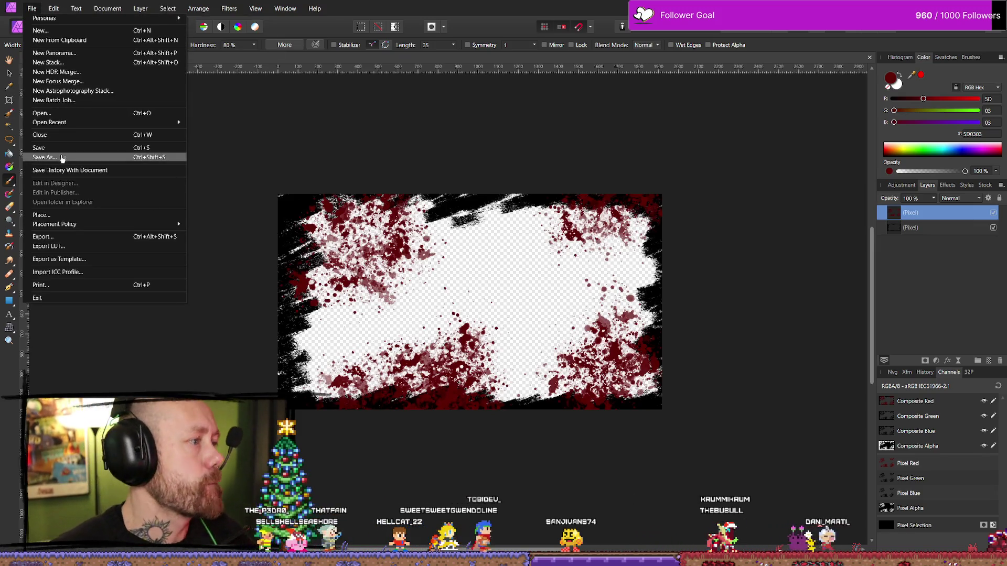
pyautogui.click(88, 239)
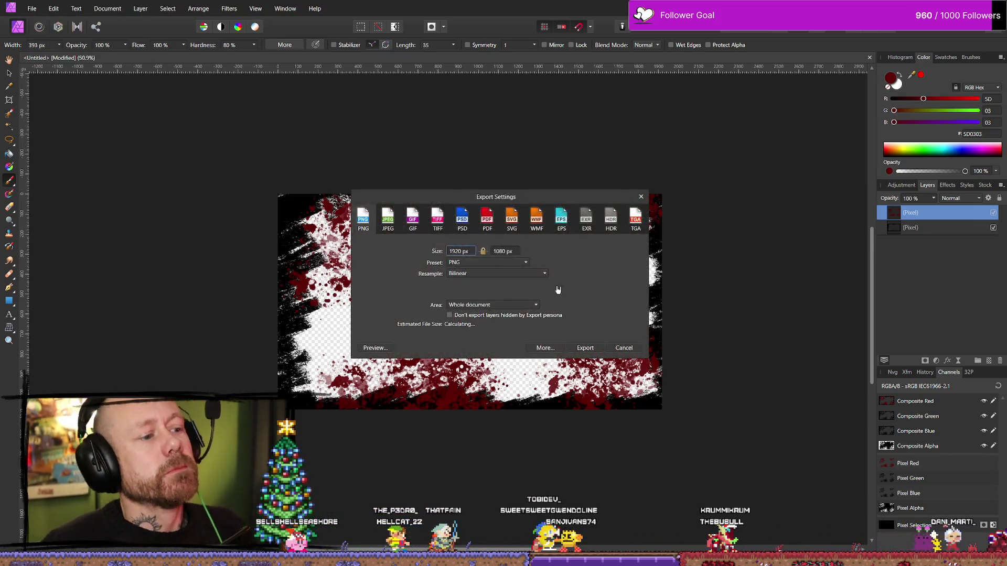
pyautogui.press('Return')
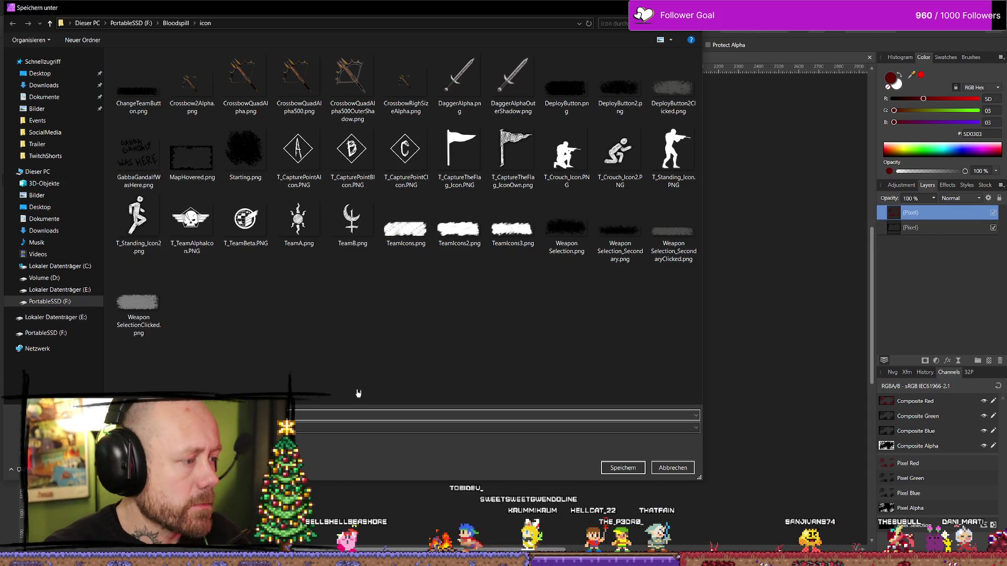
pyautogui.press('Escape')
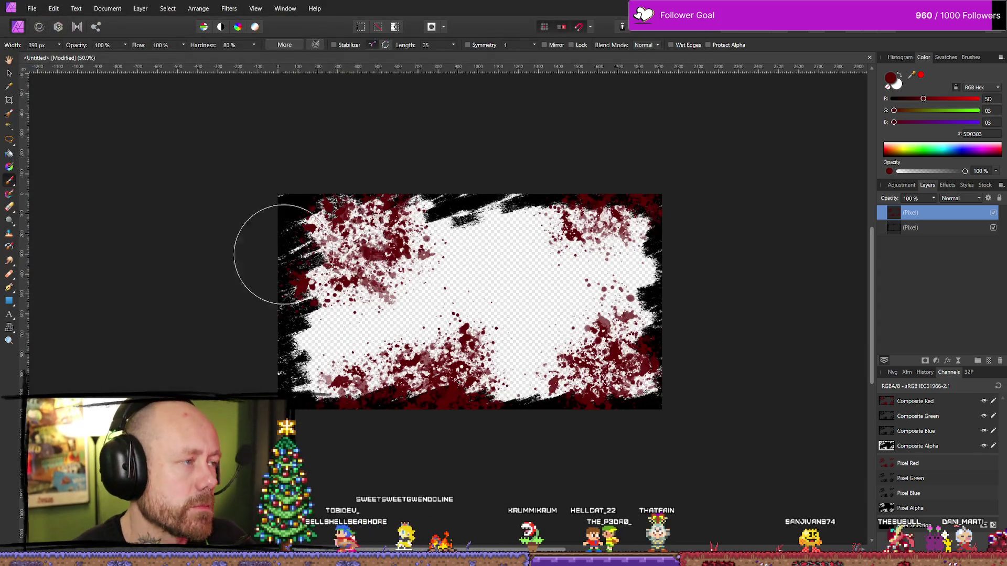
# - Open a File Explorer window showing Quick Access and its recent files
pyautogui.hotkey('alt', 'Tab')
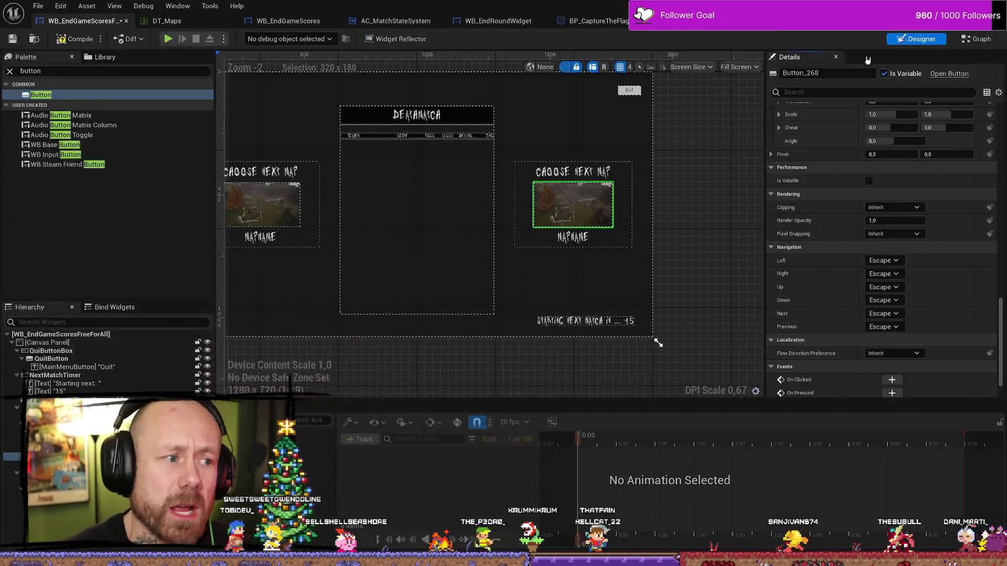
pyautogui.moveTo(482, 248)
pyautogui.mouseDown()
pyautogui.moveTo(512, 258)
pyautogui.moveTo(496, 236)
pyautogui.mouseUp()
pyautogui.press('super+e')
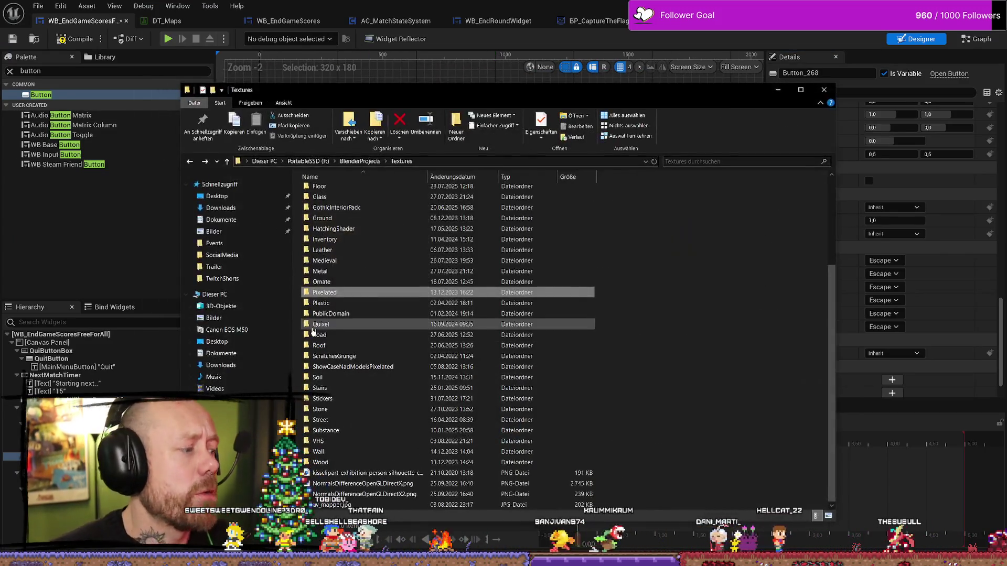
pyautogui.click(239, 184)
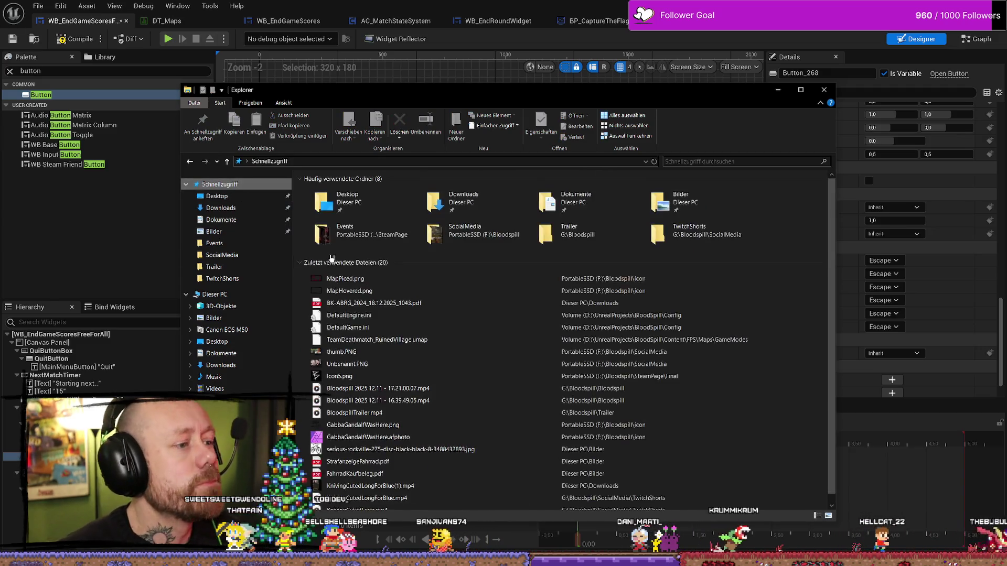
# - Open MapPiced.png's containing Bloodspill icon folder via Dateipfad öffnen
pyautogui.rightClick(373, 278)
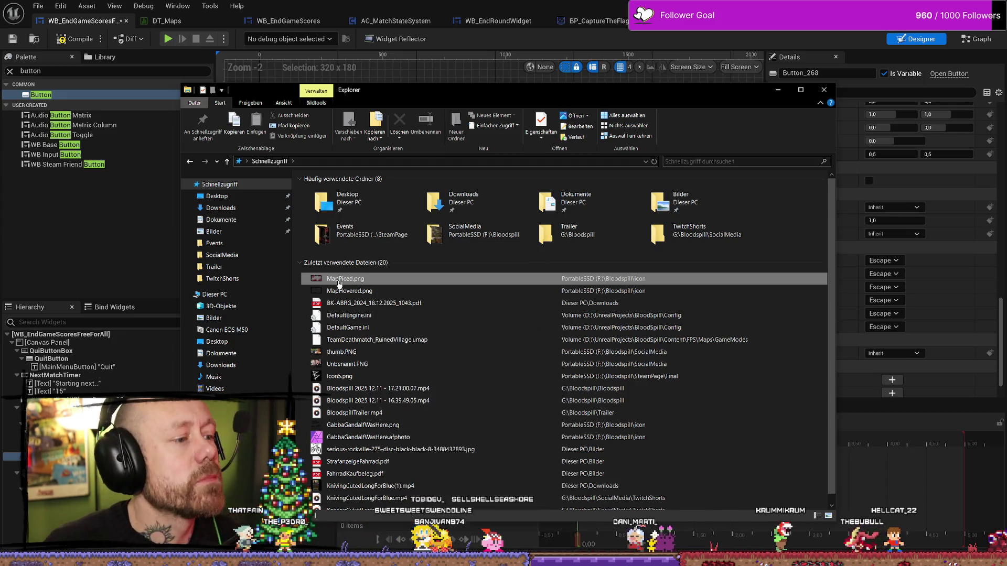
pyautogui.rightClick(345, 278)
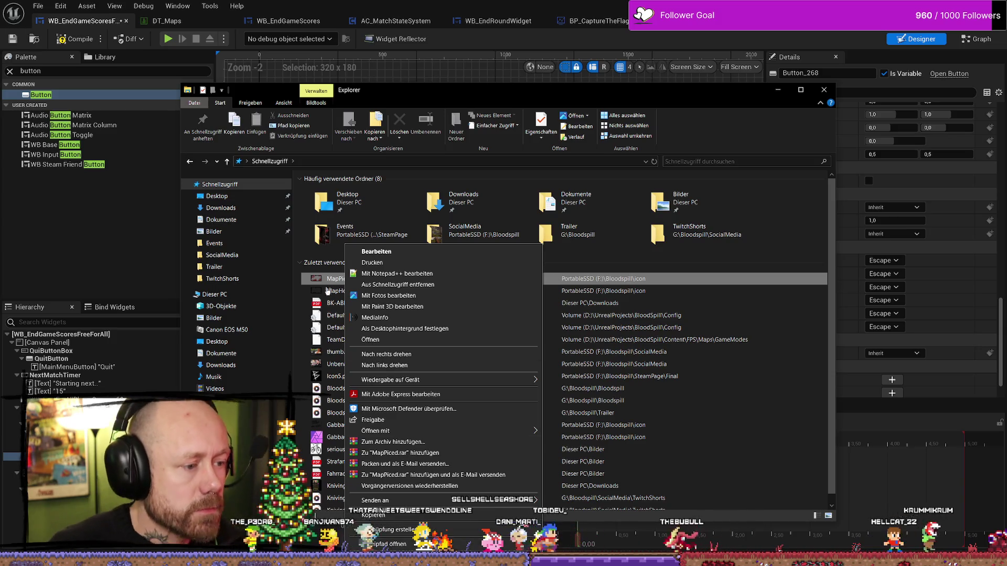
pyautogui.click(345, 280)
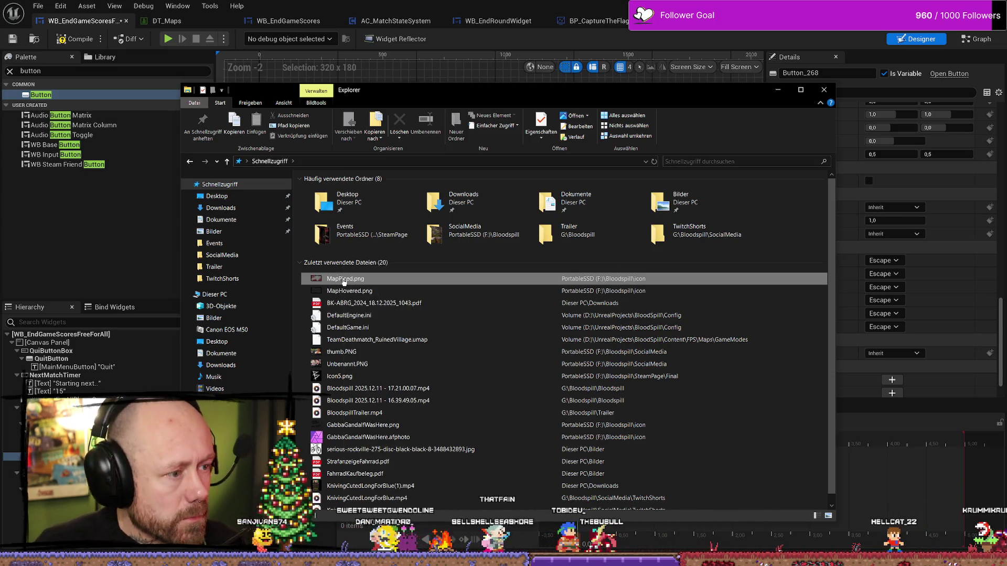
pyautogui.rightClick(358, 282)
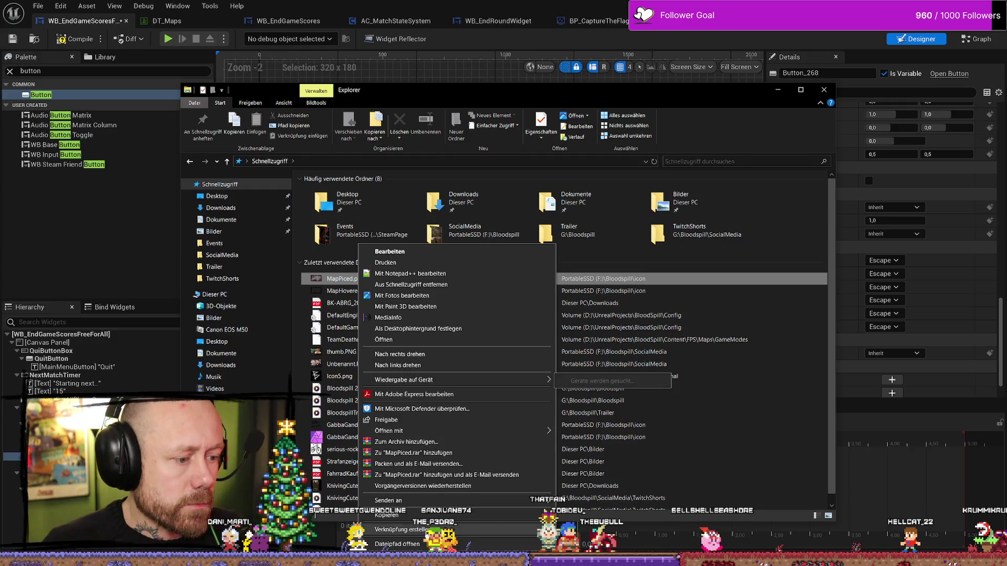
pyautogui.click(397, 543)
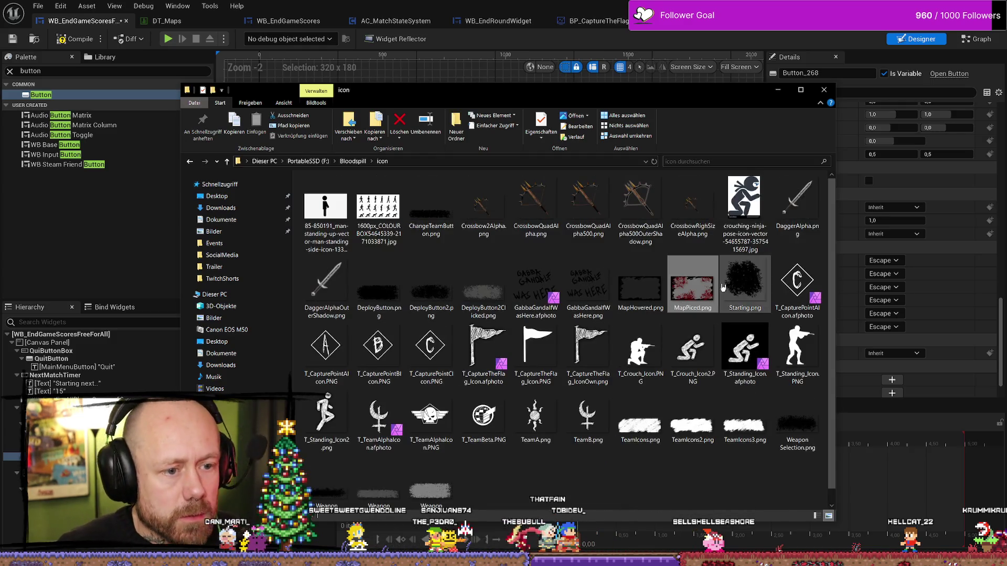